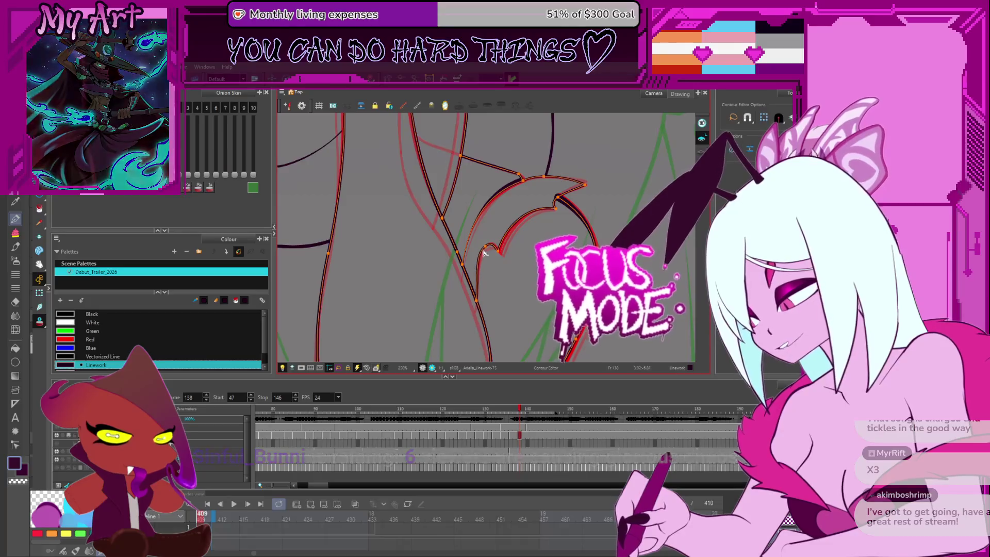
# - Select the red hair strand strokes beside the girl's face, centring her face in view
pyautogui.moveTo(495, 233); pyautogui.dragTo(523, 257)
pyautogui.click(452, 267)
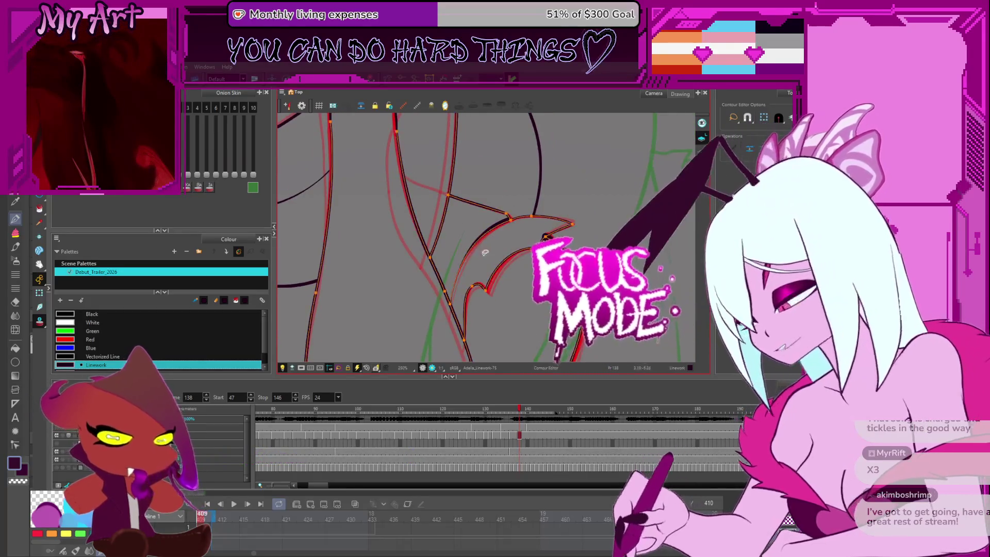
pyautogui.scroll(-1, 453, 206)
pyautogui.scroll(-1, 480, 232)
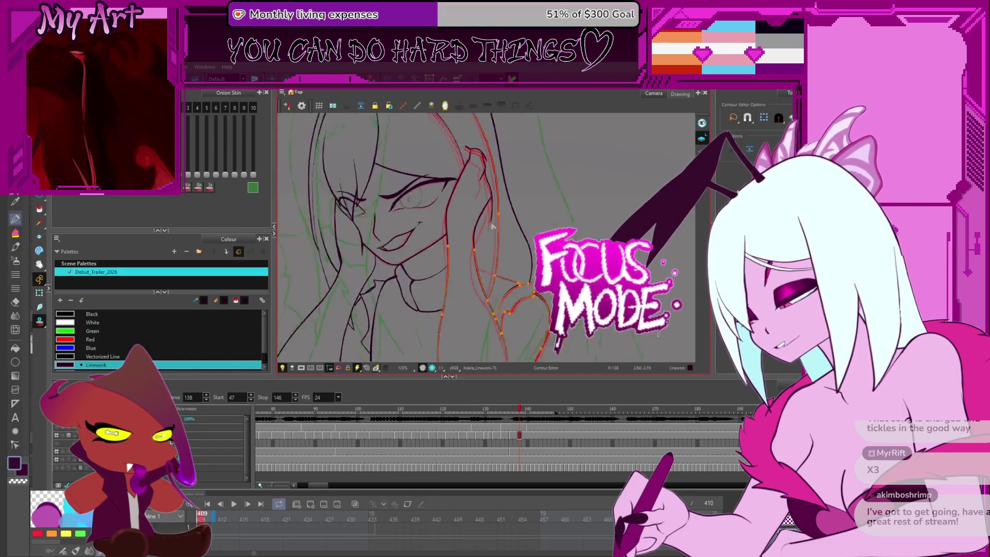
pyautogui.scroll(-1, 498, 210)
pyautogui.moveTo(479, 279)
pyautogui.mouseDown()
pyautogui.moveTo(476, 260)
pyautogui.moveTo(454, 272)
pyautogui.mouseUp()
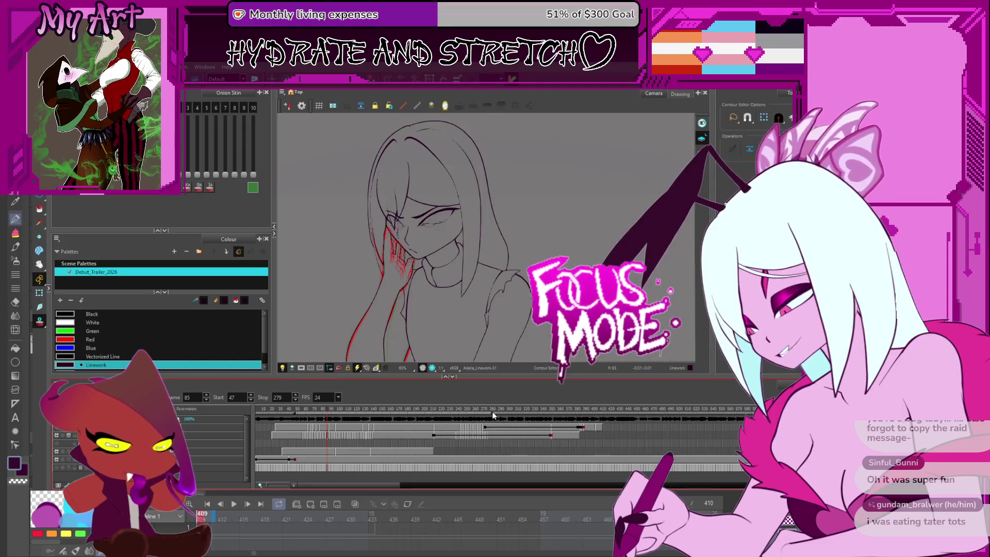
# - Move the playhead to frame 197, then switch over to Clip Studio Paint
pyautogui.click(380, 422)
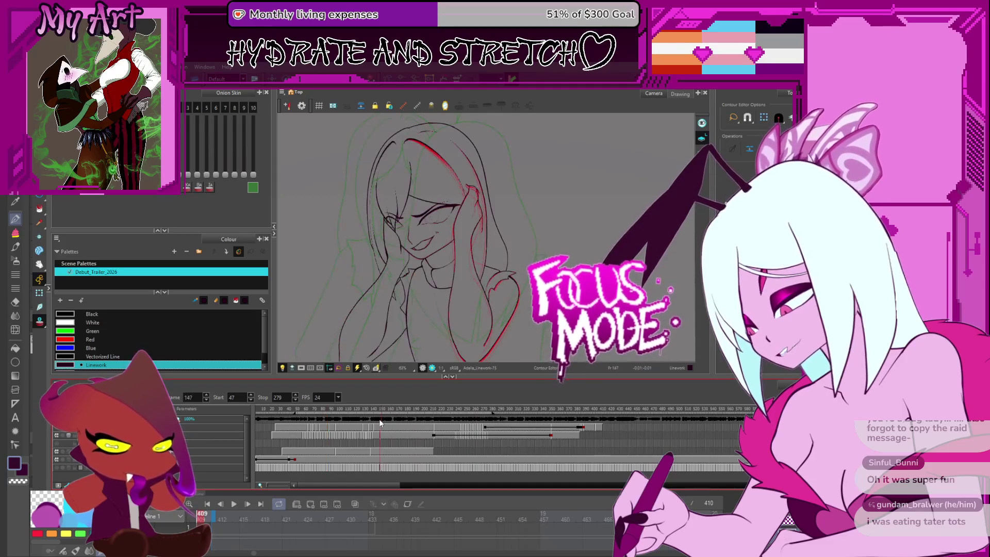
pyautogui.click(421, 418)
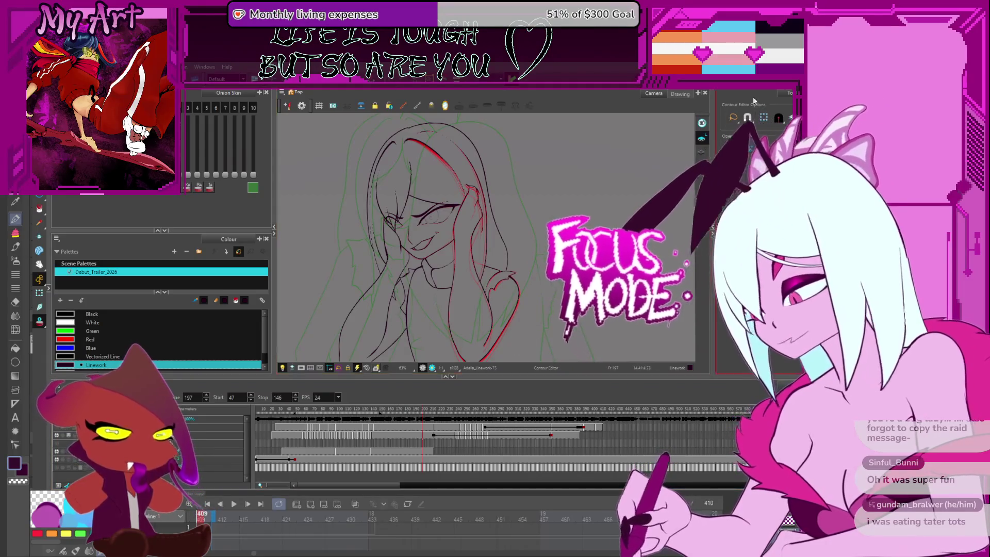
pyautogui.hotkey('alt', 'Tab')
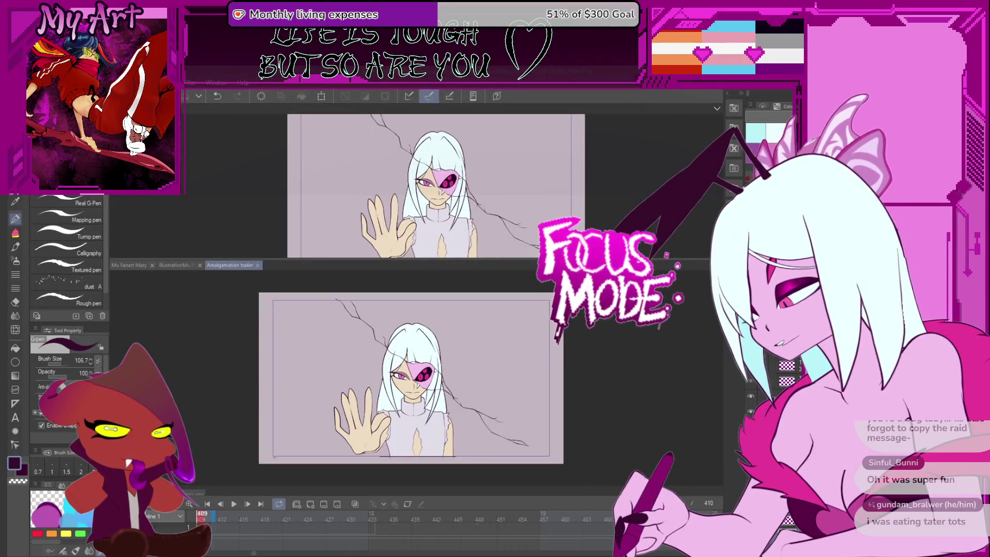
# - Look through the purple-haired fanart and blond character painting, enlarging the lower canvas
pyautogui.click(187, 266)
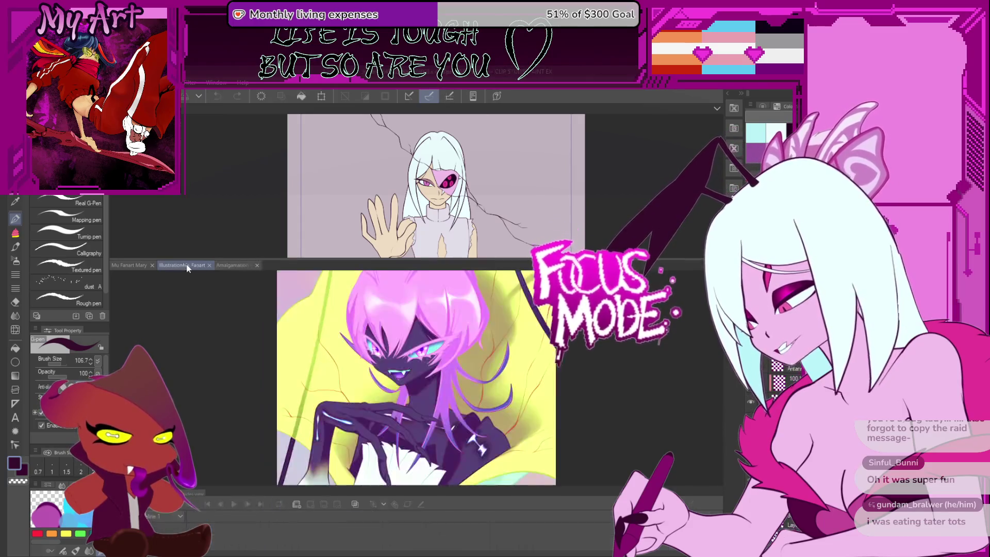
pyautogui.click(129, 265)
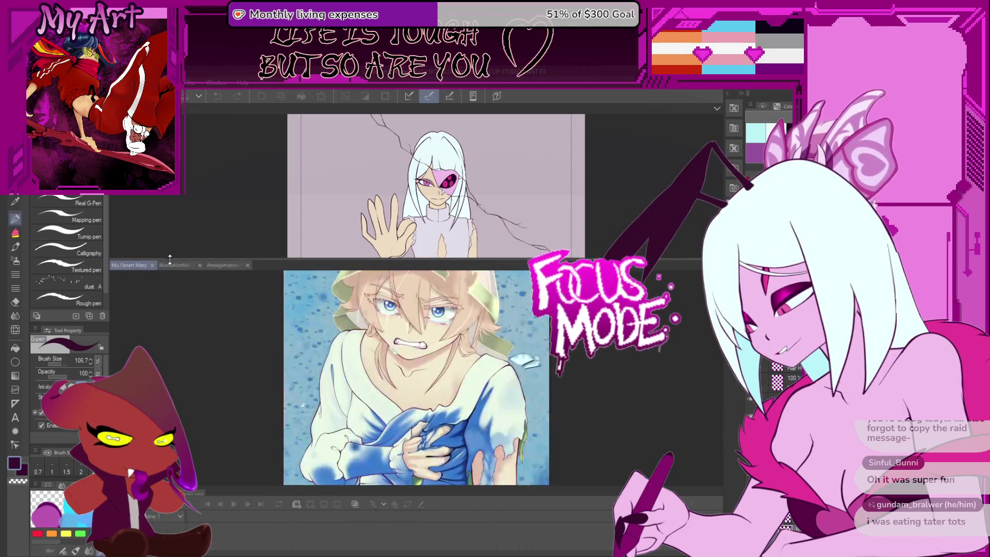
pyautogui.moveTo(170, 263); pyautogui.dragTo(170, 132)
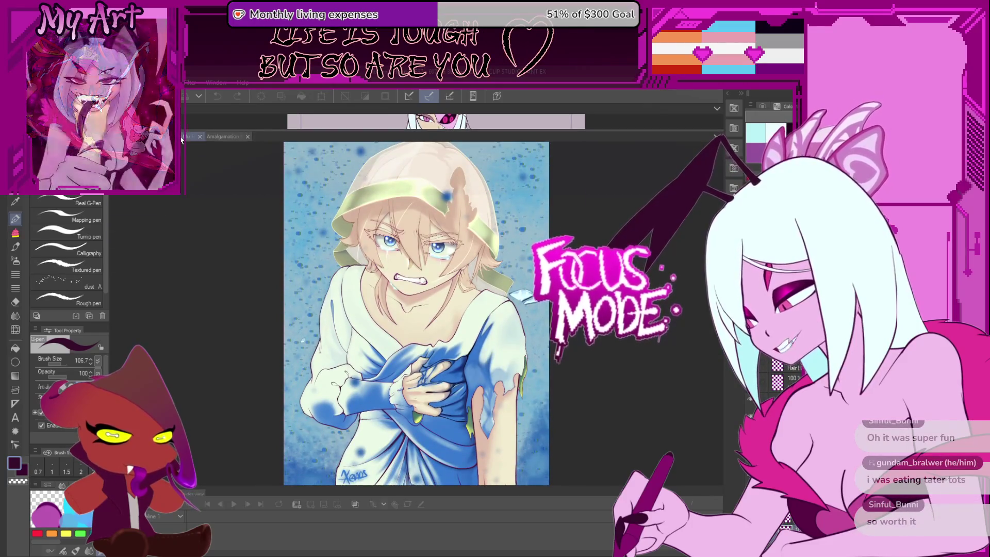
# - Close the purple-haired artwork document and return to the animation in Harmony
pyautogui.hotkey('ctrl', 'Tab')
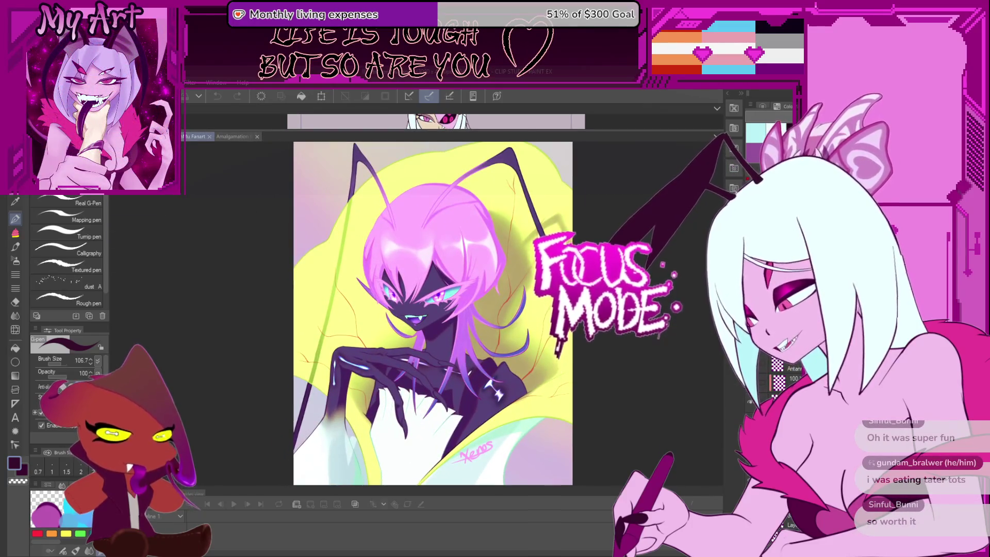
pyautogui.hotkey('ctrl', 'Tab')
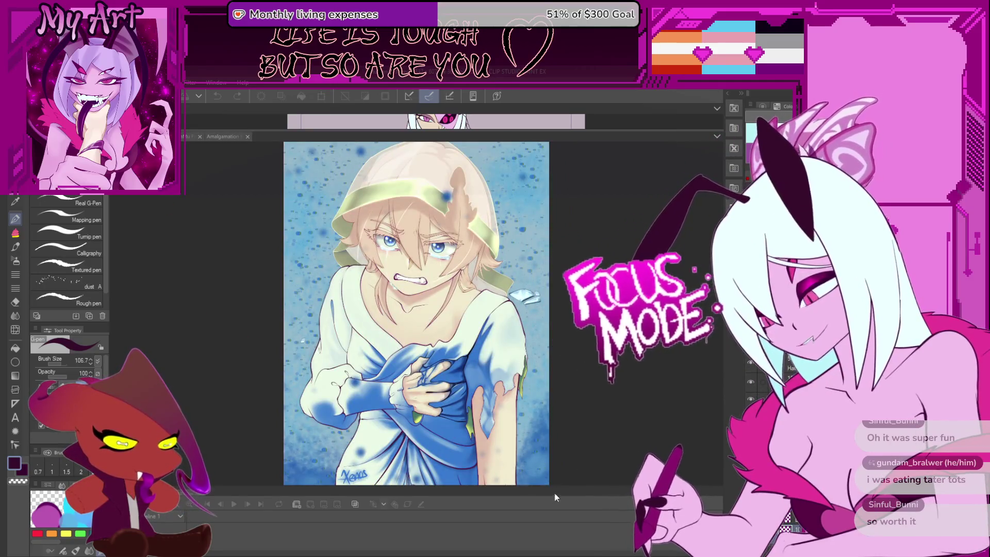
pyautogui.hotkey('alt', 'Tab')
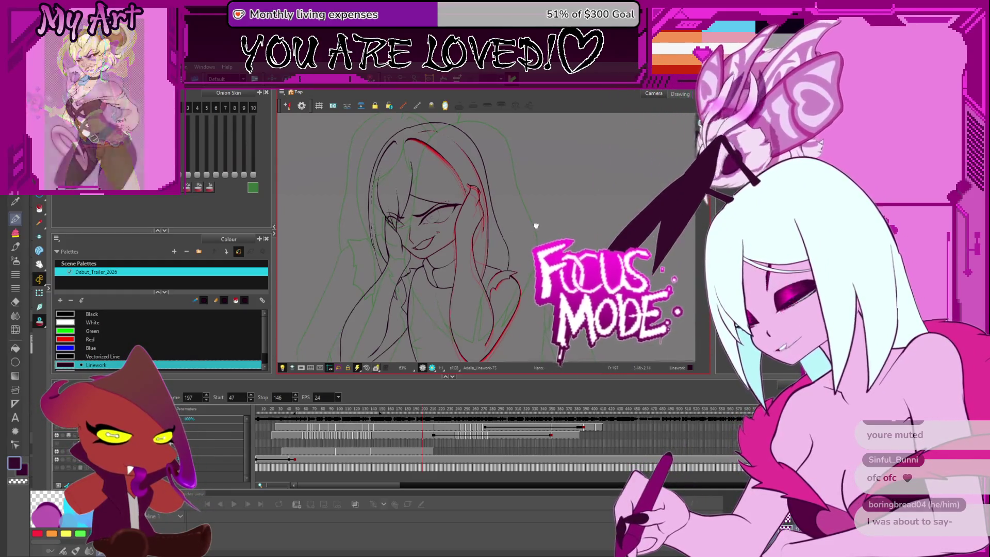
# - Nudge the view of the girl's drawing, then switch to the moth character's artwork
pyautogui.moveTo(500, 191); pyautogui.dragTo(540, 227)
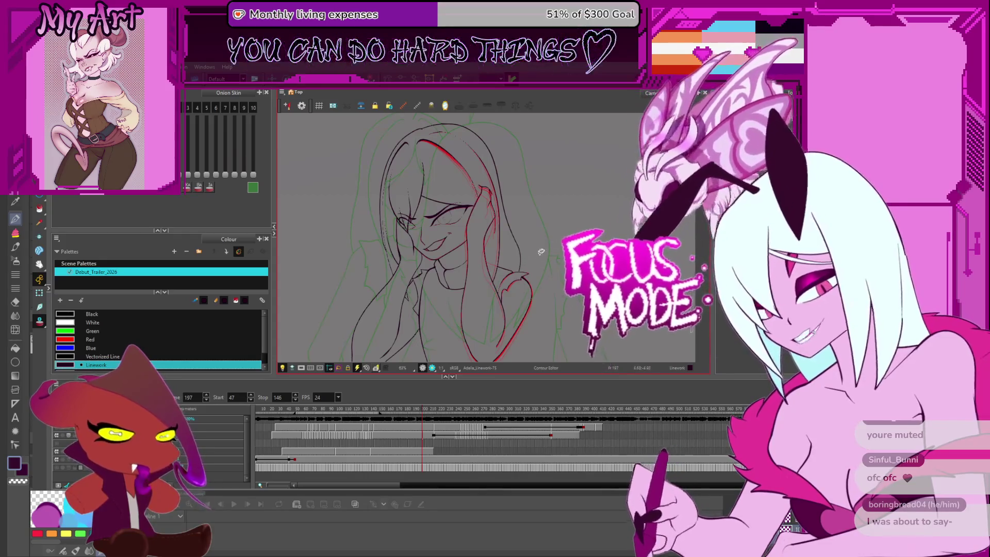
pyautogui.moveTo(560, 232); pyautogui.dragTo(575, 236)
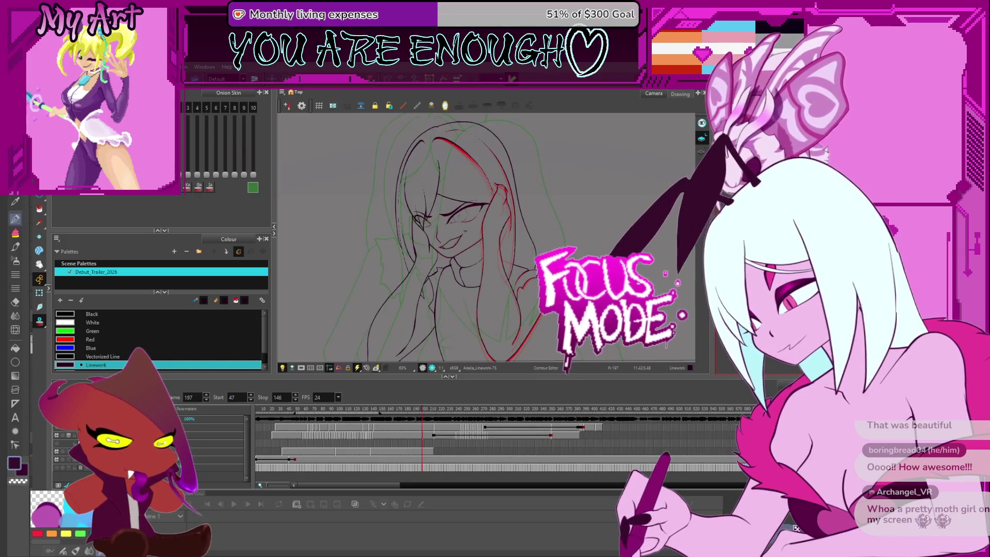
pyautogui.hotkey('alt', 'Tab')
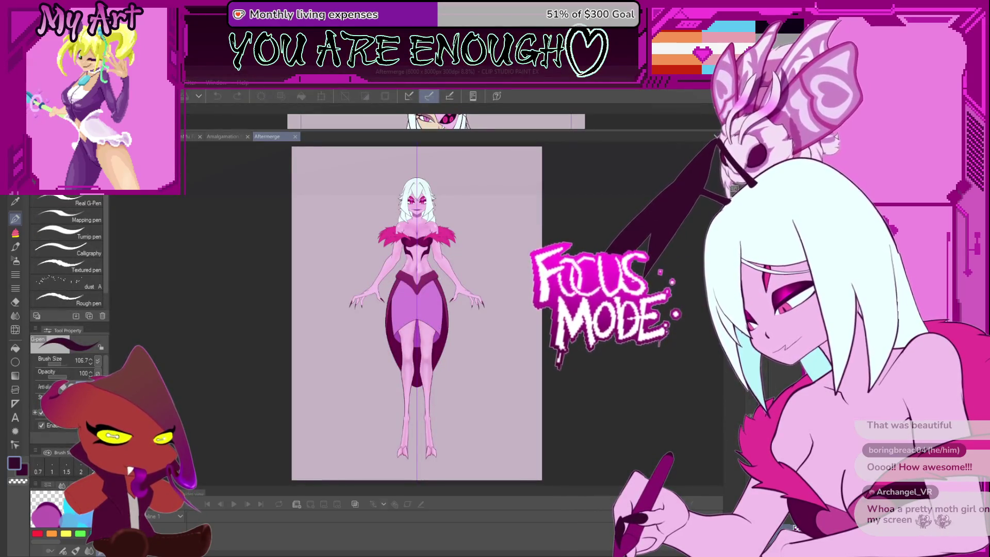
pyautogui.scroll(2, 418, 310)
pyautogui.scroll(2, 418, 309)
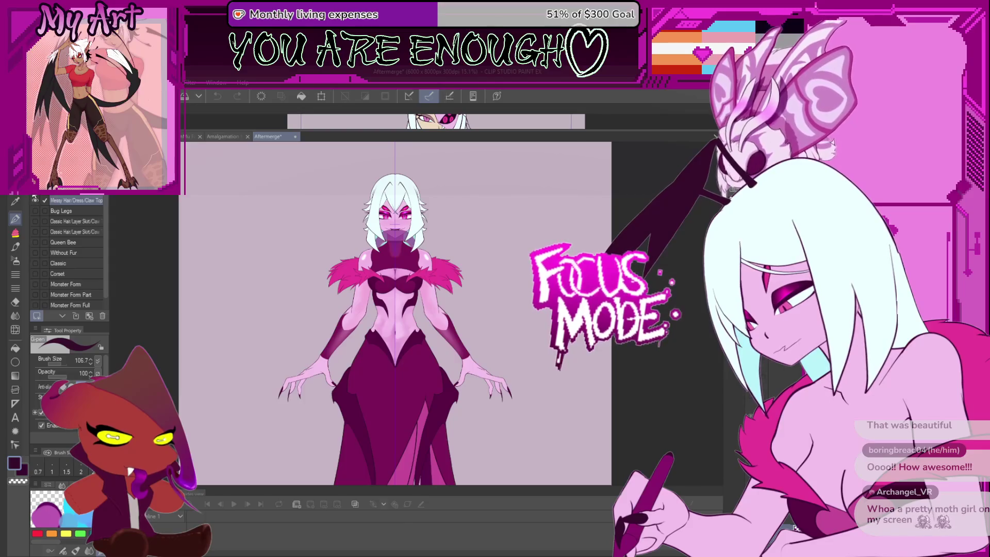
# - Preview the casual outfit, gown, and the winged full and partial Monster Form variants
pyautogui.click(76, 200)
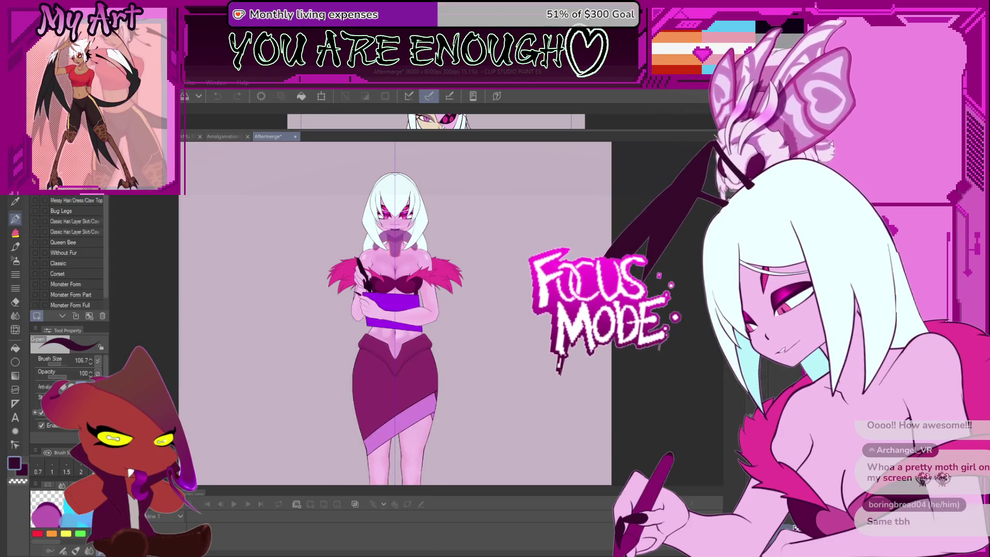
pyautogui.click(37, 306)
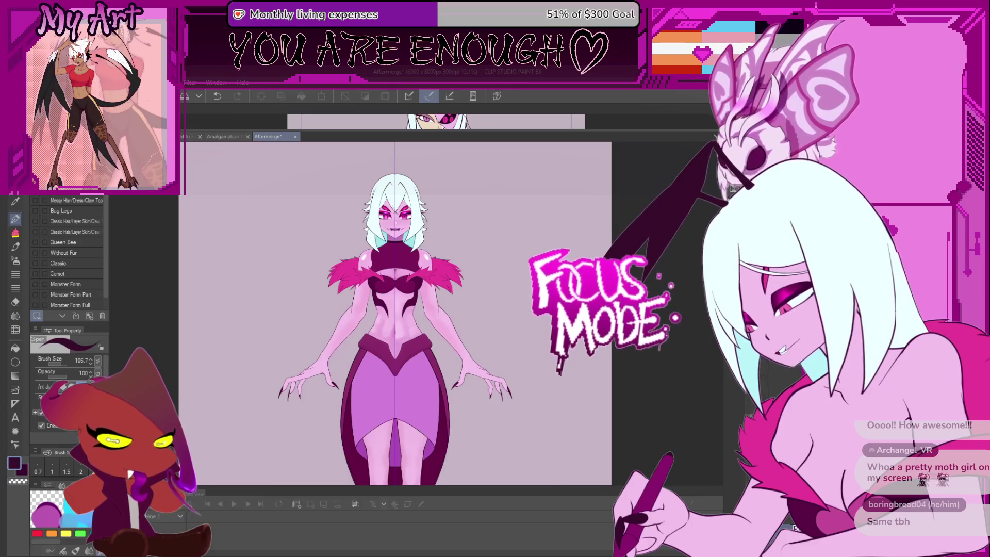
pyautogui.click(34, 283)
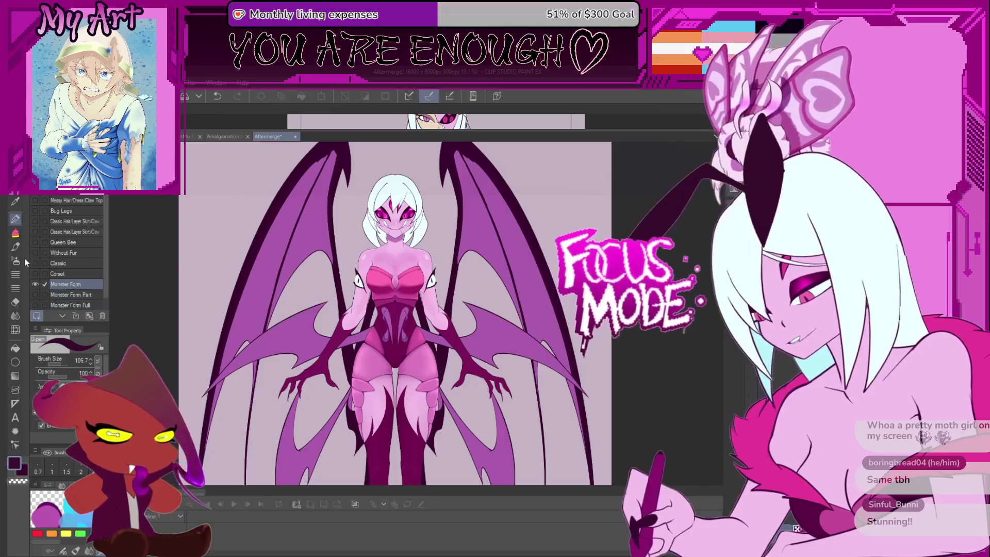
pyautogui.click(35, 293)
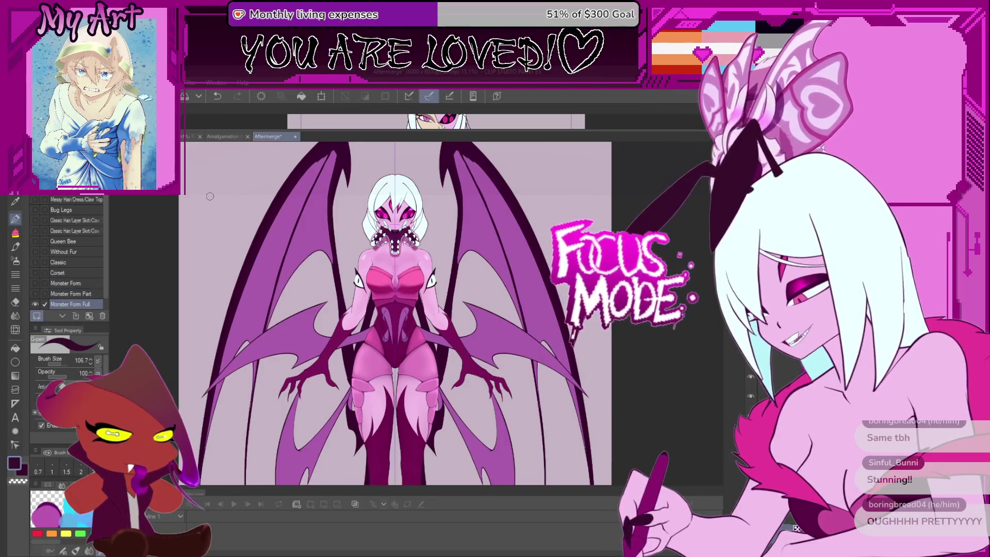
pyautogui.scroll(1, 236, 228)
pyautogui.scroll(1, 237, 228)
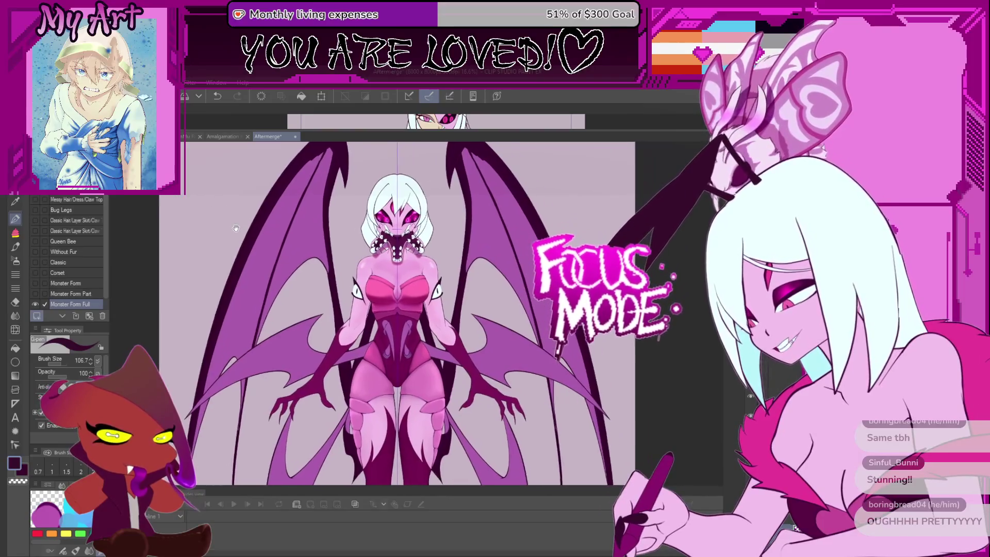
pyautogui.click(35, 293)
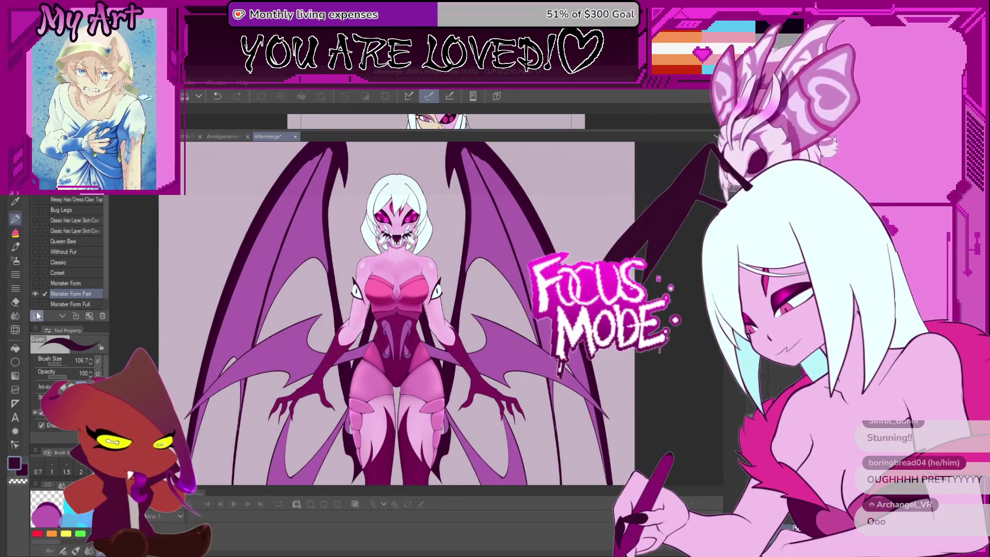
# - Preview the Without Fur, messy hair, bodysuit and lighter dress variants, then return to Harmony
pyautogui.click(32, 252)
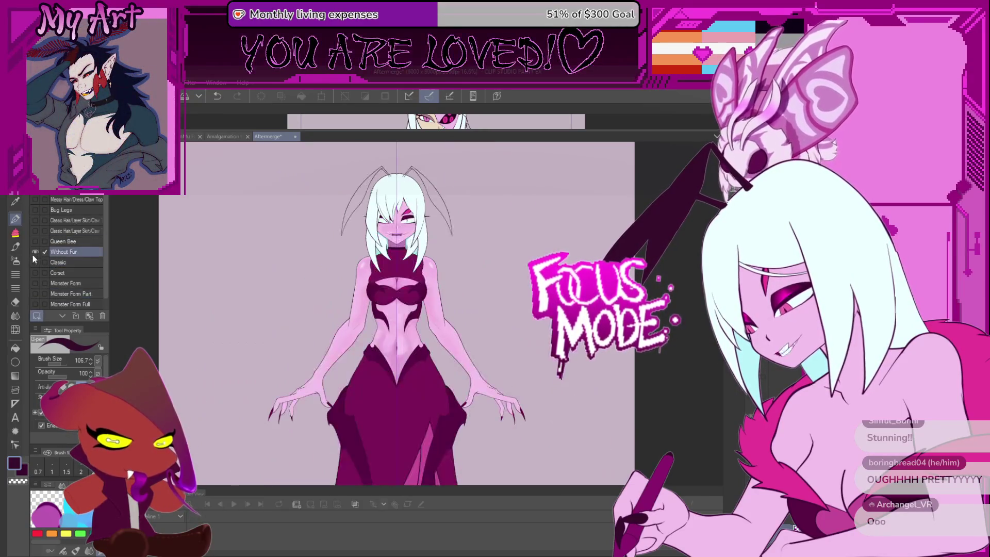
pyautogui.moveTo(158, 225); pyautogui.dragTo(149, 224)
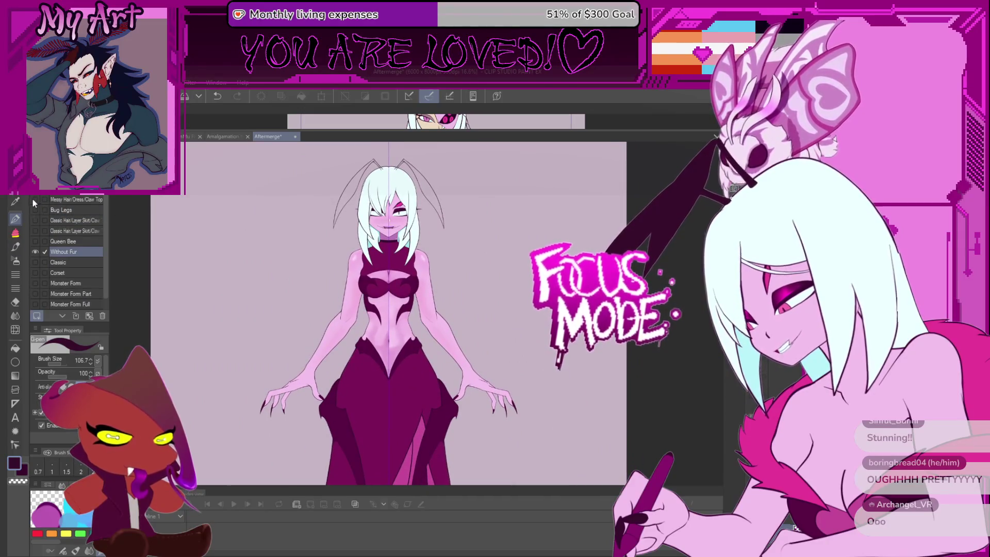
pyautogui.click(33, 200)
pyautogui.click(34, 211)
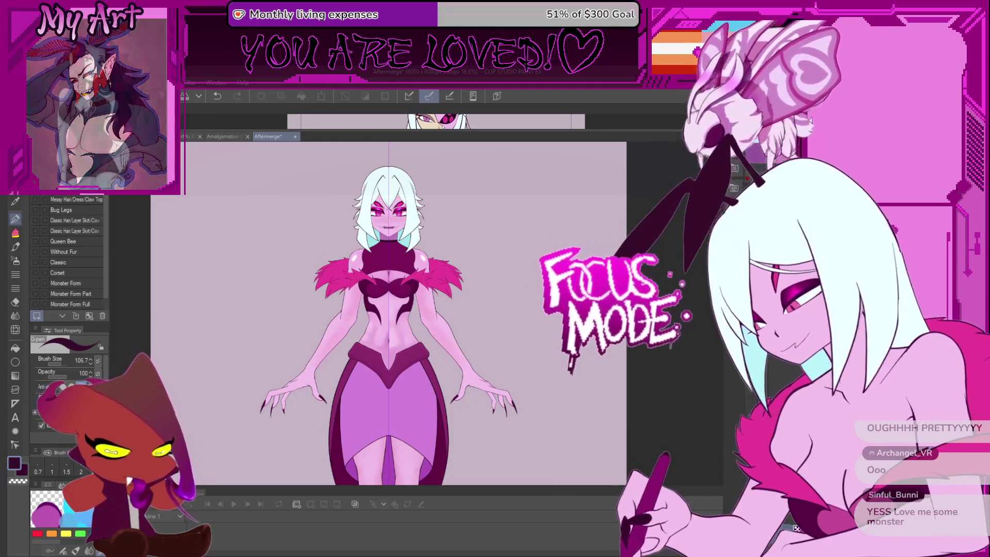
pyautogui.hotkey('alt', 'Tab')
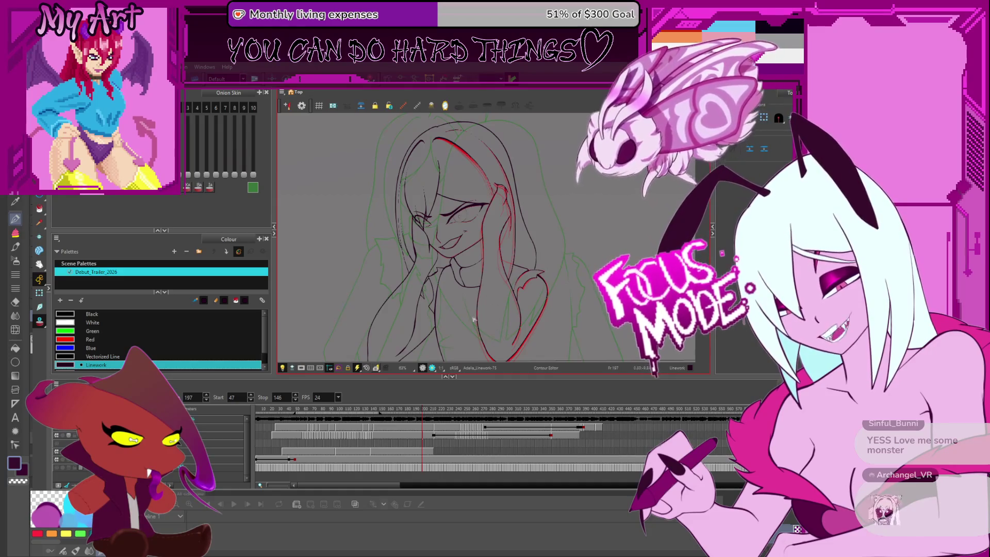
pyautogui.scroll(1, 494, 255)
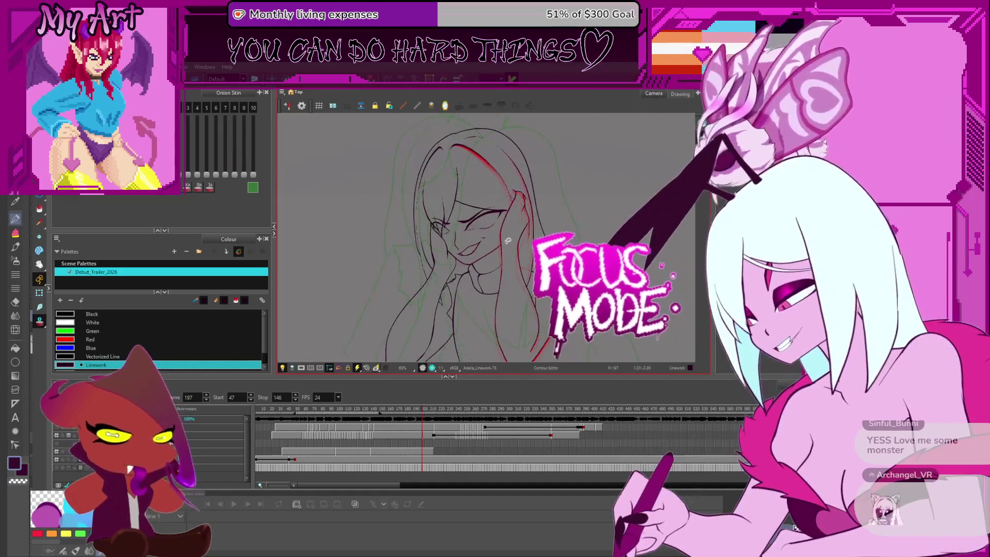
pyautogui.scroll(2, 508, 240)
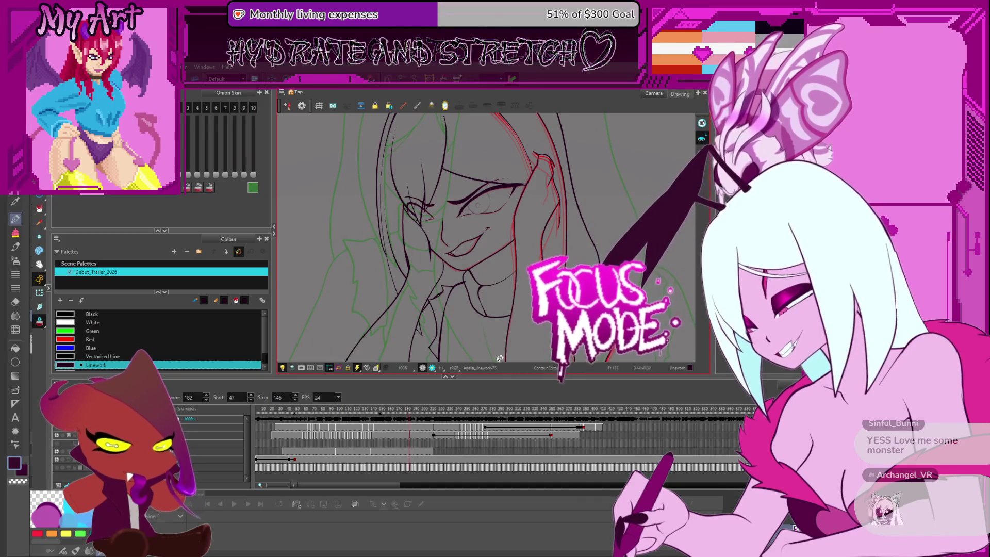
# - Go back to frame 196 and centre the girl's head and shoulders in view
pyautogui.press('.')
pyautogui.scroll(-2, 464, 232)
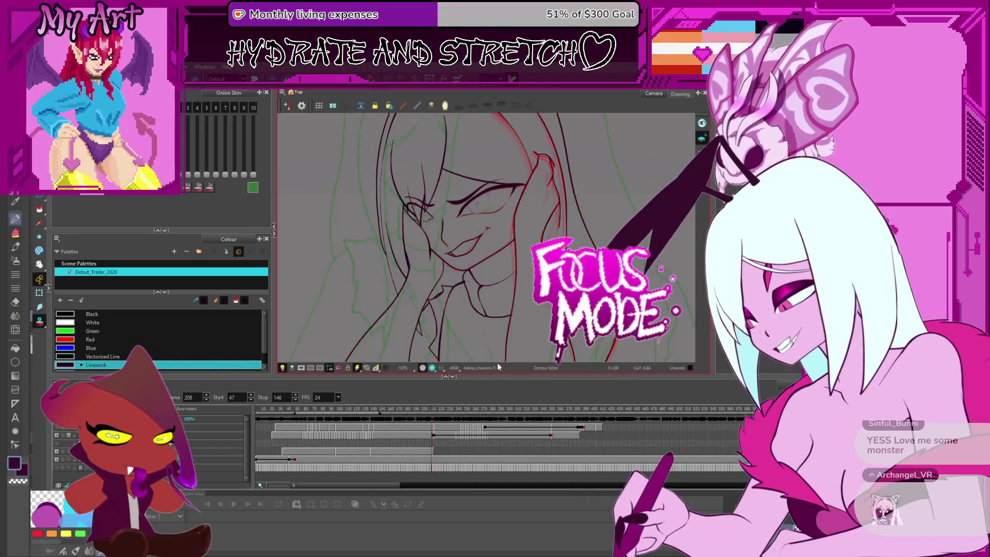
pyautogui.click(462, 408)
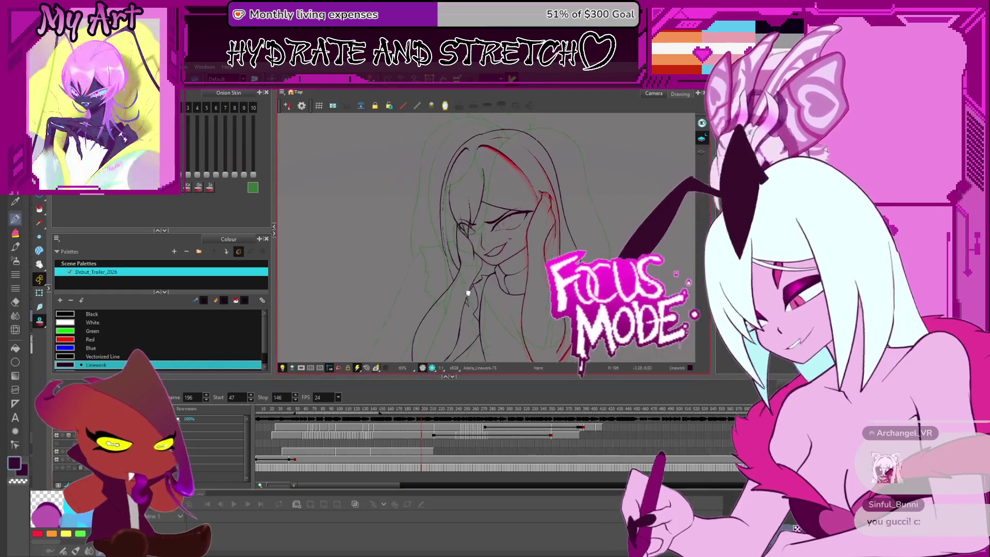
pyautogui.moveTo(495, 310); pyautogui.dragTo(507, 295)
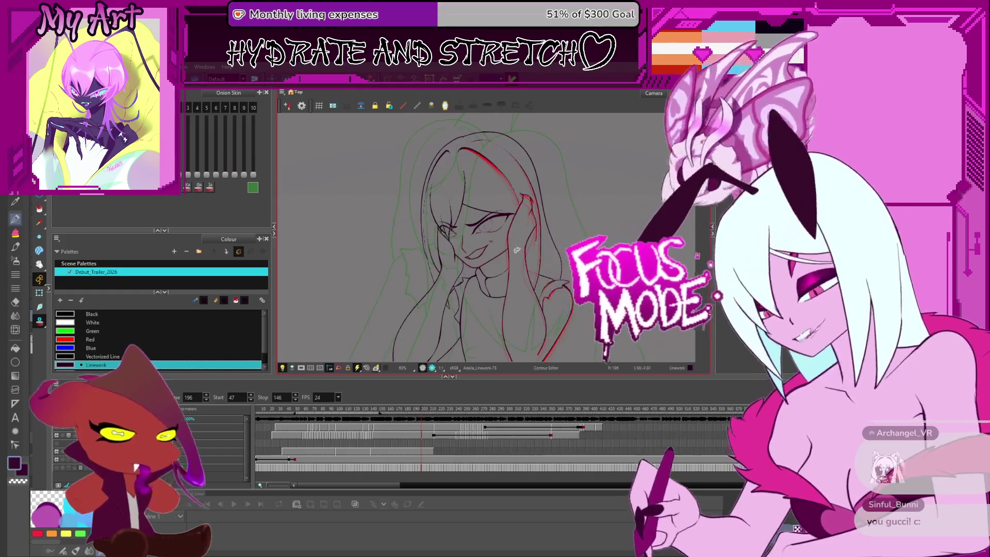
pyautogui.moveTo(512, 304); pyautogui.dragTo(495, 286)
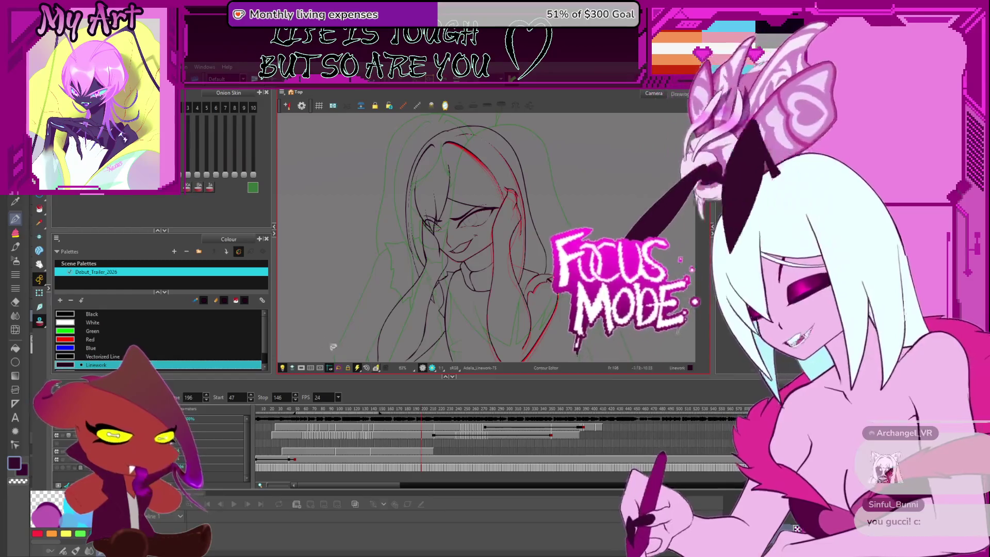
# - Step forward through the animation frames toward frame 131
pyautogui.press('.')
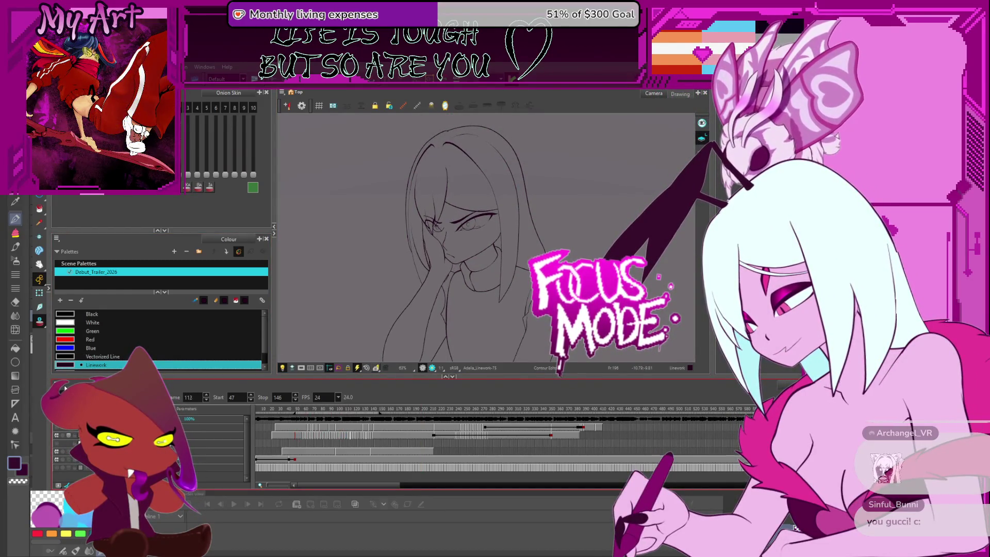
pyautogui.press('.')
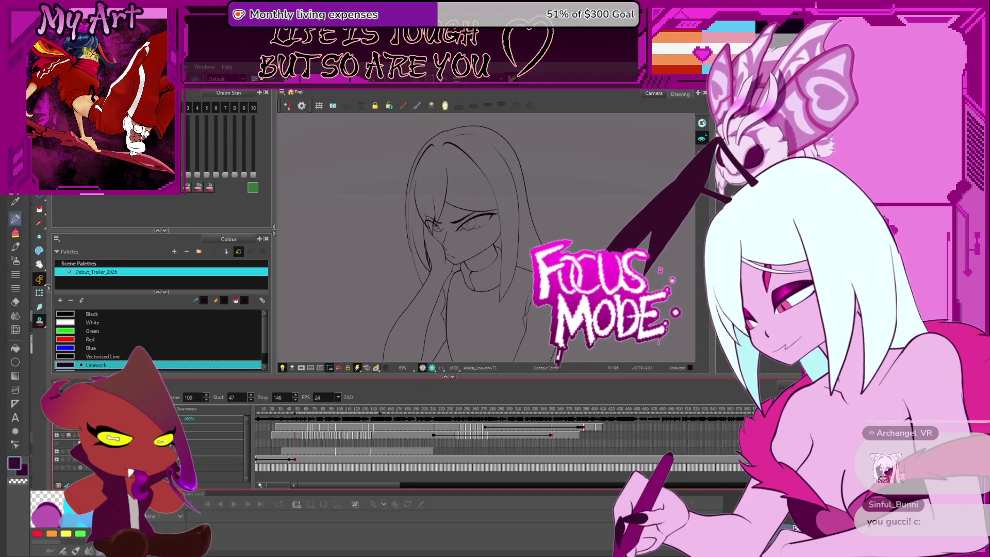
pyautogui.press('.')
pyautogui.press('.')
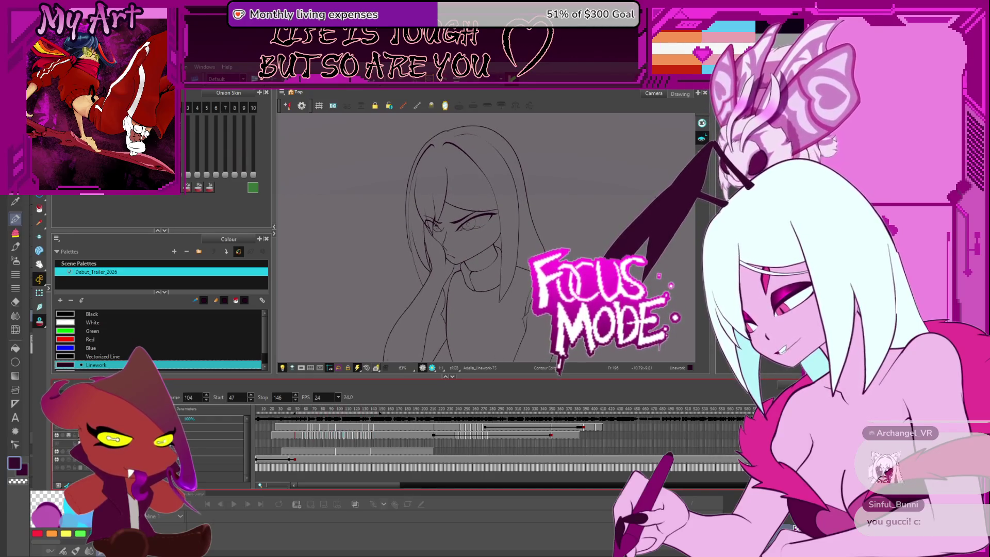
pyautogui.press('.')
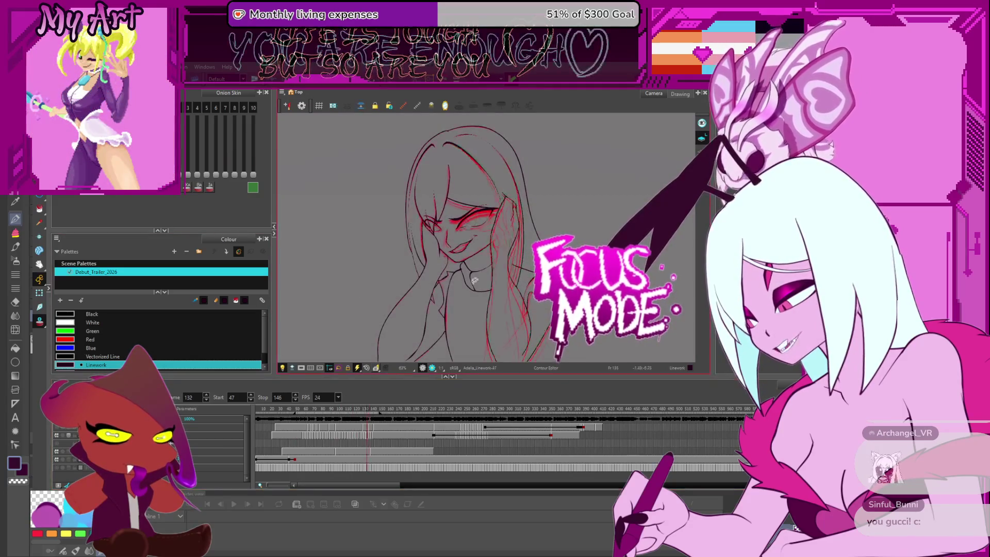
pyautogui.scroll(4, 506, 268)
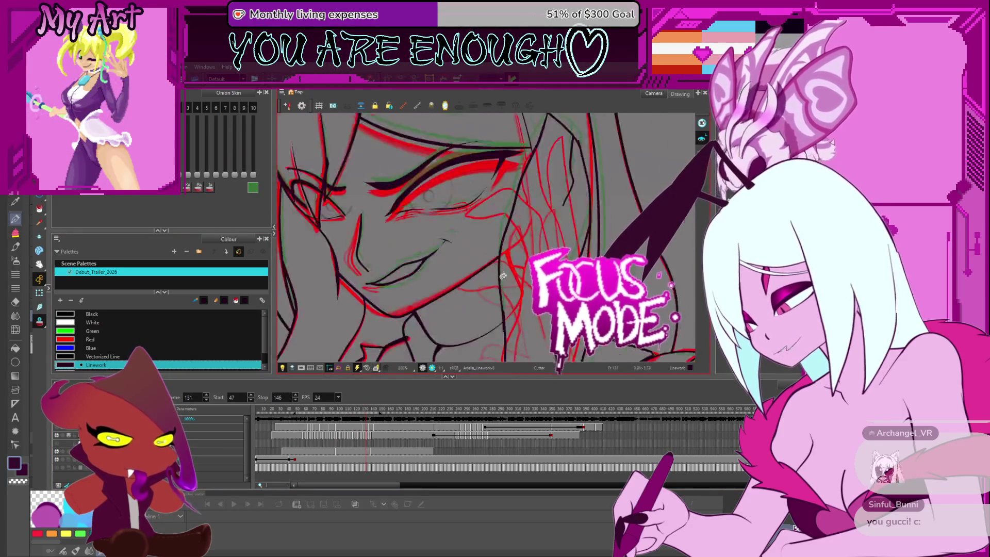
pyautogui.scroll(4, 506, 268)
# - On frame 131, select the hair strand beside the neck to reshape it against onion skin
pyautogui.moveTo(549, 234); pyautogui.dragTo(547, 273)
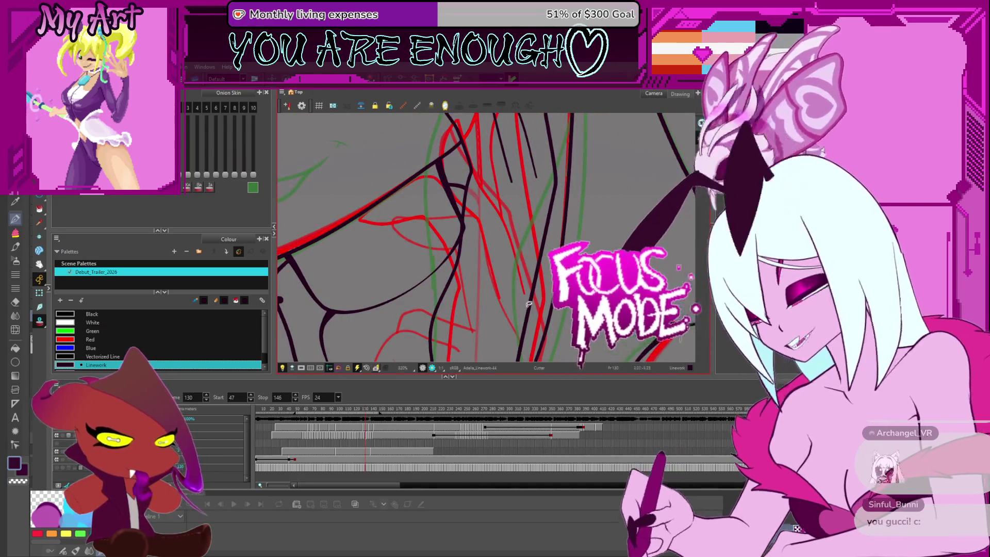
pyautogui.scroll(-3, 548, 272)
pyautogui.scroll(3, 493, 288)
pyautogui.press('.')
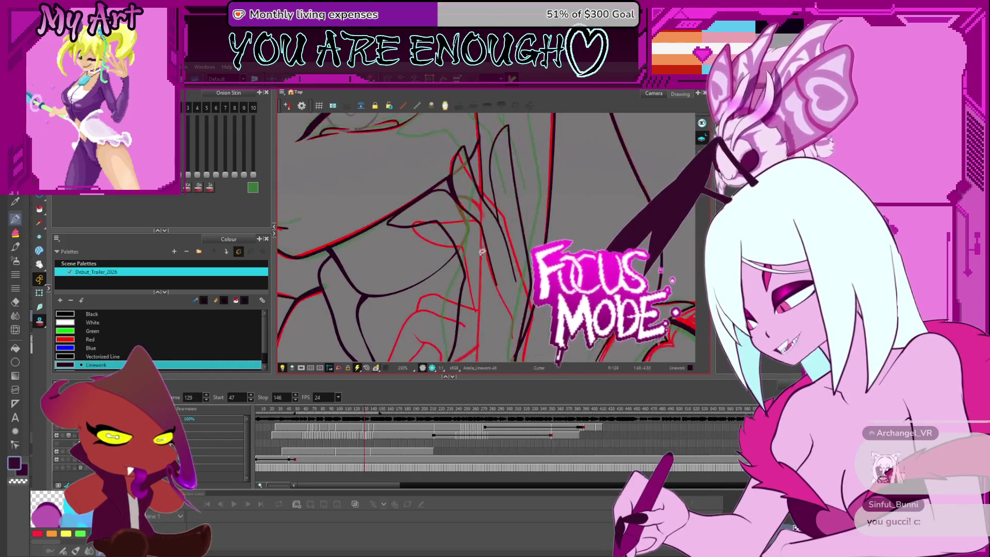
pyautogui.click(456, 270)
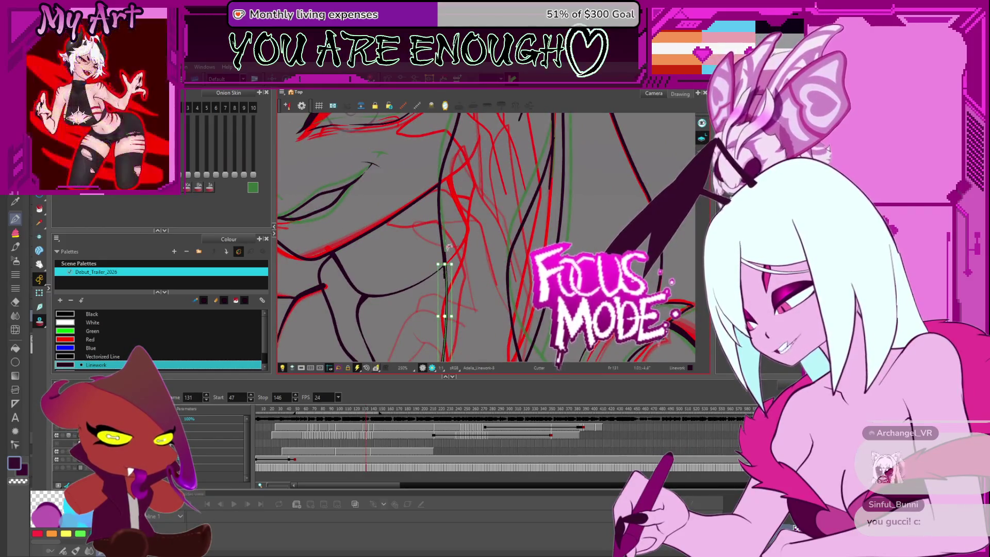
pyautogui.scroll(-2, 444, 245)
pyautogui.scroll(3, 482, 266)
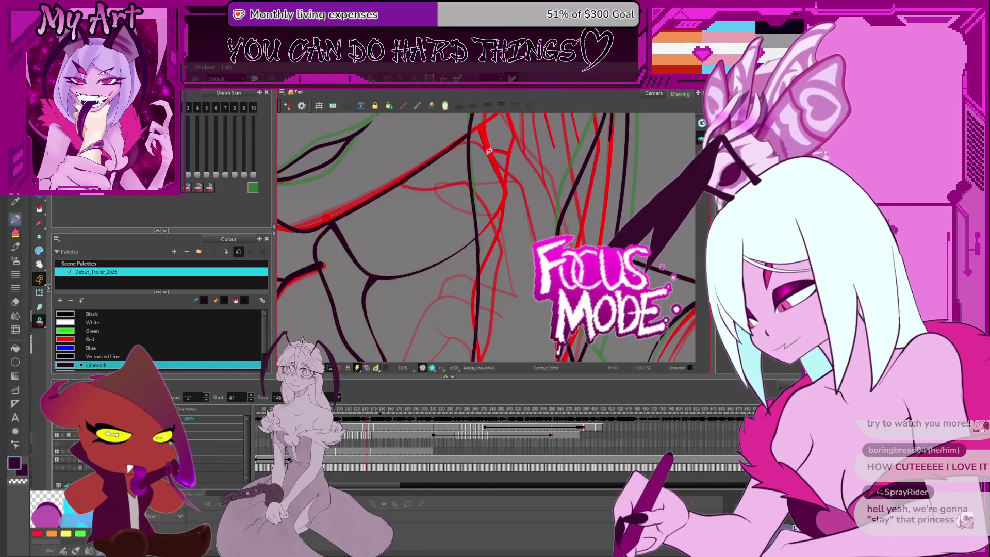
# - Shift the view along the hair strands and step through nearby frames
pyautogui.moveTo(488, 151)
pyautogui.mouseDown()
pyautogui.moveTo(449, 222)
pyautogui.moveTo(464, 240)
pyautogui.mouseUp()
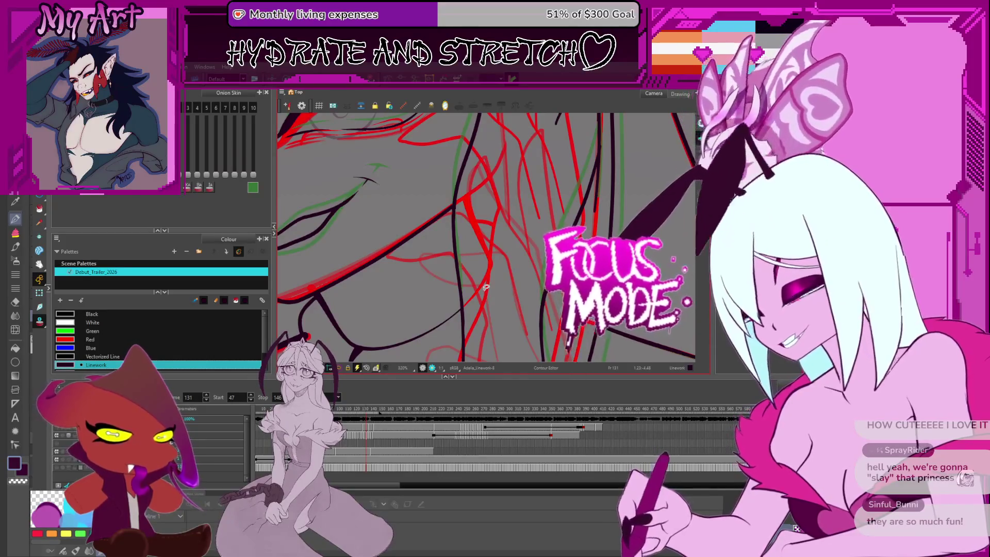
pyautogui.moveTo(502, 169); pyautogui.dragTo(496, 232)
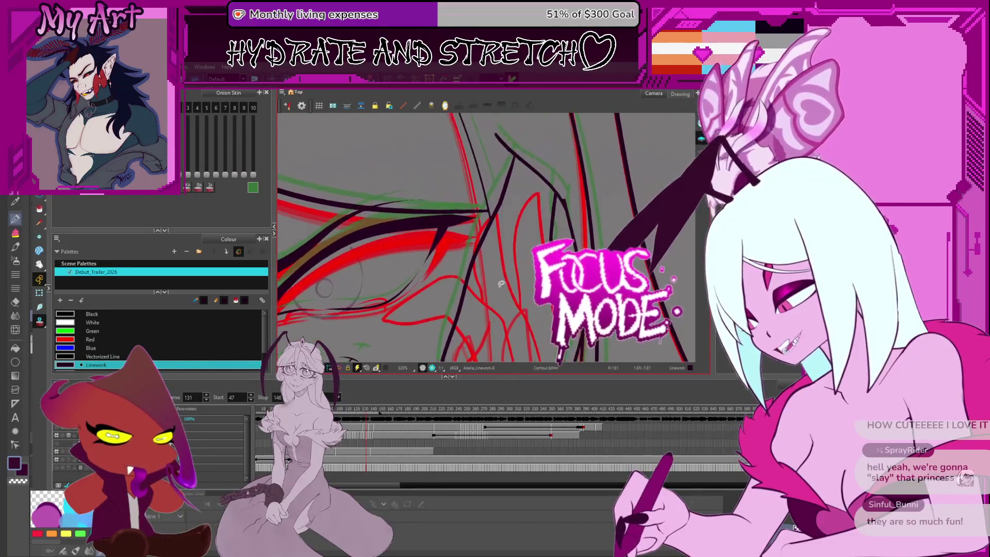
pyautogui.press('1')
pyautogui.press('2')
# - Reshape the hair strand tip across frames 138, 139 and back on 137
pyautogui.press('.')
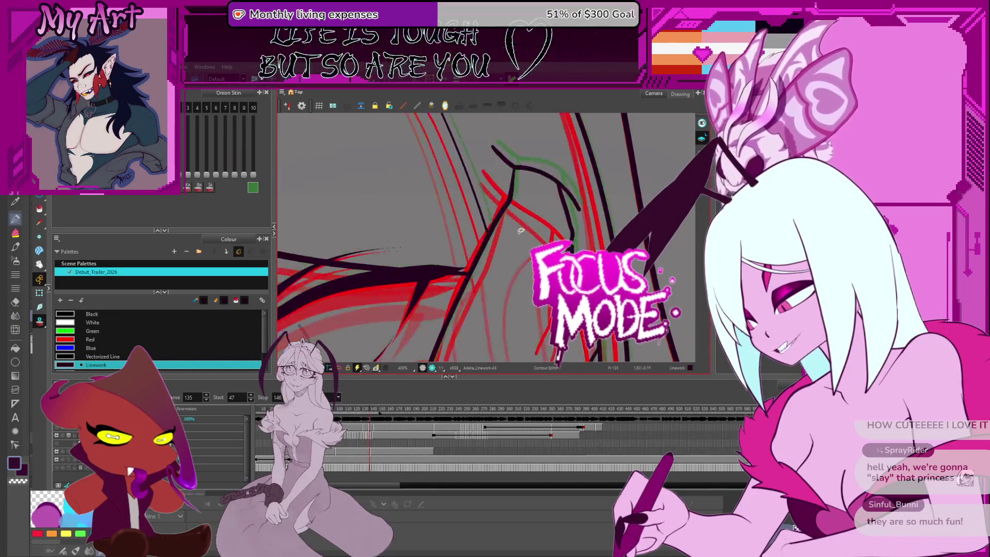
pyautogui.moveTo(539, 190); pyautogui.dragTo(534, 198)
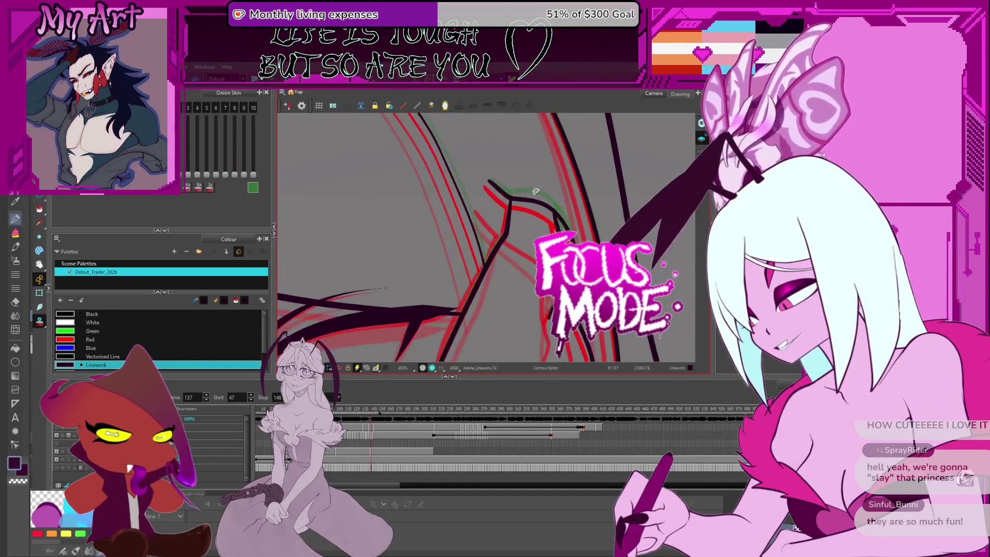
pyautogui.press('.')
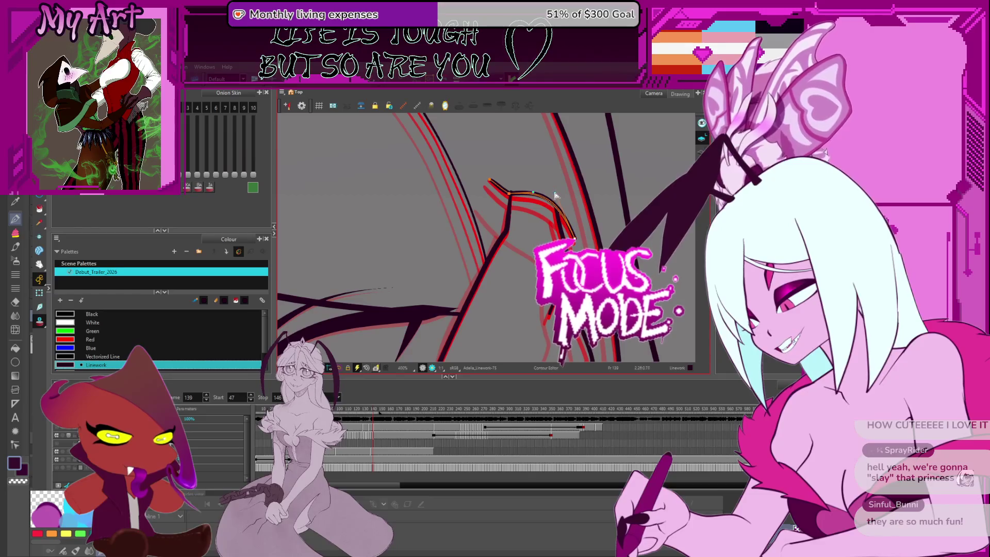
pyautogui.press(',')
pyautogui.press(',')
pyautogui.press(',')
pyautogui.press(',')
pyautogui.press(',')
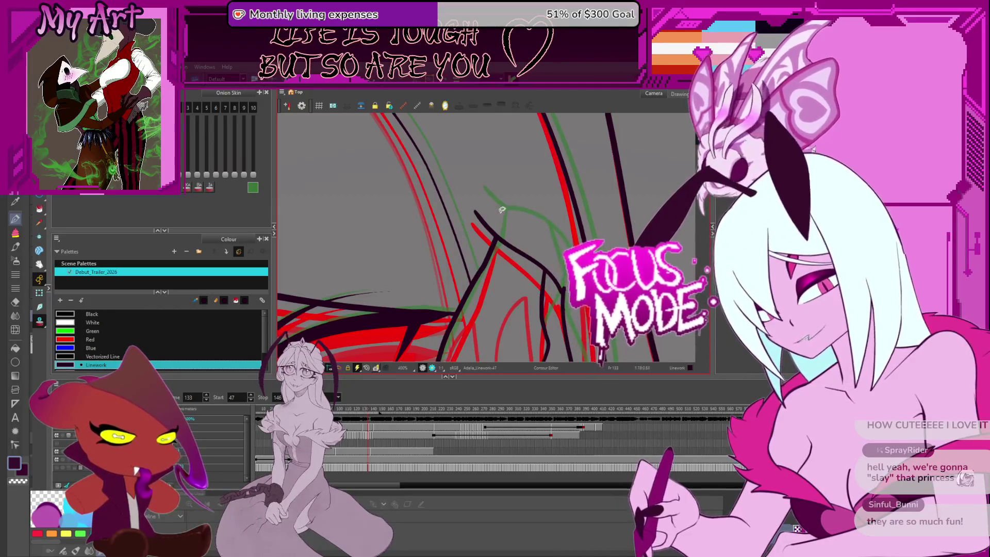
pyautogui.scroll(-5, 501, 209)
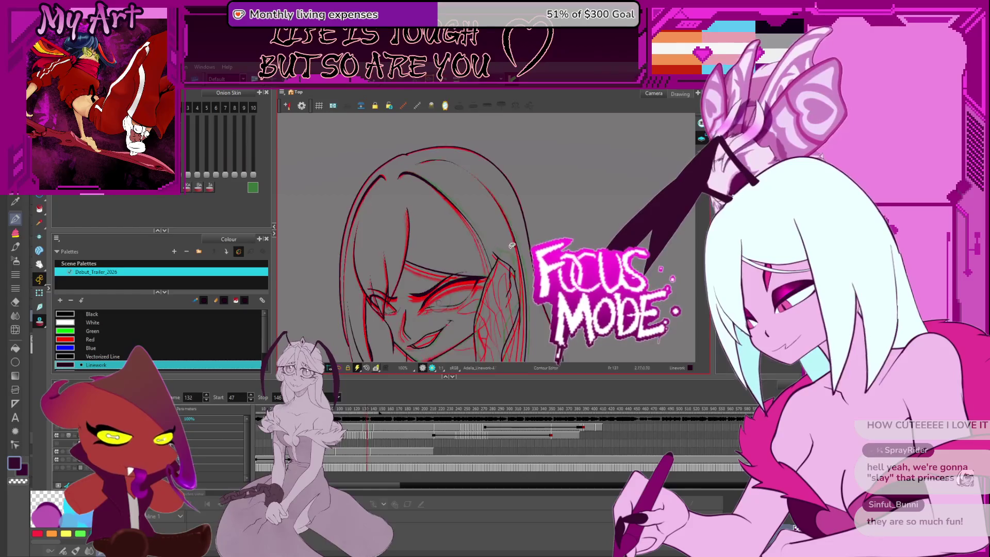
# - Flip between frames 124 and 144 to review the hair motion
pyautogui.press(',')
pyautogui.press(',')
pyautogui.press(',')
pyautogui.press(',')
pyautogui.press(',')
pyautogui.press(',')
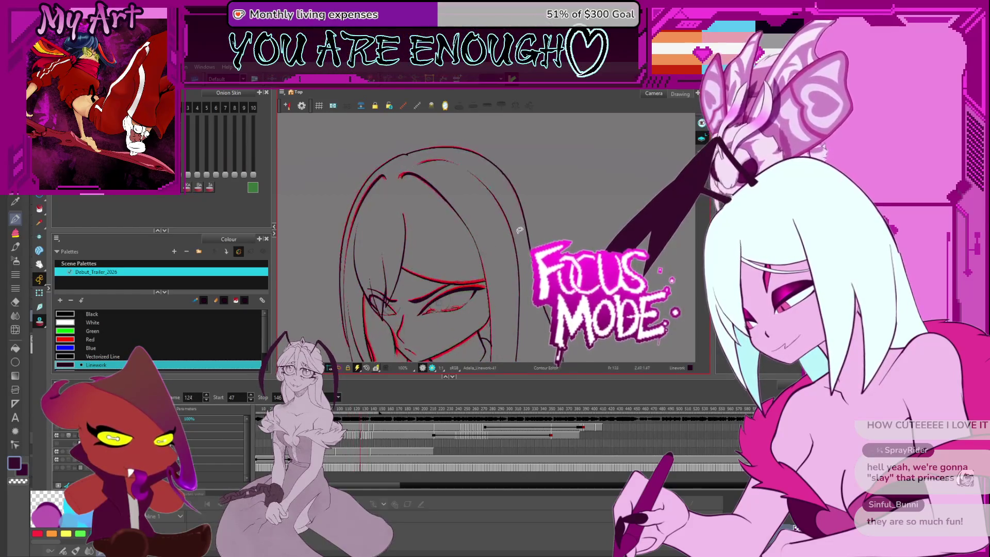
pyautogui.press('.')
pyautogui.press('.')
pyautogui.press('.')
pyautogui.press('.')
pyautogui.press('.')
pyautogui.press('.')
pyautogui.press(',')
pyautogui.press(',')
pyautogui.press(',')
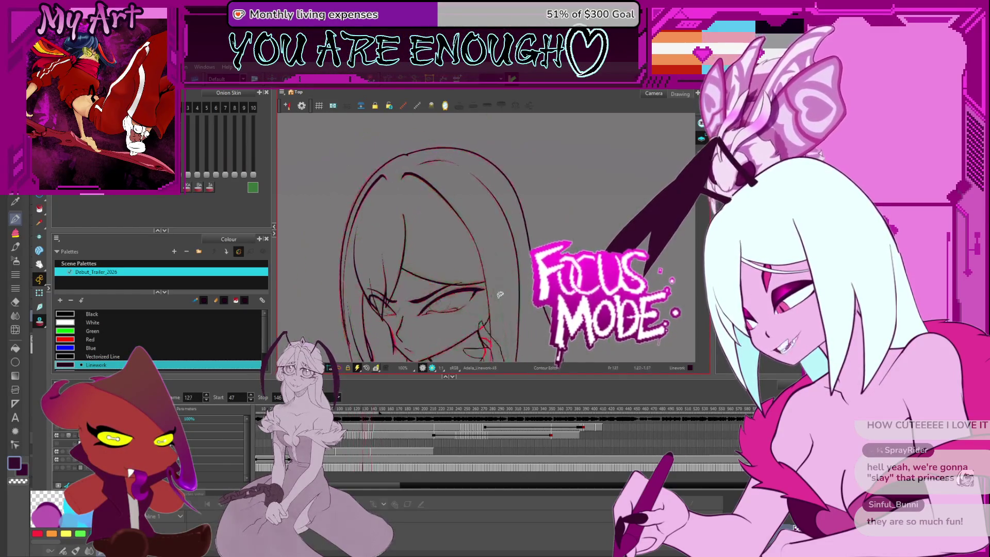
pyautogui.press(',')
pyautogui.press(',')
pyautogui.press(',')
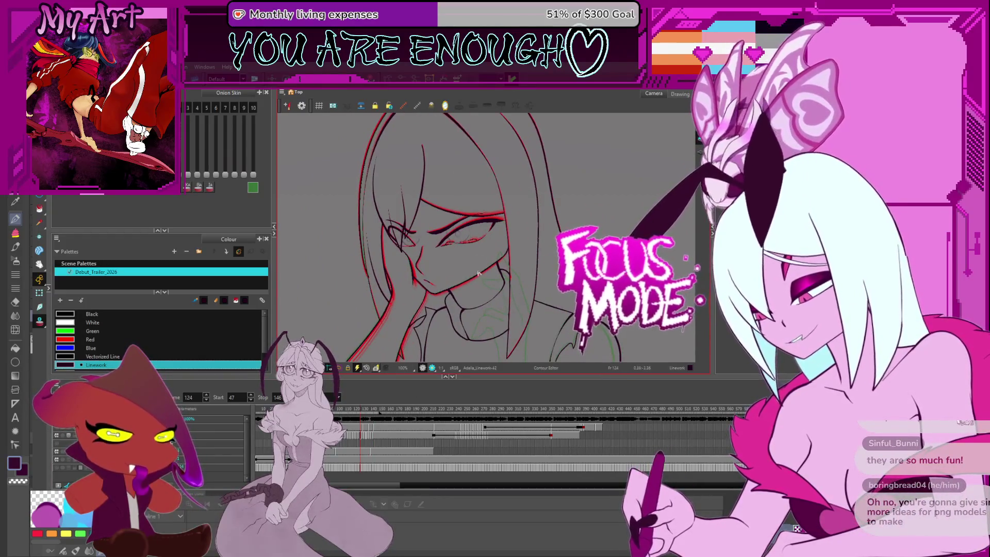
# - Bring the whole face and hair into view and flip past frame 138, settling on frame 132
pyautogui.moveTo(480, 242); pyautogui.dragTo(504, 300)
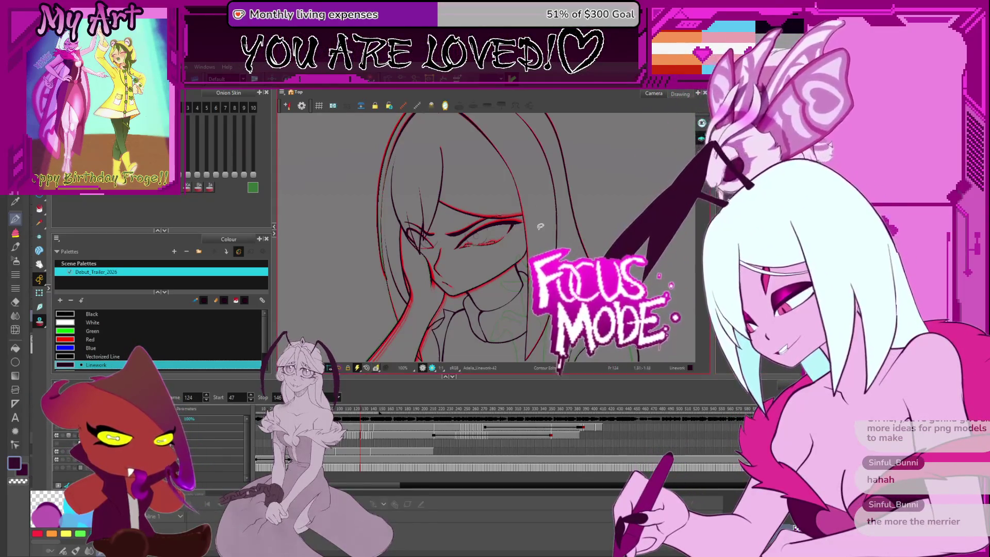
pyautogui.press('.')
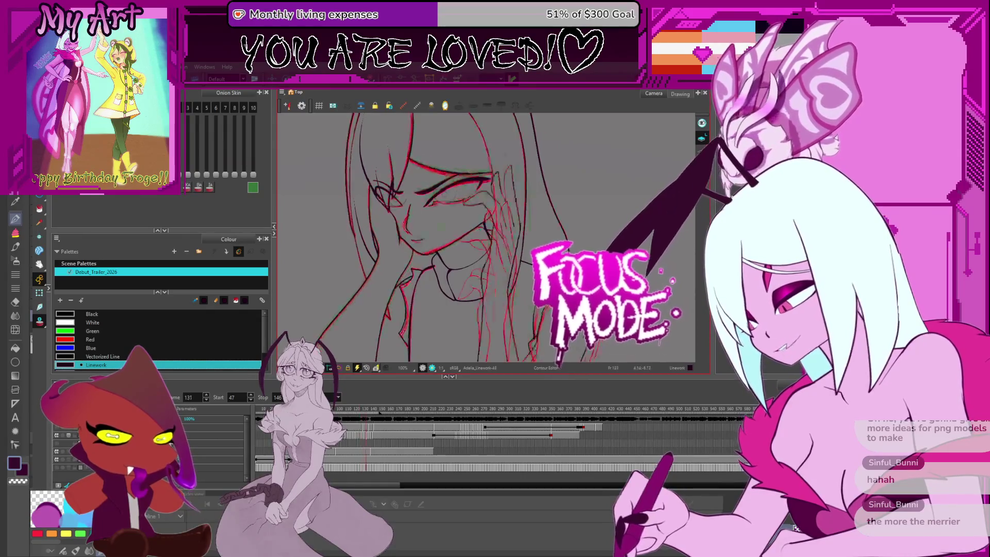
pyautogui.press(',')
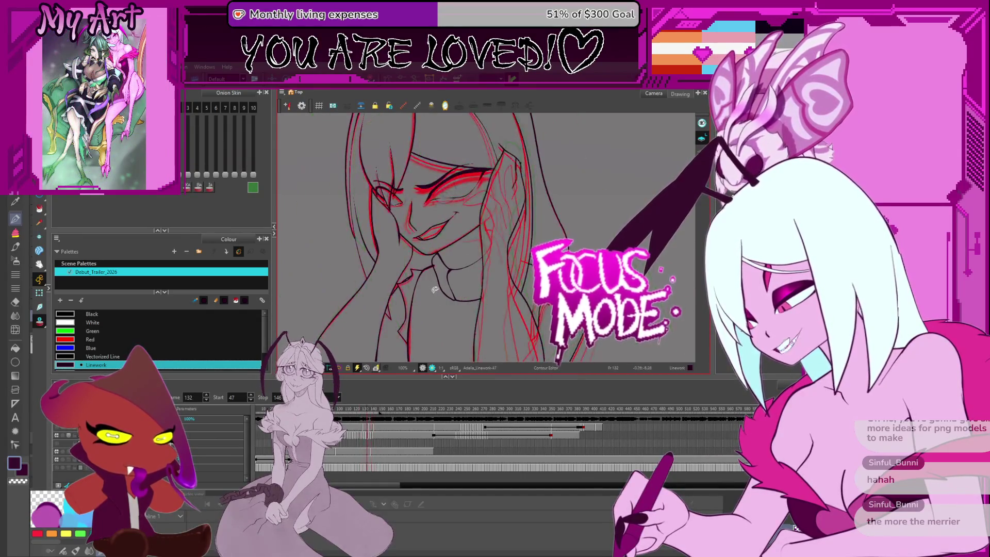
# - Flip between frames around 133–135, comparing the face and chin lines against onion skin
pyautogui.press(',')
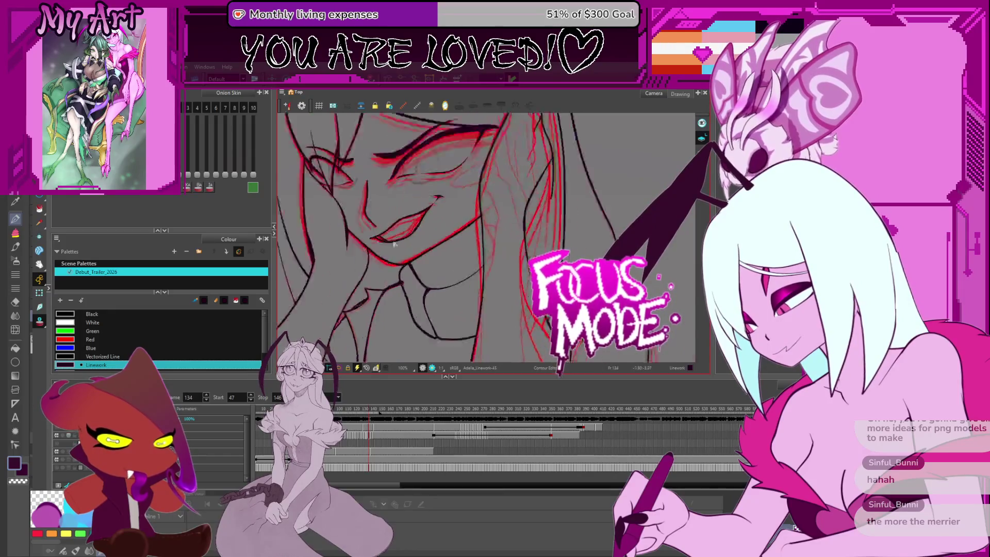
pyautogui.scroll(5, 413, 246)
pyautogui.moveTo(367, 256); pyautogui.dragTo(465, 278)
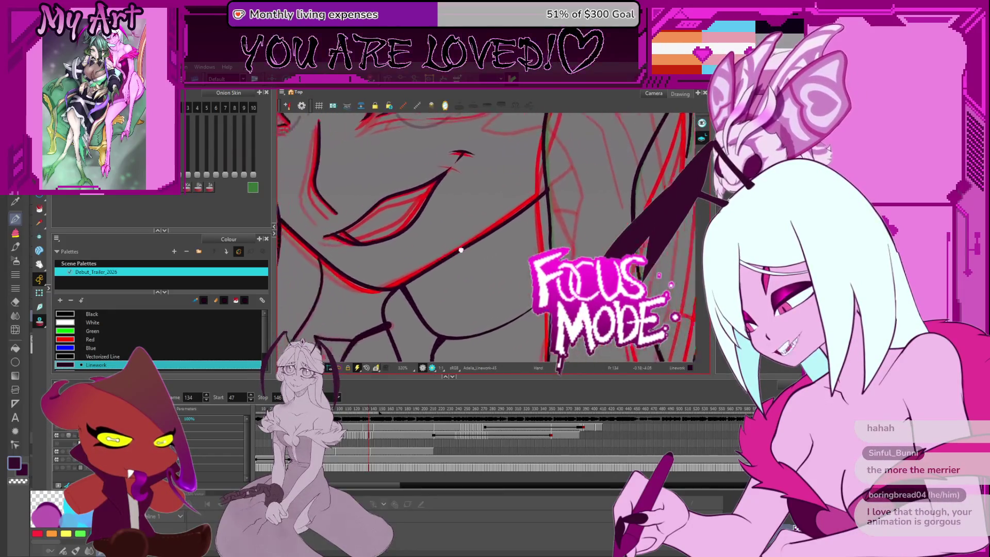
pyautogui.press('.')
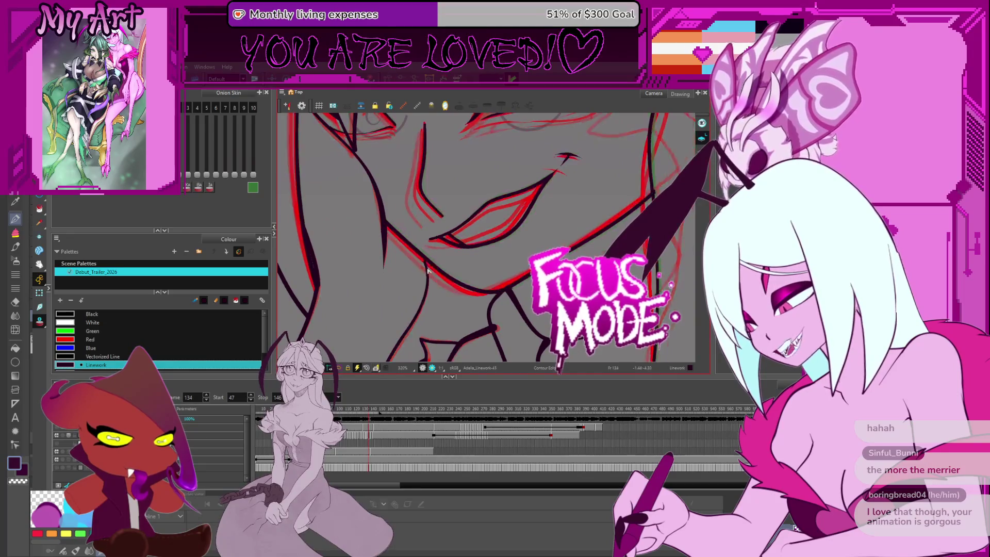
pyautogui.scroll(2, 428, 267)
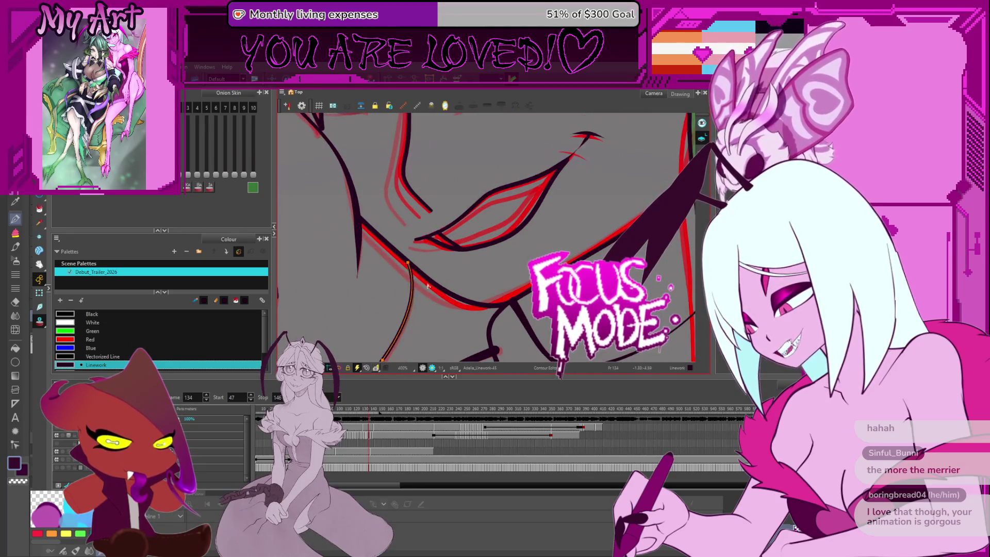
pyautogui.moveTo(424, 300); pyautogui.dragTo(450, 285)
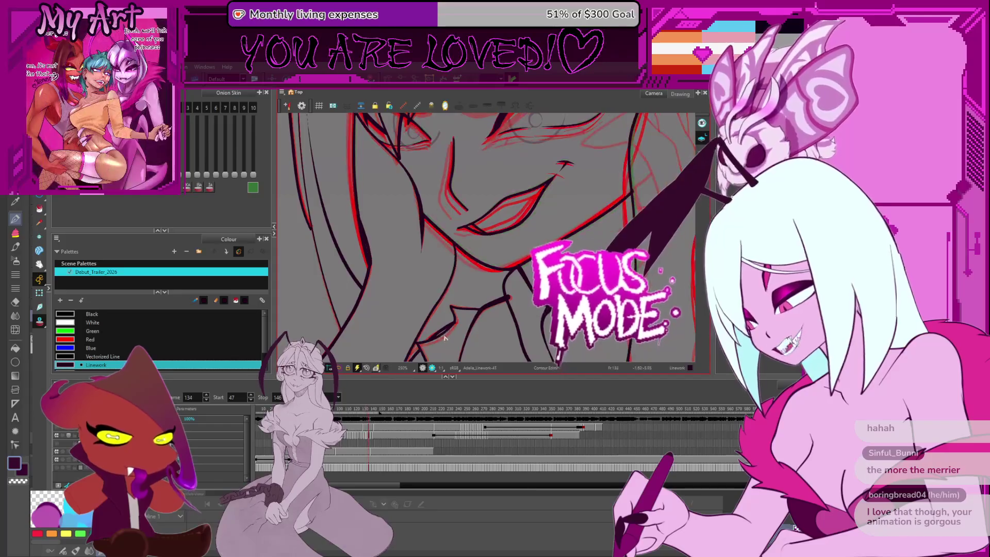
pyautogui.press('.')
pyautogui.moveTo(502, 301); pyautogui.dragTo(470, 268)
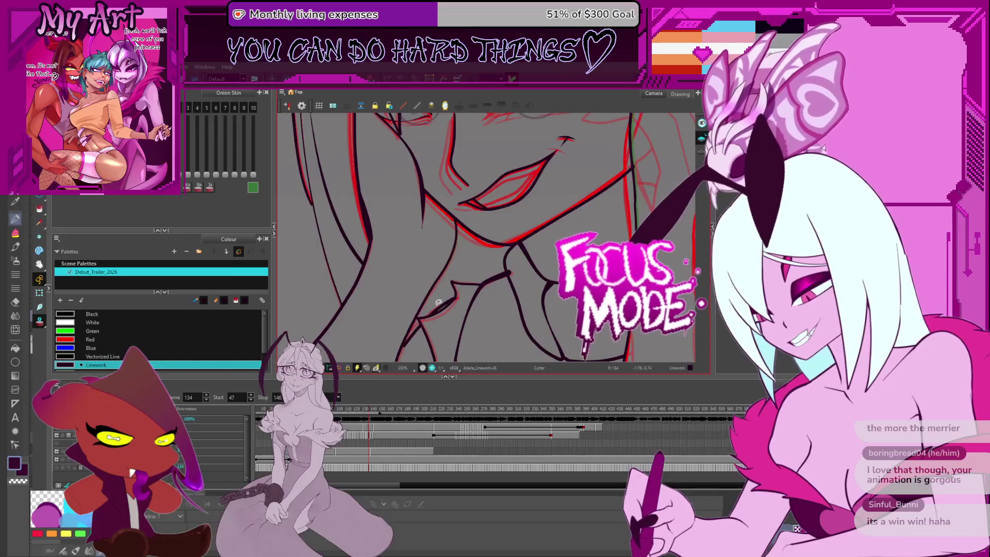
pyautogui.press(',')
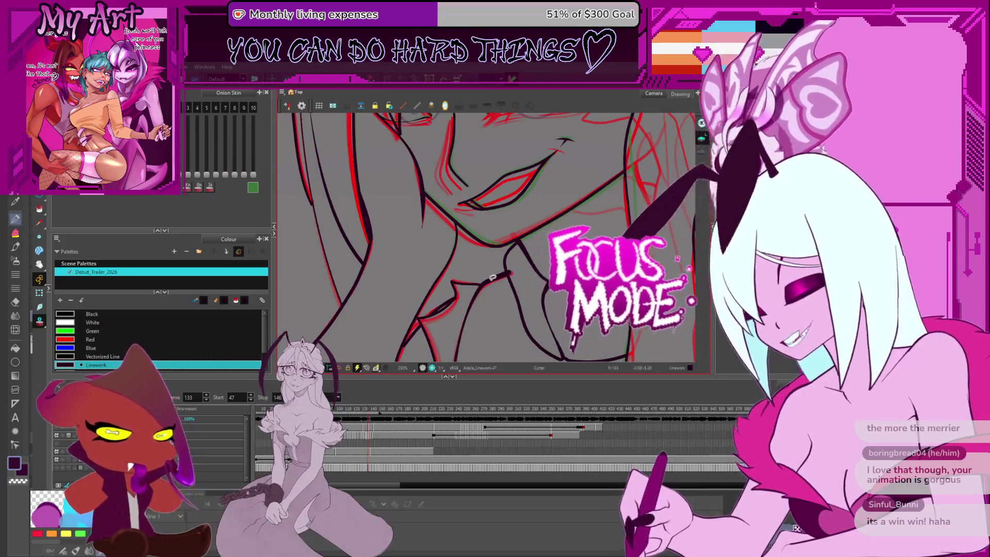
pyautogui.moveTo(516, 285); pyautogui.dragTo(495, 288)
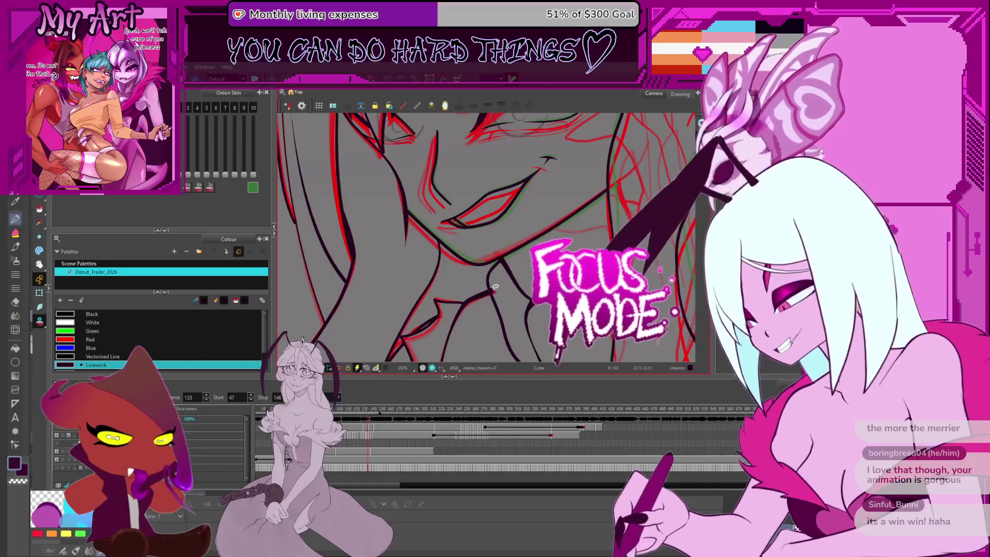
# - Step back and forth through frames 127–142 checking the hair lines, ending on frame 136
pyautogui.press(',')
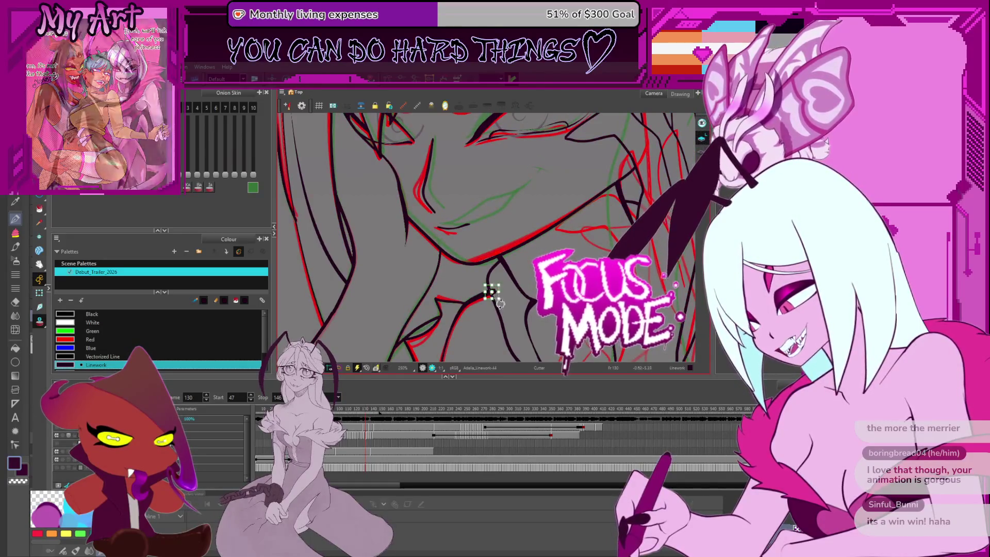
pyautogui.press(',')
pyautogui.press(',')
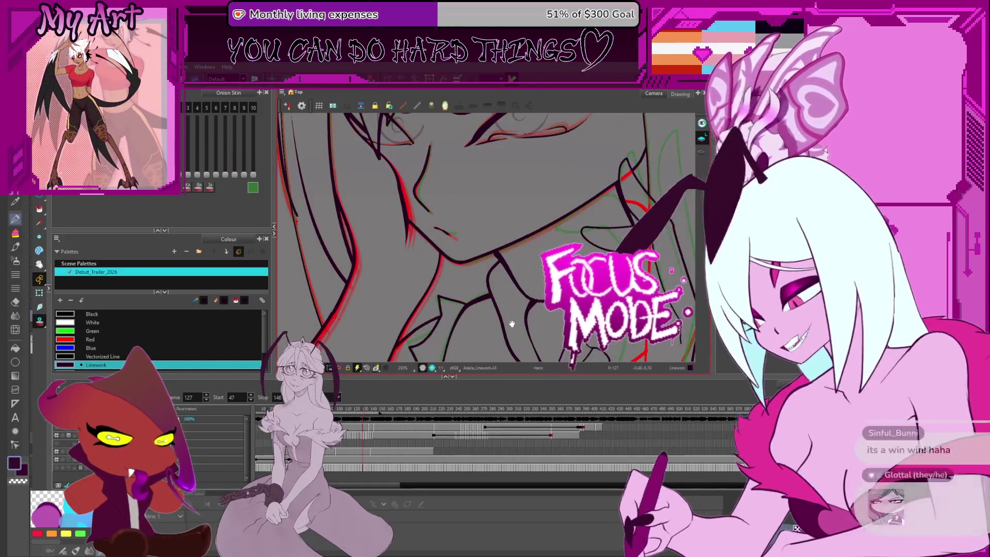
pyautogui.moveTo(497, 286); pyautogui.dragTo(485, 284)
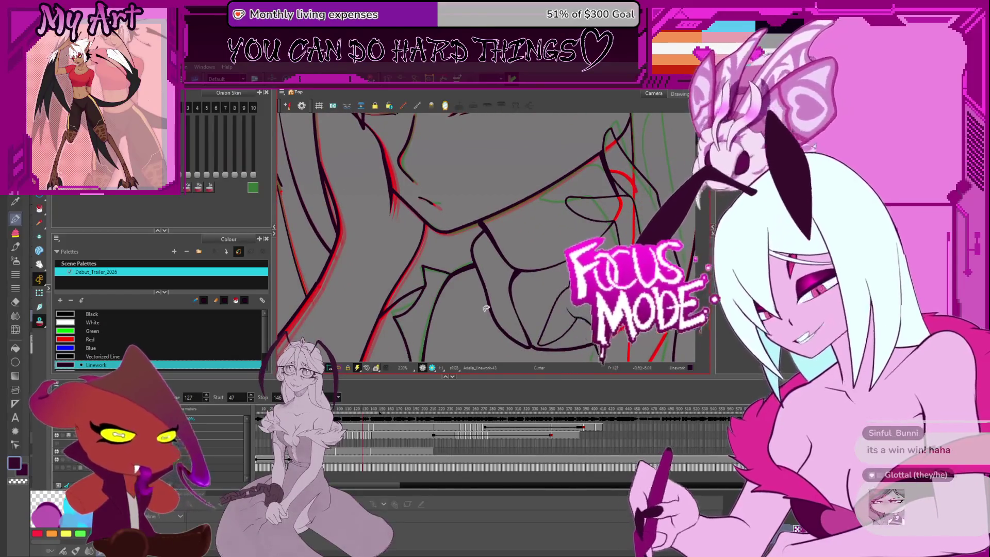
pyautogui.press('.')
pyautogui.press('.')
pyautogui.press('.')
pyautogui.press('.')
pyautogui.press('.')
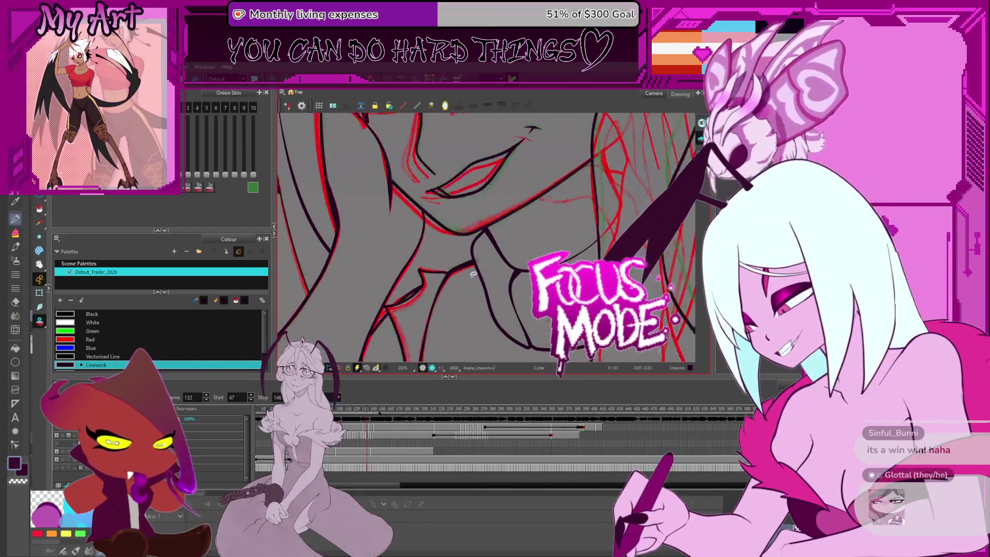
pyautogui.press(',')
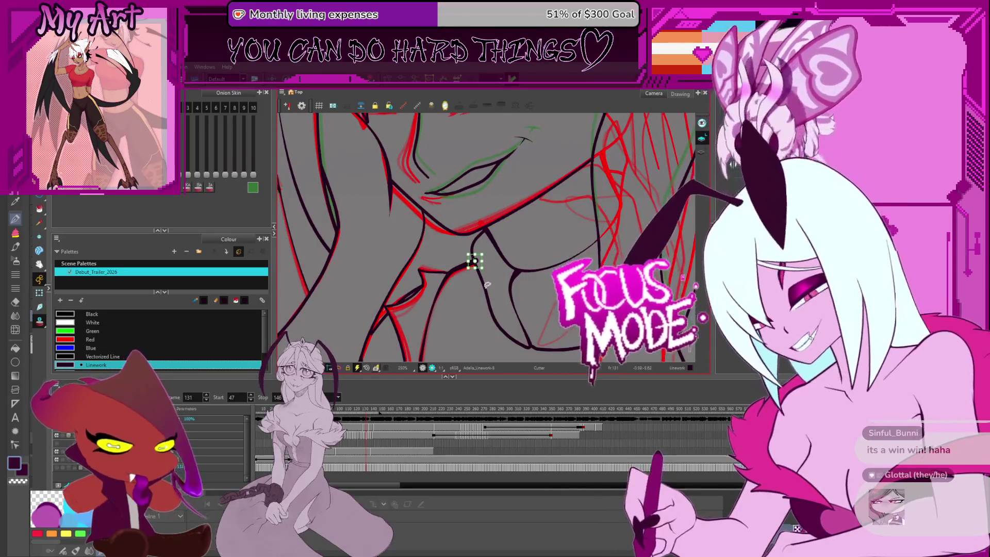
pyautogui.moveTo(475, 257); pyautogui.dragTo(510, 279)
pyautogui.press('.')
pyautogui.press('.')
pyautogui.press('.')
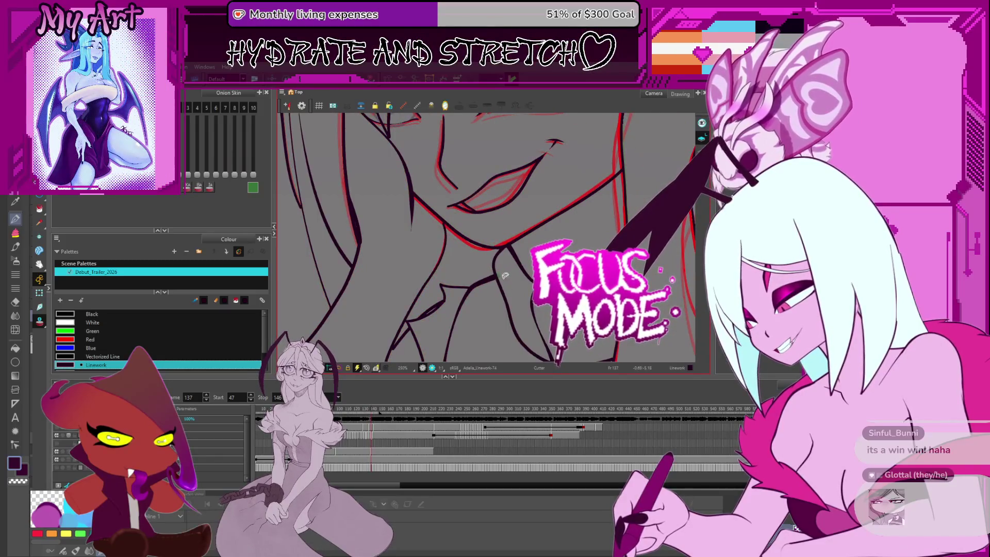
pyautogui.press('.')
pyautogui.press('.')
pyautogui.press('.')
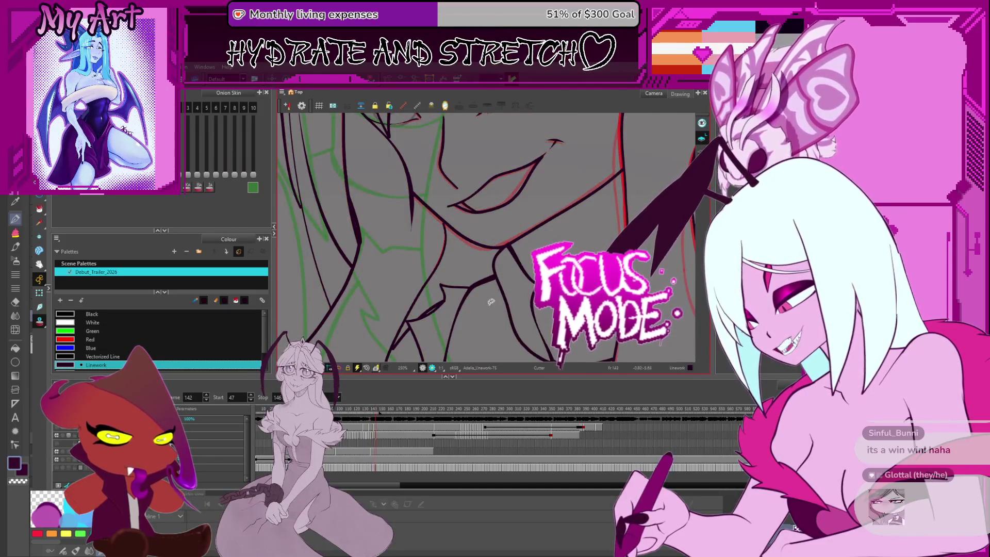
pyautogui.press(',')
pyautogui.press(',')
pyautogui.press(',')
pyautogui.press(',')
pyautogui.press(',')
pyautogui.press(',')
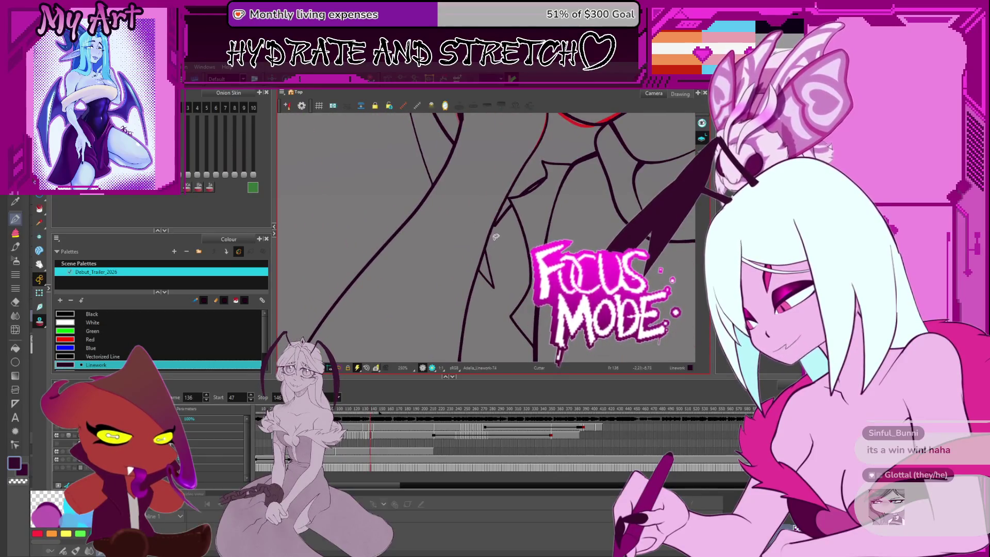
# - Recenter on the hair strands and flip between frames 118–119 and the later frames around 139
pyautogui.moveTo(495, 236); pyautogui.dragTo(520, 255)
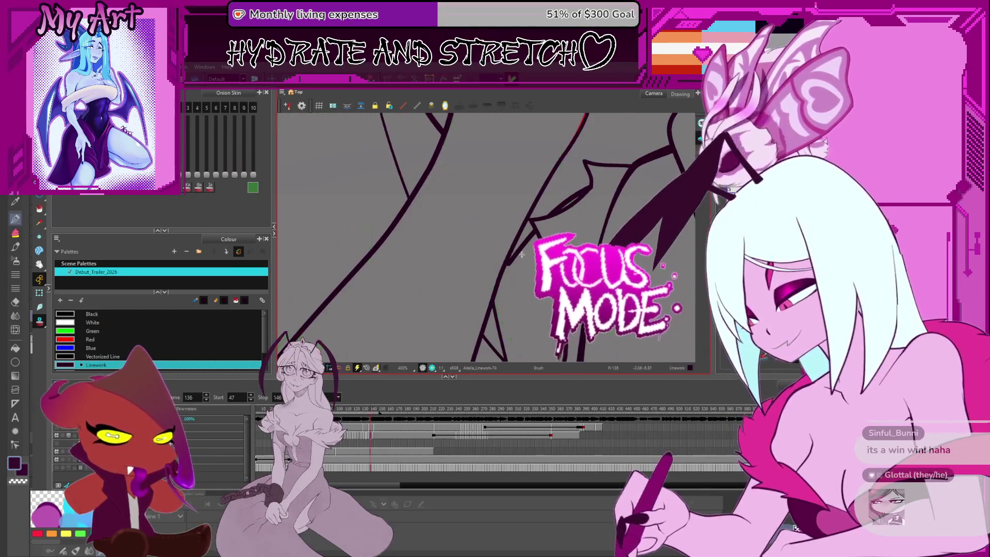
pyautogui.press('.')
pyautogui.press('.')
pyautogui.press('.')
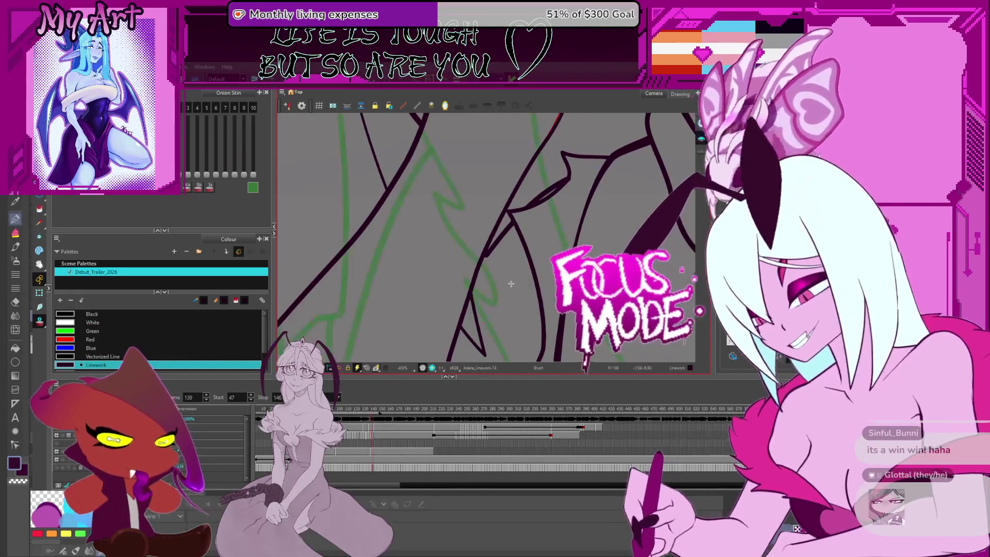
pyautogui.press('.')
pyautogui.press('.')
pyautogui.press('.')
pyautogui.scroll(-3, 514, 277)
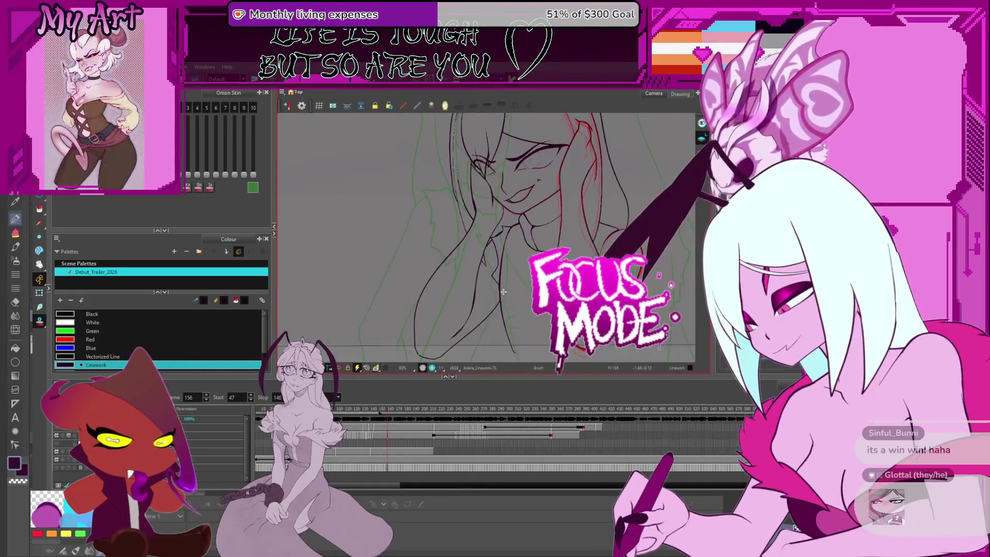
pyautogui.press(',')
pyautogui.press(',')
pyautogui.press(',')
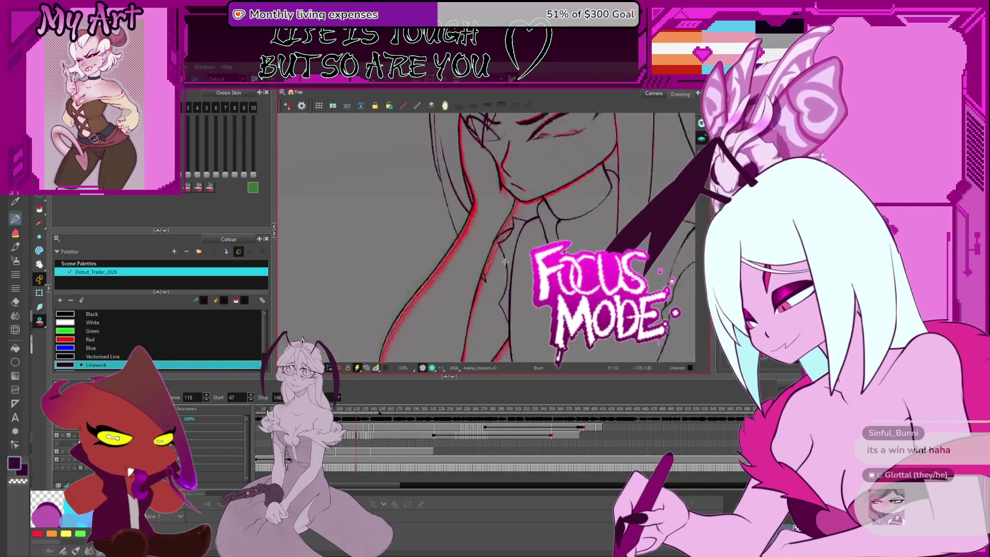
pyautogui.scroll(4, 477, 258)
pyautogui.press('.')
pyautogui.press(',')
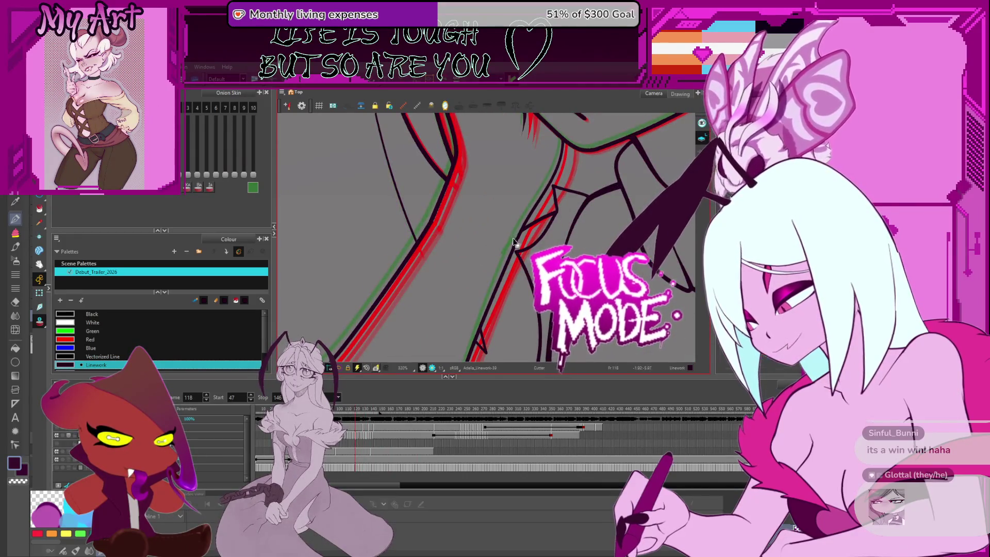
pyautogui.press('.')
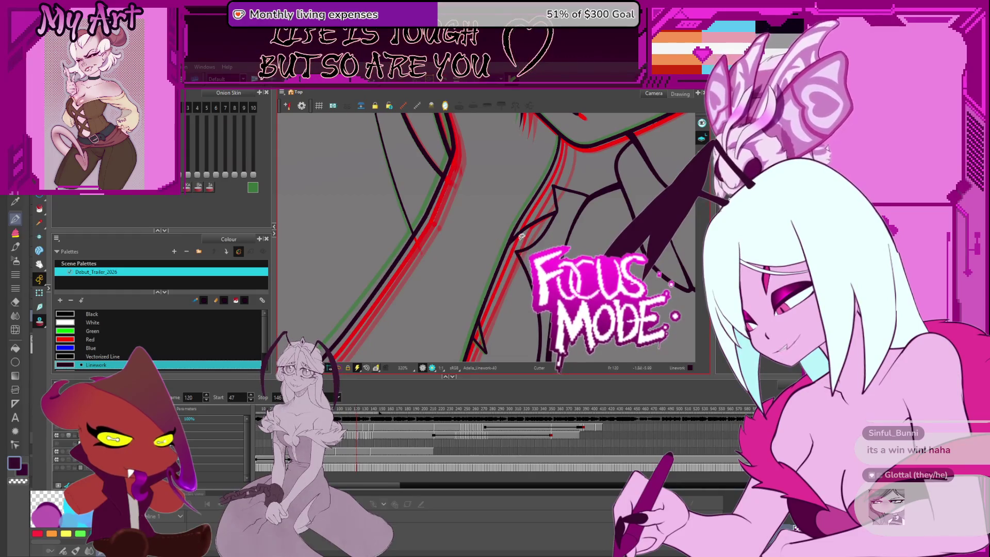
# - Step forward through frames 119–134, return to 118, then play ahead again to around frame 131
pyautogui.press('.')
pyautogui.press('.')
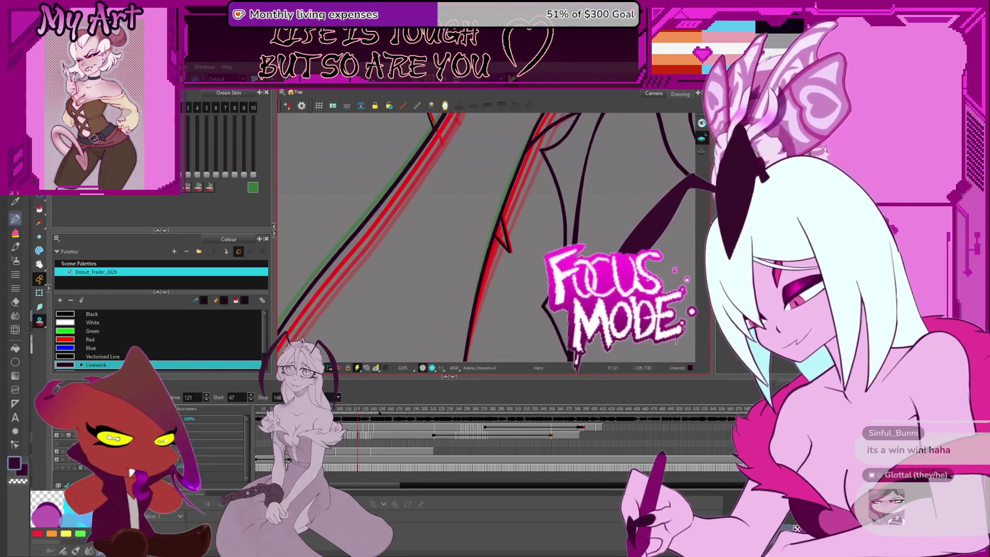
pyautogui.press('.')
pyautogui.press('.')
pyautogui.press('.')
pyautogui.press('.')
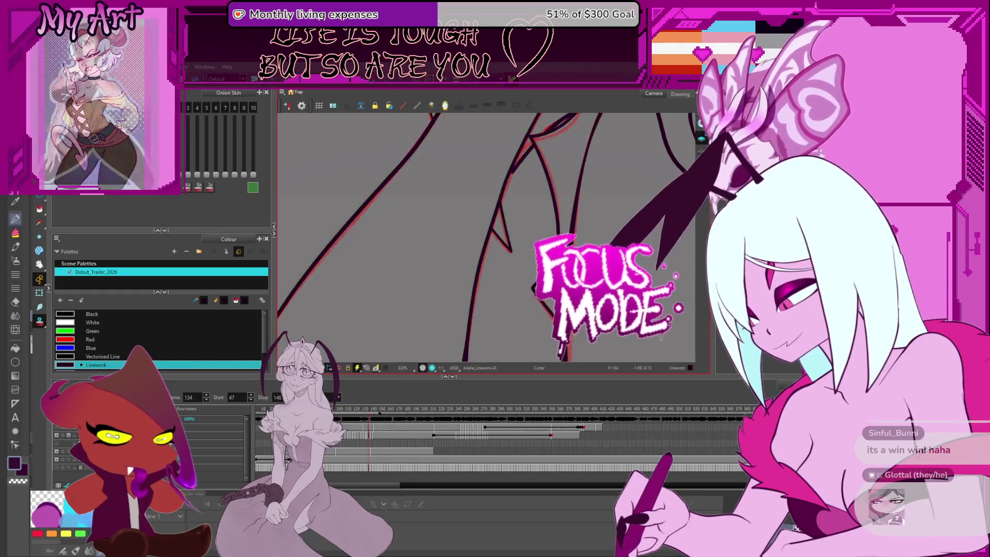
pyautogui.press('.')
pyautogui.press('.')
pyautogui.press('.')
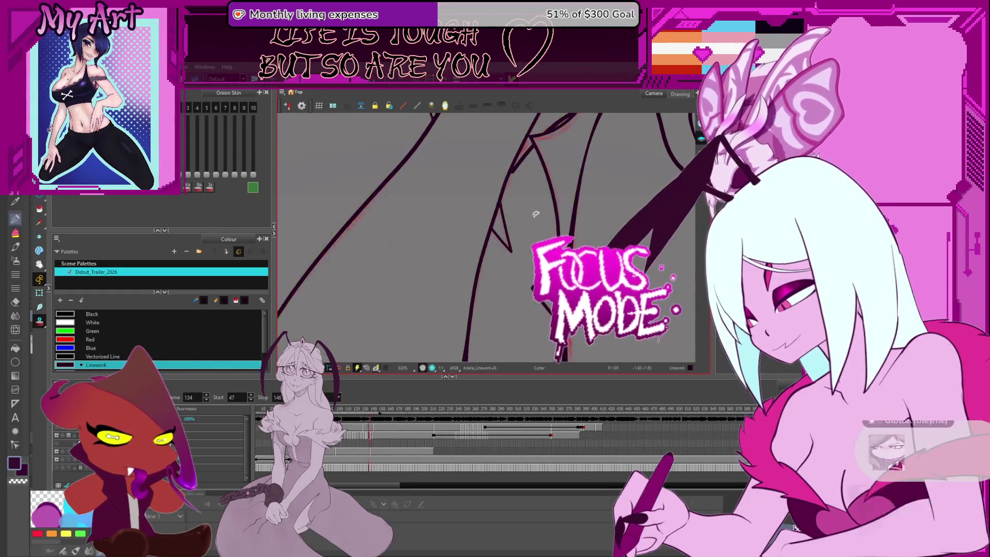
pyautogui.press(',')
pyautogui.press(',')
pyautogui.press(',')
pyautogui.press(',')
pyautogui.press(',')
pyautogui.press(',')
pyautogui.press(',')
pyautogui.press(',')
pyautogui.press('.')
pyautogui.press('.')
pyautogui.press('.')
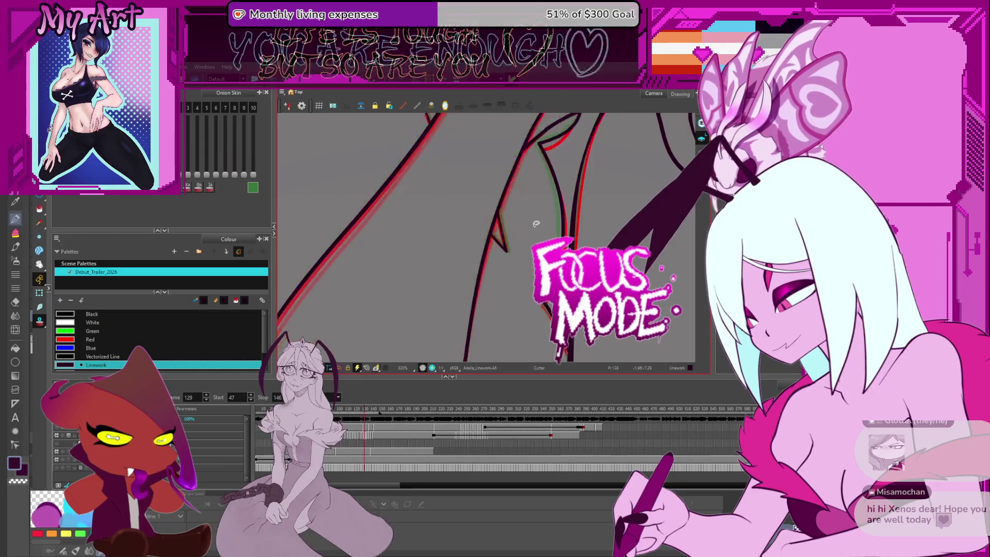
pyautogui.press('.')
pyautogui.press('.')
pyautogui.press('.')
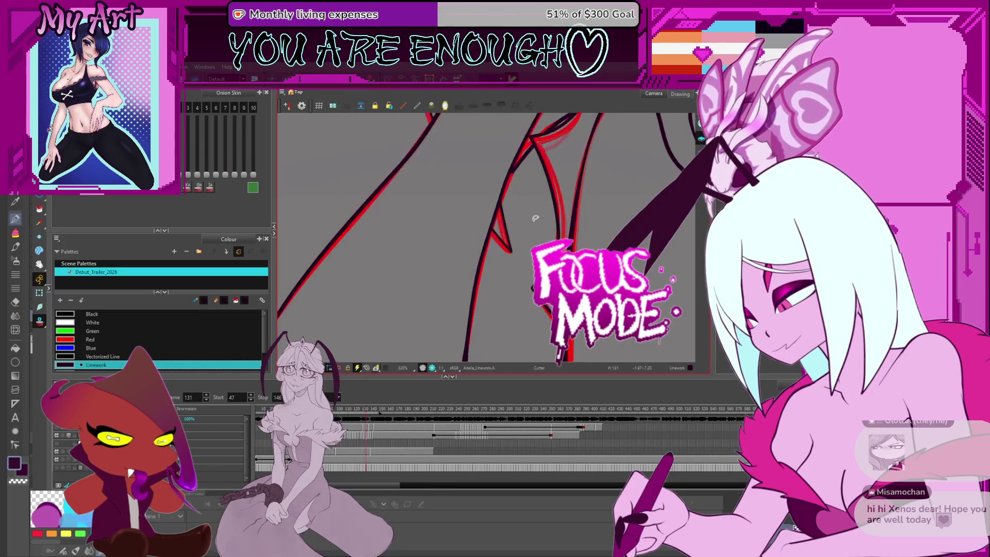
# - Pan around the hair strands on frames 131–132 and clear the stroke selection
pyautogui.moveTo(534, 222)
pyautogui.mouseDown()
pyautogui.moveTo(530, 239)
pyautogui.moveTo(519, 224)
pyautogui.mouseUp()
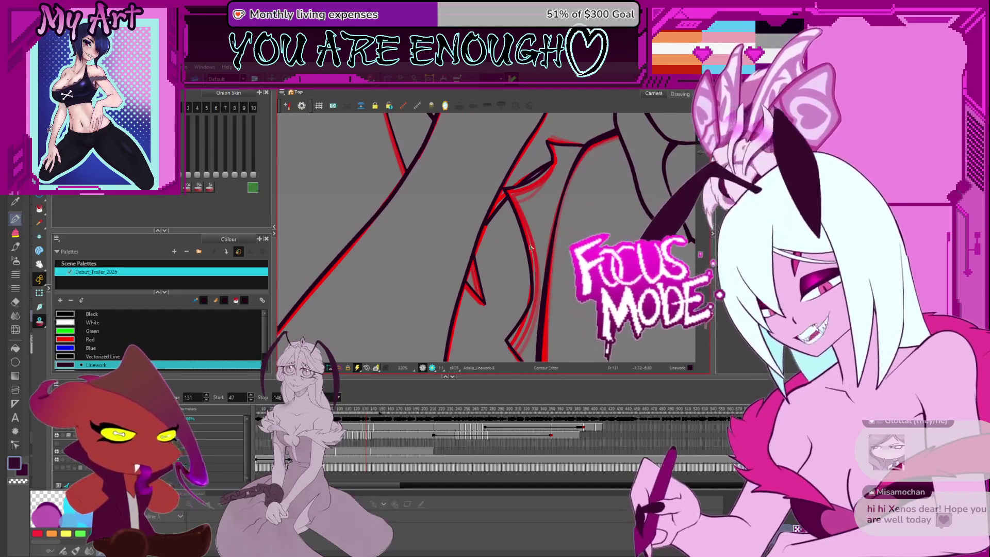
pyautogui.moveTo(503, 271); pyautogui.dragTo(511, 219)
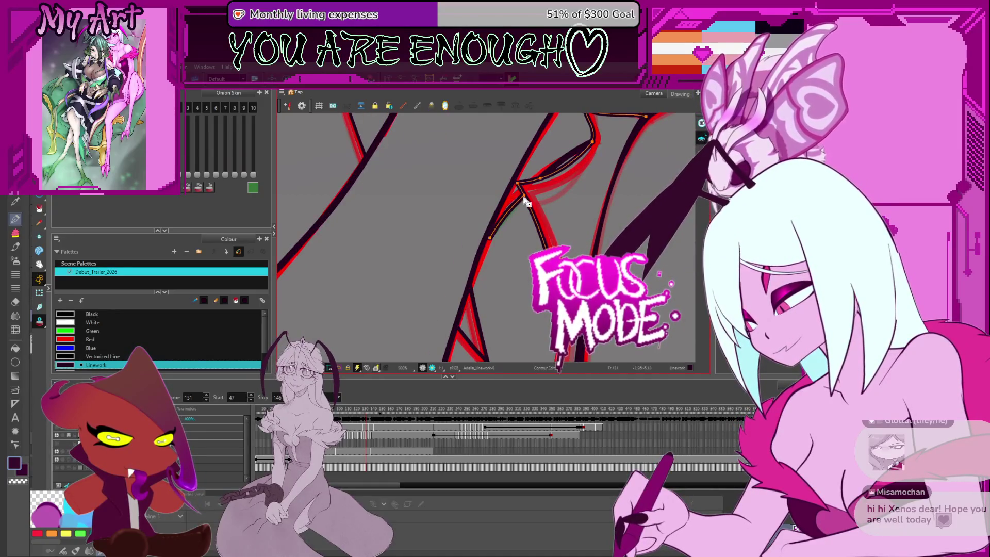
pyautogui.moveTo(517, 209); pyautogui.dragTo(514, 255)
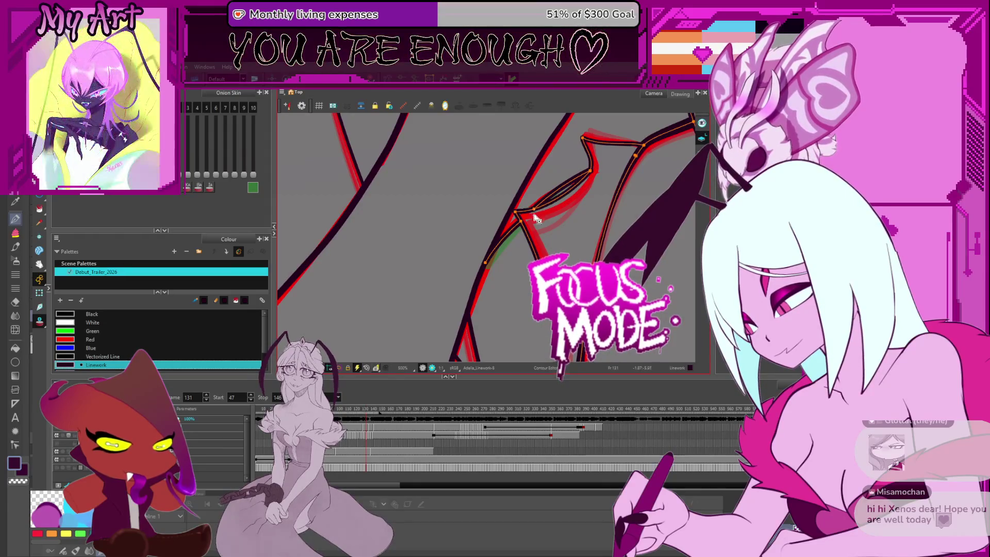
pyautogui.press('Escape')
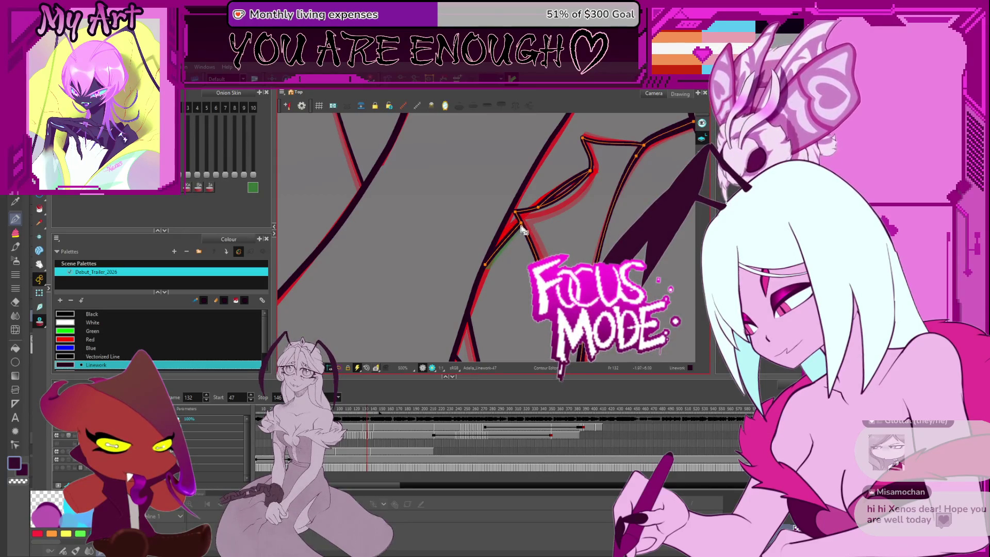
# - Step back through the frames past 128 to a much earlier frame around 86
pyautogui.press(',')
pyautogui.press(',')
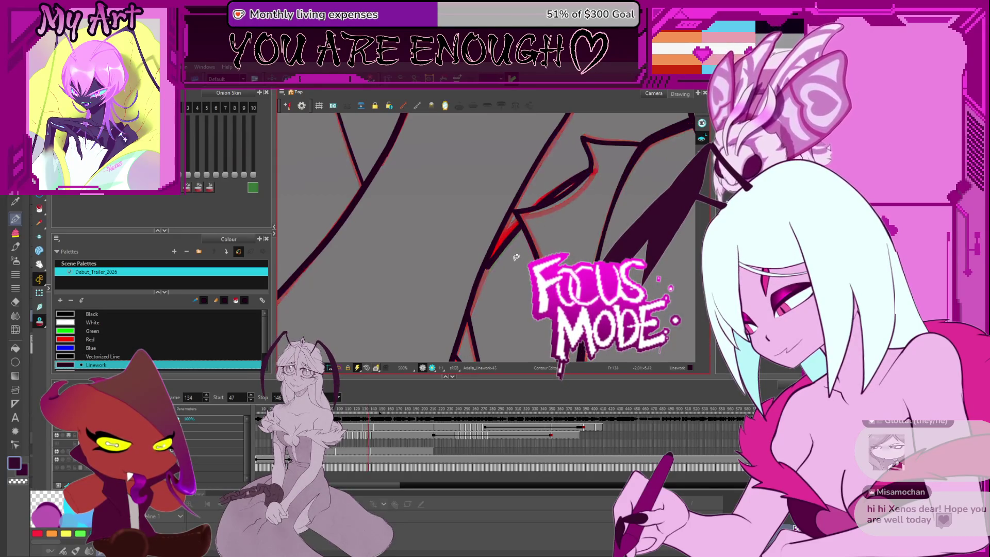
pyautogui.press(',')
pyautogui.press(',')
pyautogui.press(',')
pyautogui.press(',')
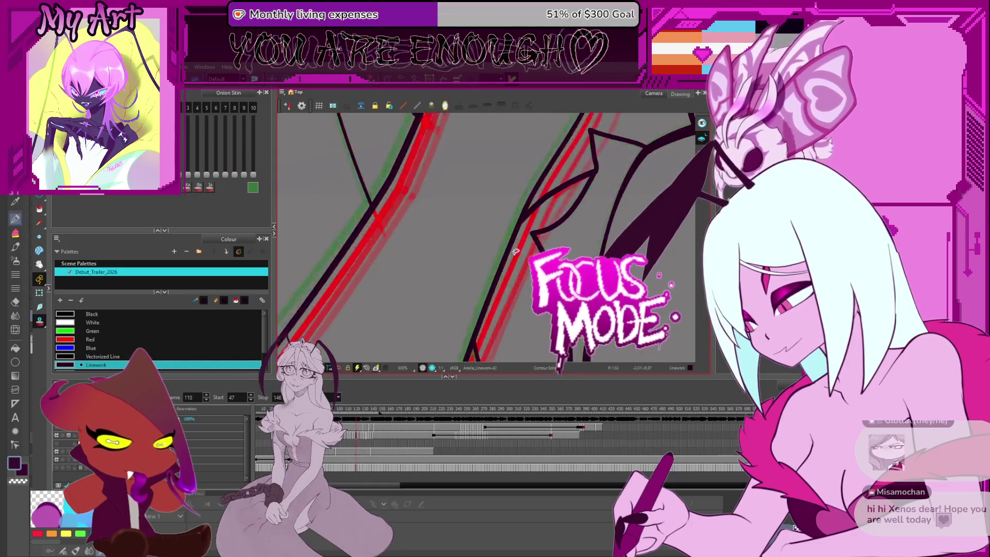
pyautogui.press(',')
pyautogui.press(',')
pyautogui.press(',')
pyautogui.press(',')
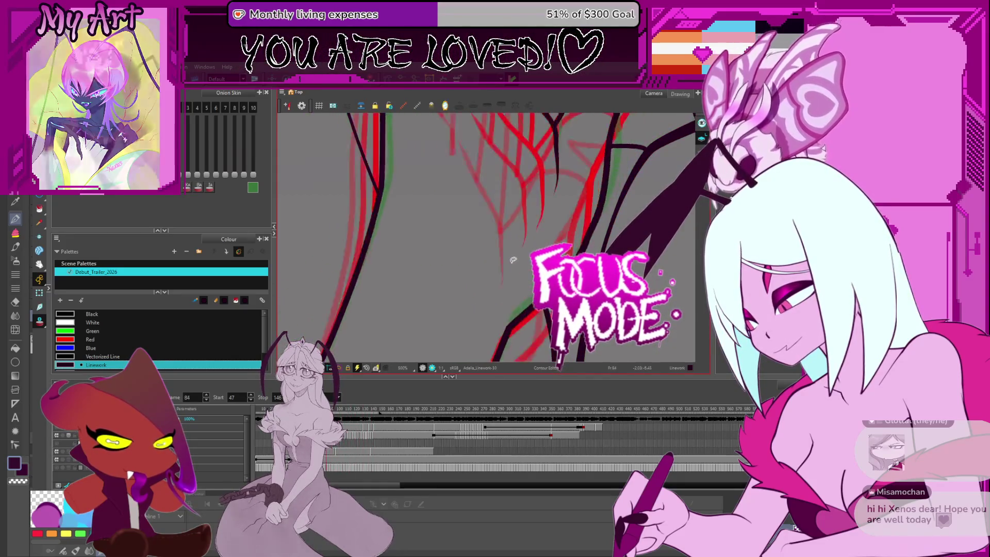
pyautogui.press(',')
pyautogui.press(',')
# - Flip back and forth between neighbouring frames to compare the hair strands beside her neck, settling on a later frame
pyautogui.press(',')
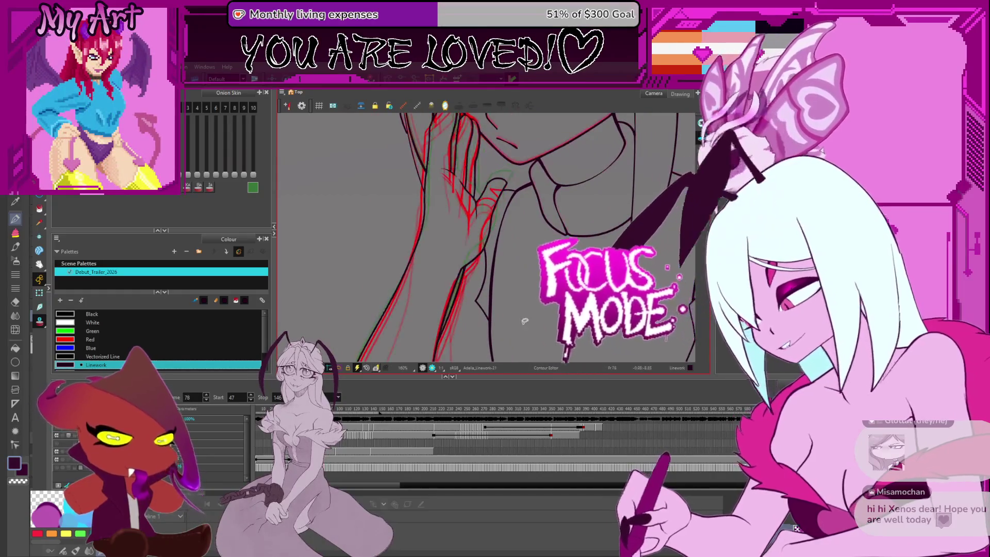
pyautogui.press(',')
pyautogui.press(',')
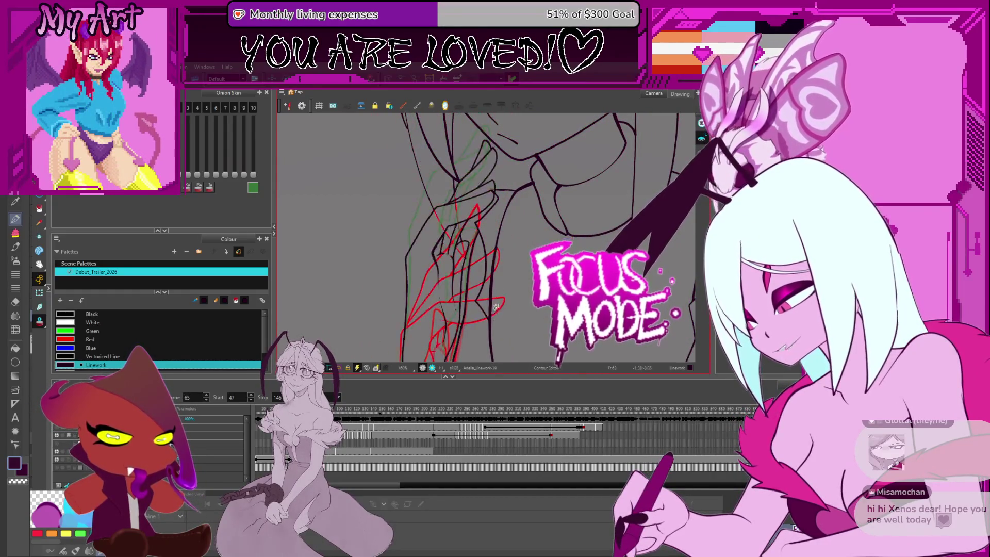
pyautogui.press('.')
pyautogui.press('.')
pyautogui.press('.')
pyautogui.press('.')
pyautogui.press('.')
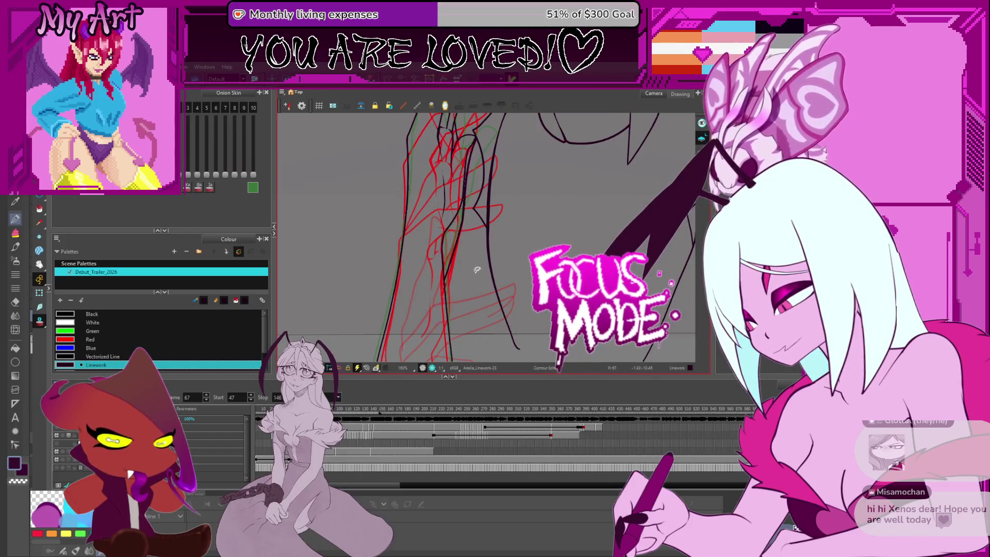
pyautogui.press(',')
pyautogui.press('.')
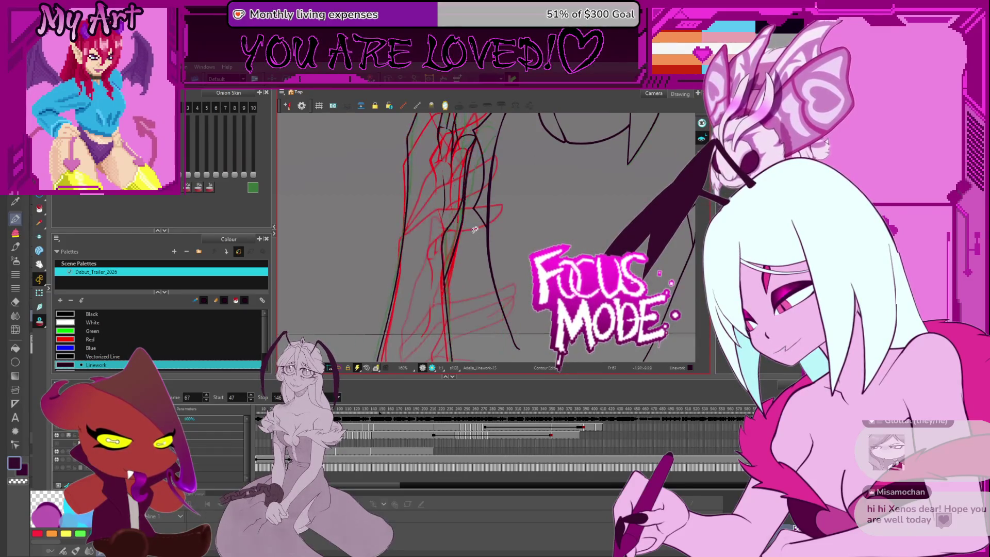
pyautogui.press('.')
pyautogui.press('.')
pyautogui.press('.')
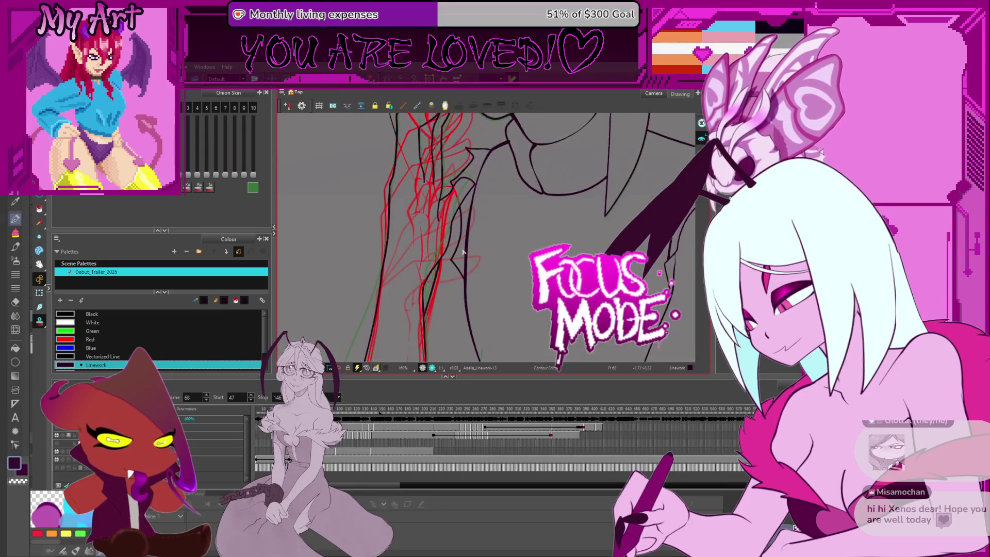
pyautogui.press('.')
pyautogui.press('.')
pyautogui.press('.')
pyautogui.press('.')
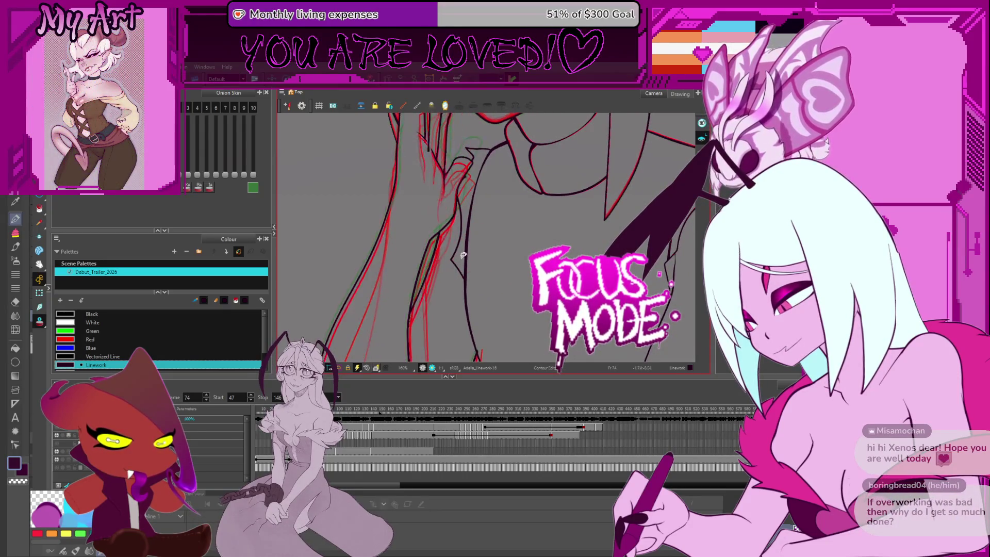
pyautogui.press('.')
pyautogui.press('.')
pyautogui.press('.')
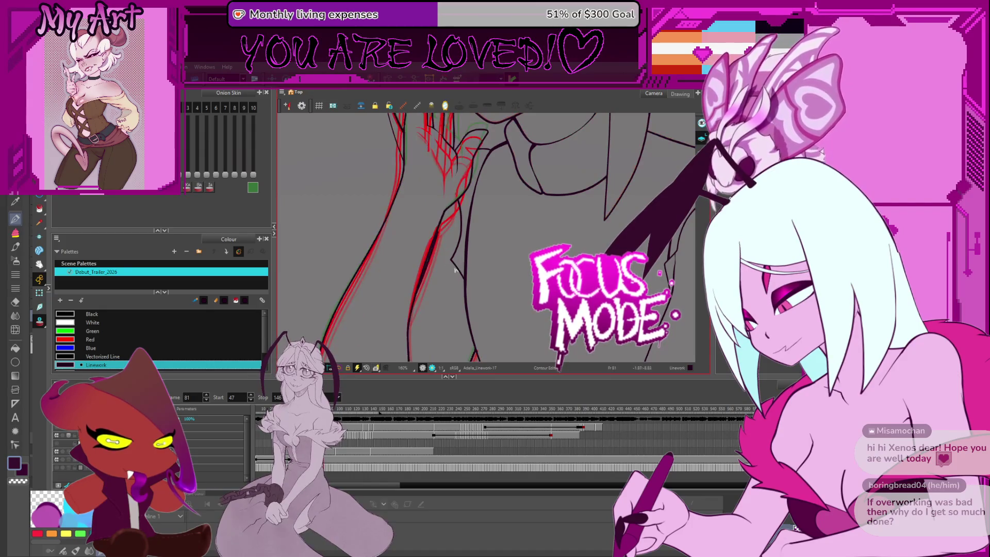
pyautogui.press(',')
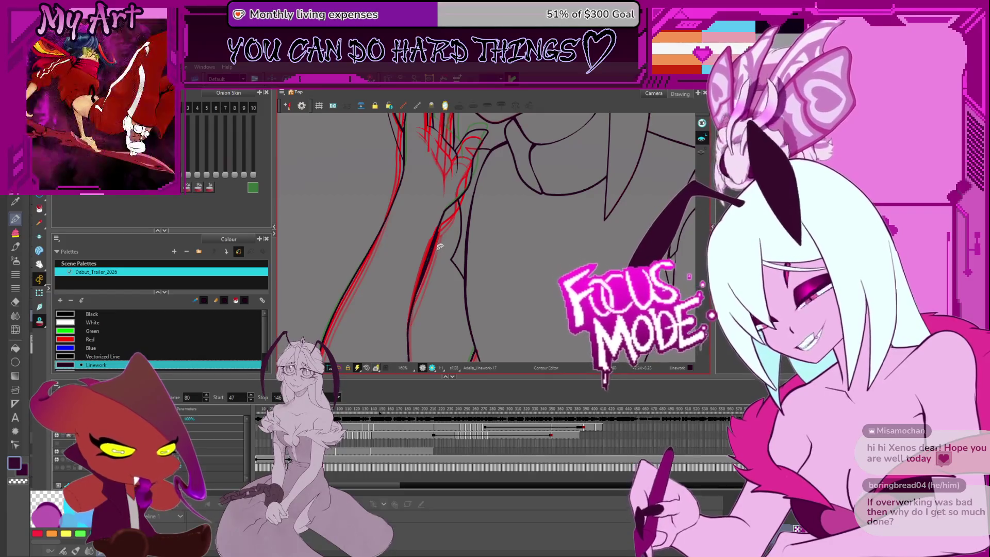
pyautogui.scroll(2, 440, 249)
# - Bring the hair strand along her neck into view for editing
pyautogui.moveTo(477, 260); pyautogui.dragTo(454, 254)
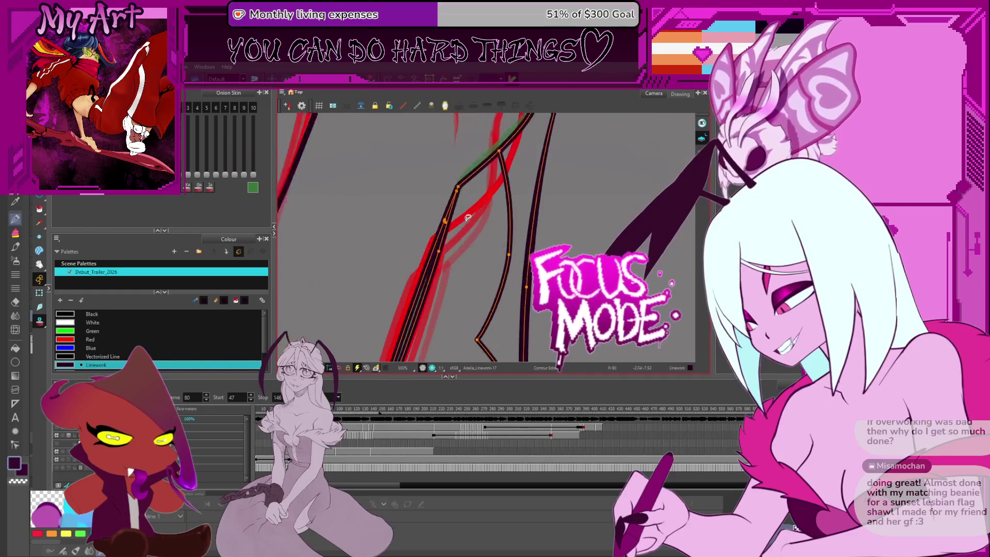
pyautogui.scroll(3, 469, 241)
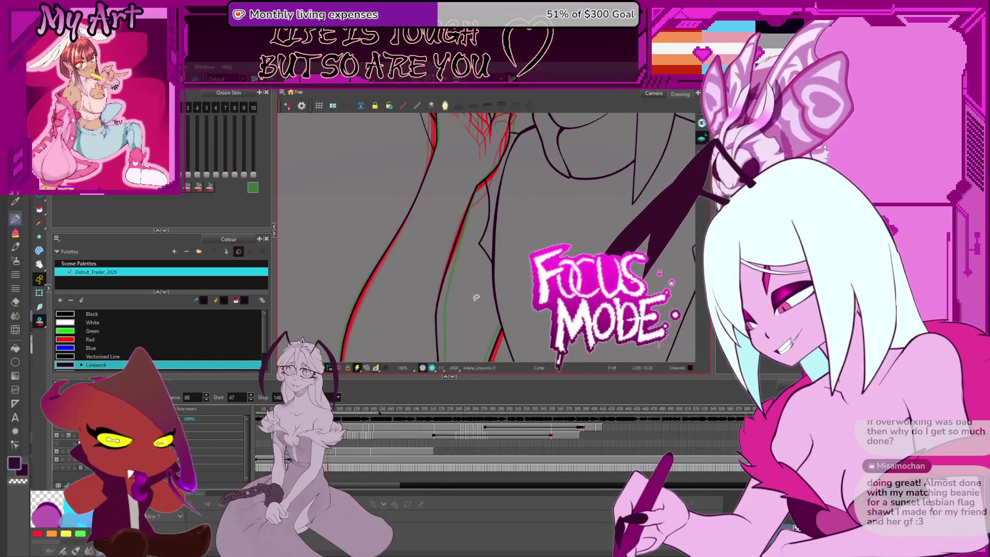
pyautogui.scroll(-3, 460, 288)
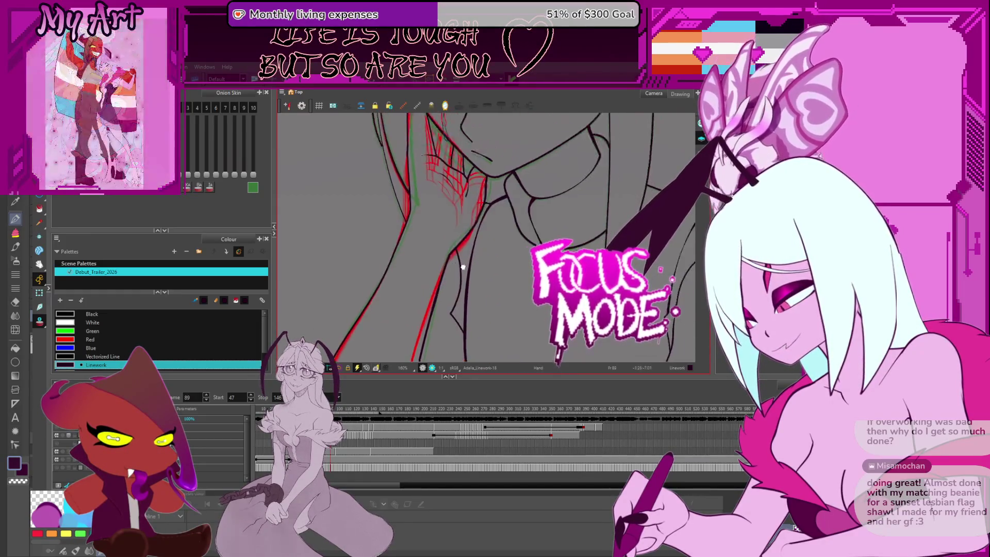
pyautogui.scroll(3, 457, 268)
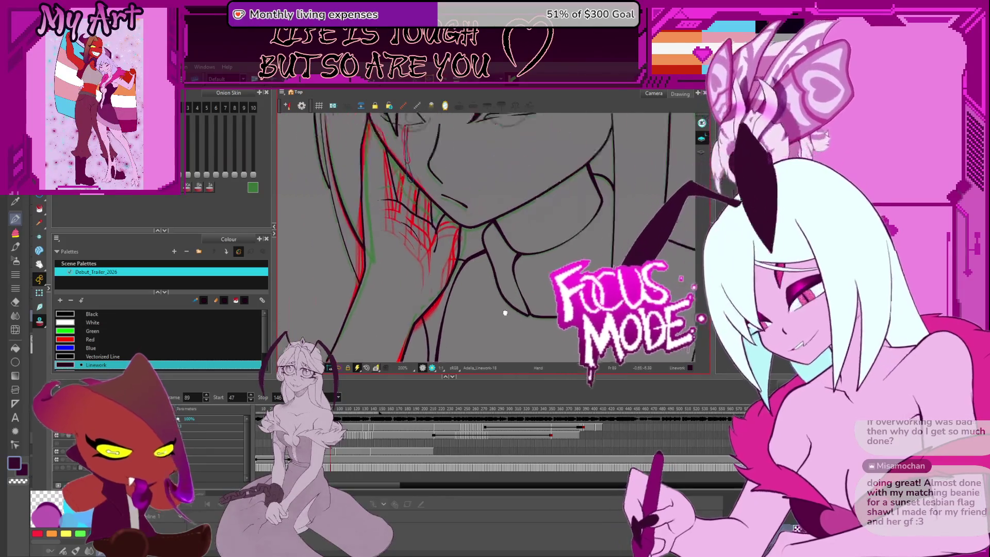
pyautogui.scroll(3, 469, 249)
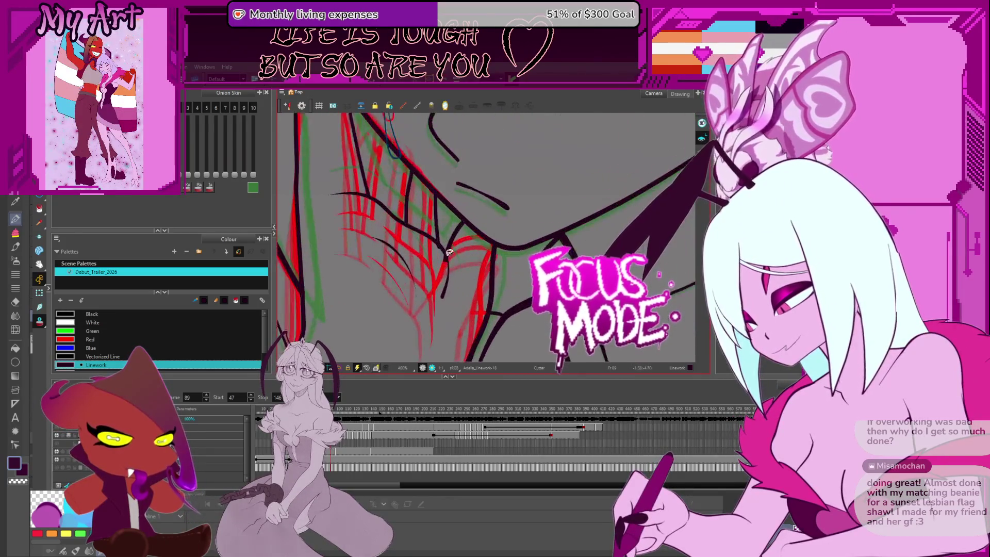
pyautogui.scroll(-3, 447, 257)
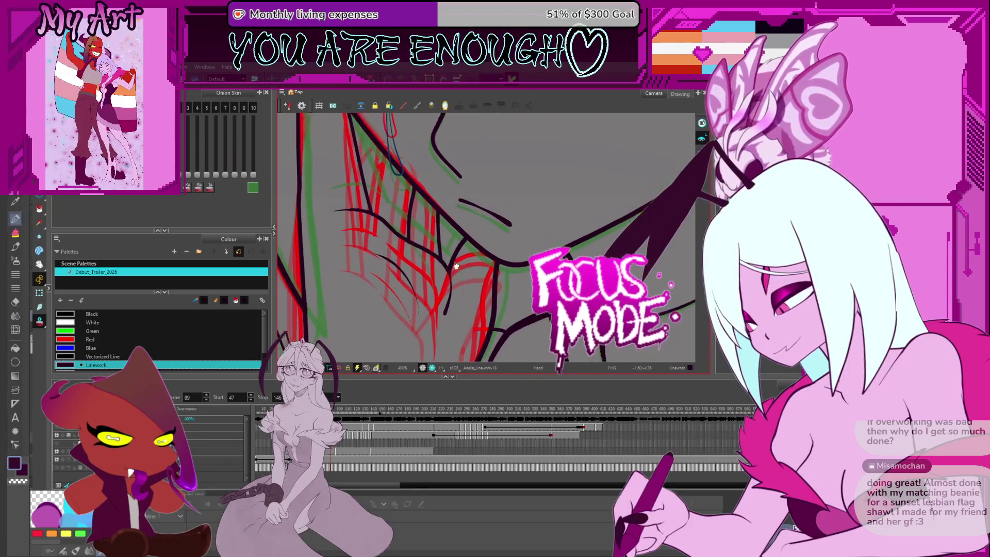
pyautogui.scroll(-2, 474, 302)
pyautogui.scroll(3, 467, 289)
pyautogui.scroll(2, 451, 249)
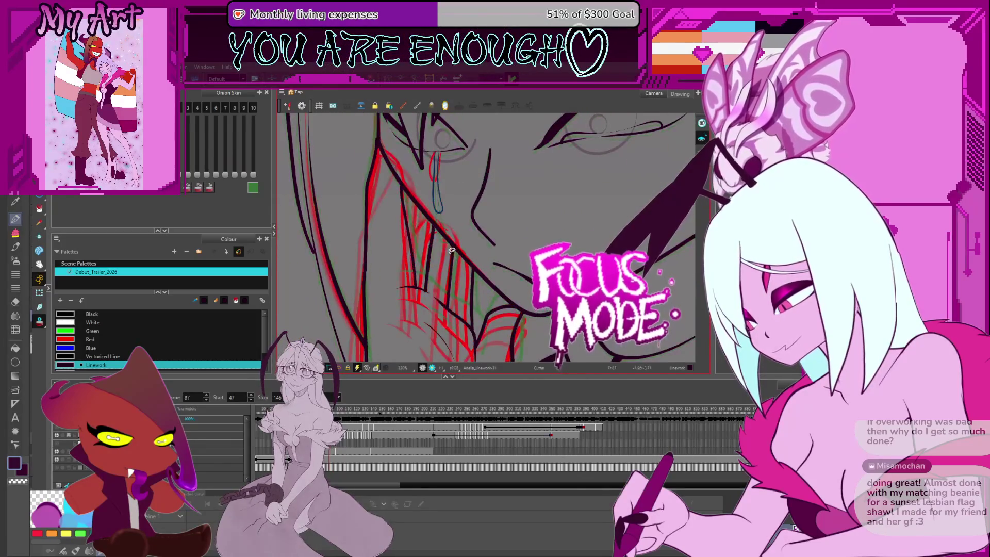
pyautogui.scroll(-2, 428, 258)
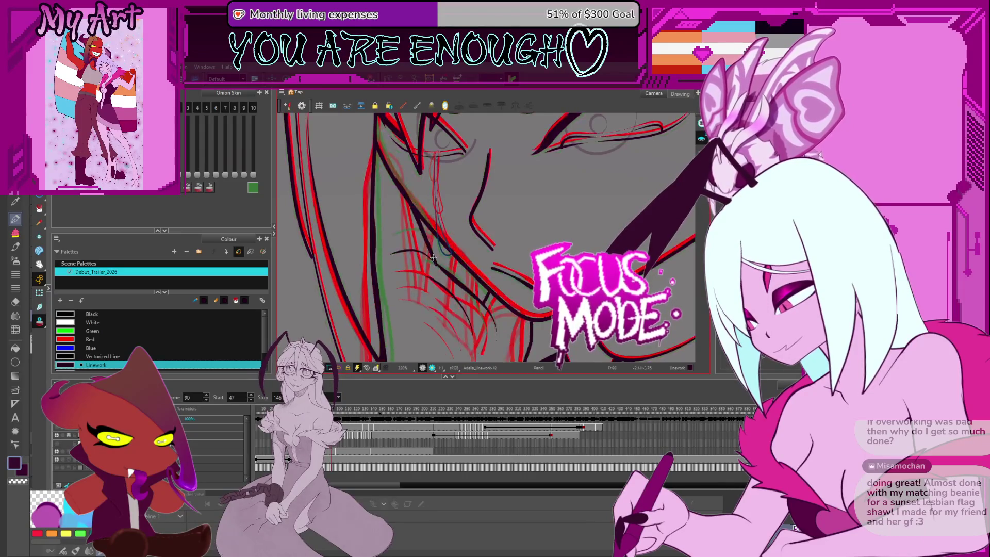
pyautogui.scroll(2, 427, 240)
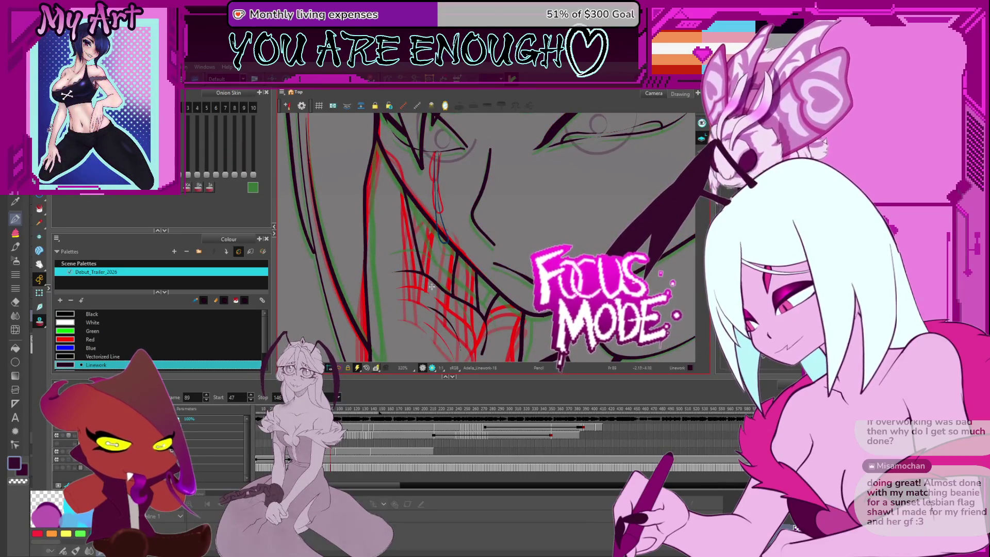
pyautogui.scroll(-2, 433, 250)
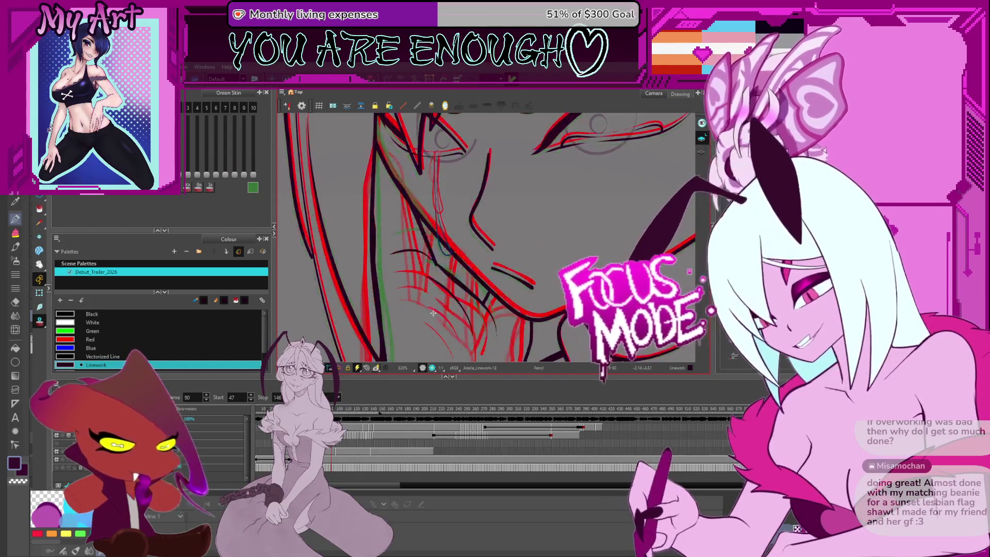
pyautogui.scroll(2, 431, 293)
# - Switch to pencil-line display and flip between frames 86–88 to compare the hair strands
pyautogui.hotkey('alt', '9')
pyautogui.press(',')
pyautogui.press('.')
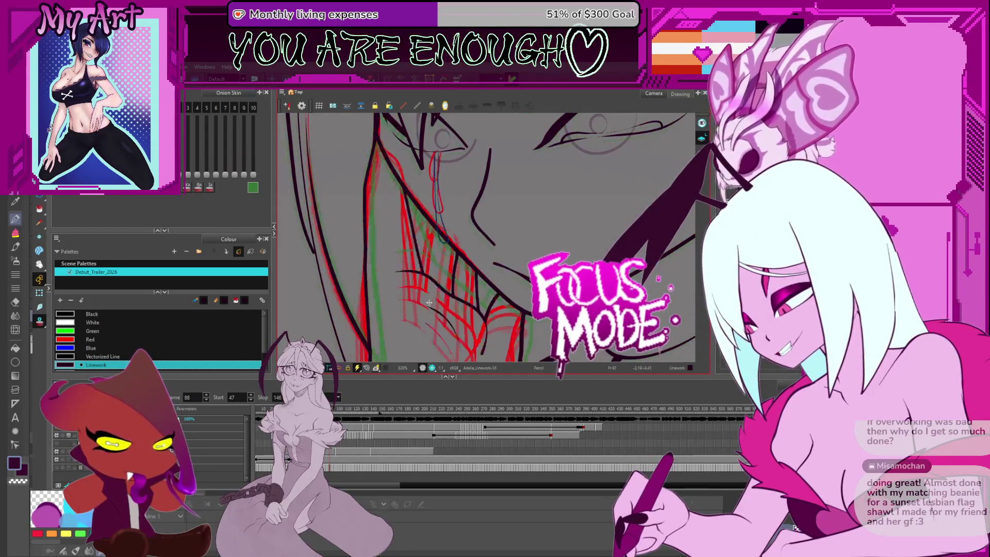
pyautogui.press(',')
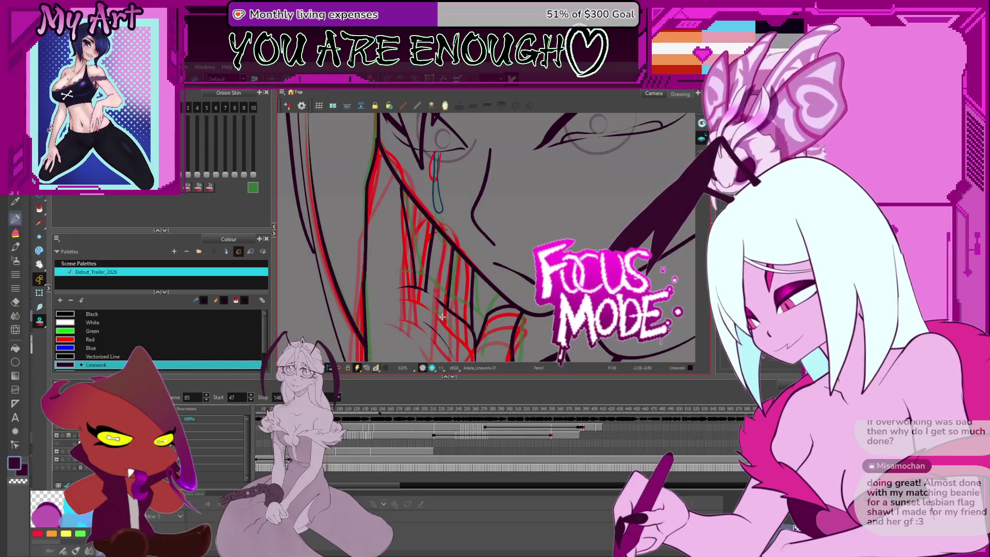
pyautogui.press(',')
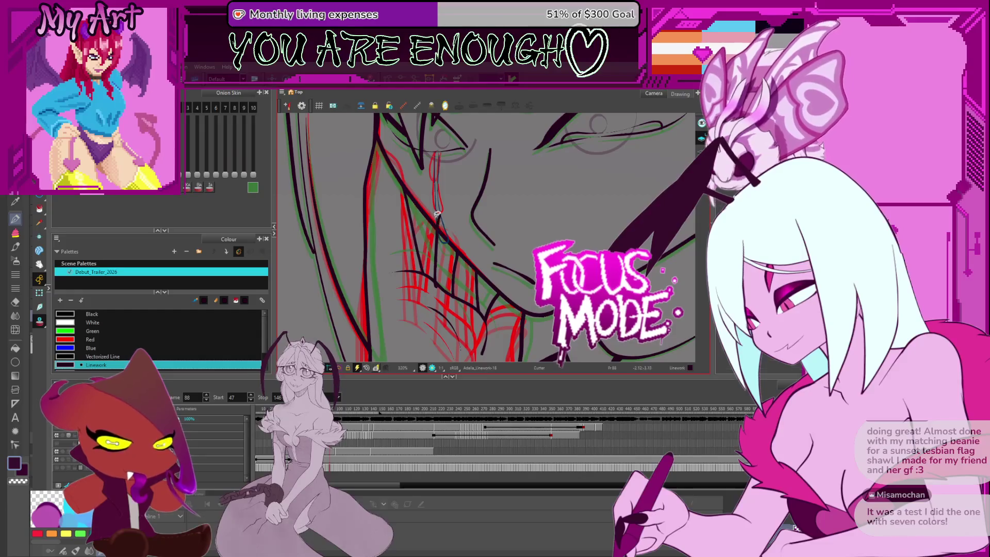
pyautogui.scroll(3, 438, 215)
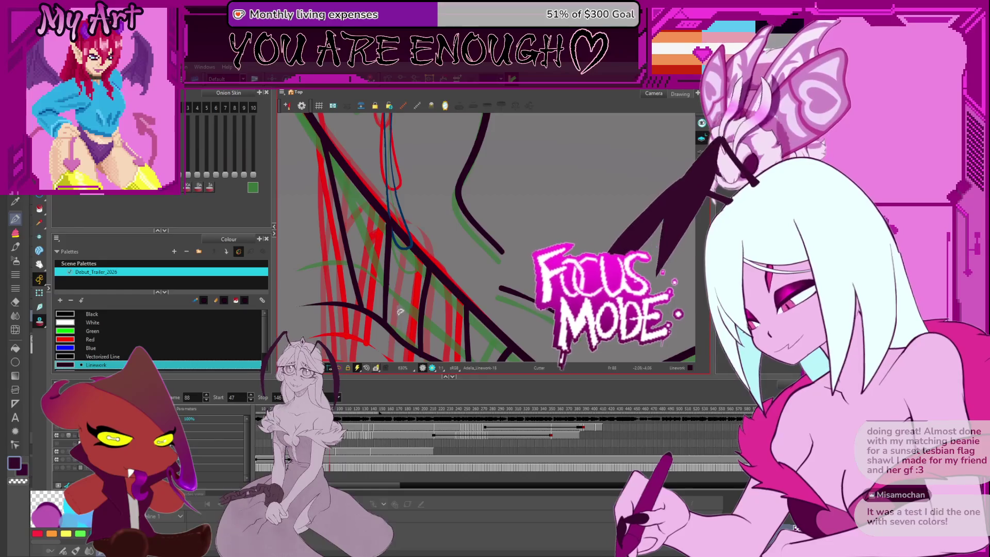
pyautogui.press('.')
pyautogui.press('.')
# - Pan over the strands under the chin and other hair areas while advancing a frame
pyautogui.moveTo(437, 269); pyautogui.dragTo(481, 315)
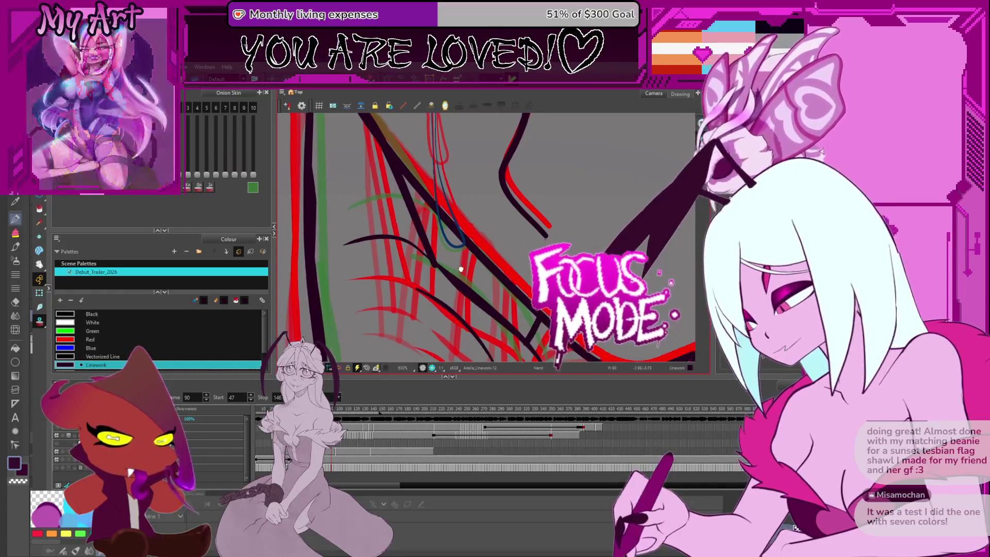
pyautogui.moveTo(453, 275)
pyautogui.mouseDown()
pyautogui.moveTo(468, 313)
pyautogui.moveTo(443, 310)
pyautogui.mouseUp()
pyautogui.scroll(-2, 441, 322)
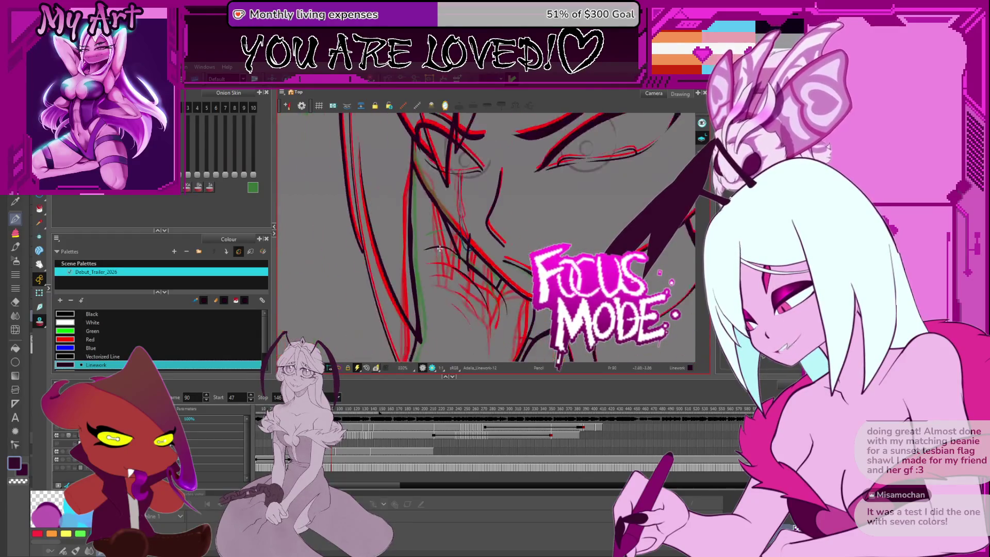
pyautogui.scroll(1, 443, 268)
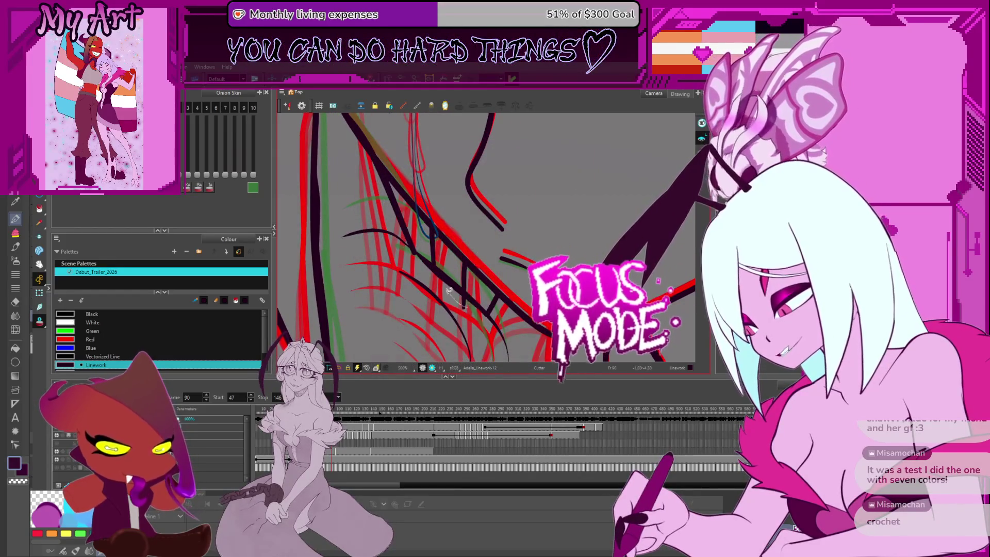
pyautogui.press('.')
pyautogui.press('.')
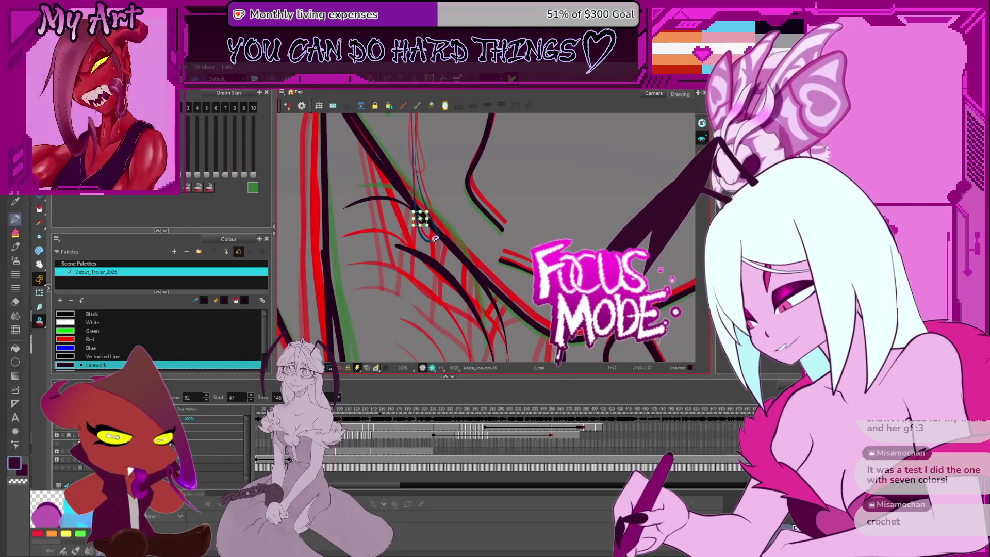
pyautogui.moveTo(388, 228); pyautogui.dragTo(429, 261)
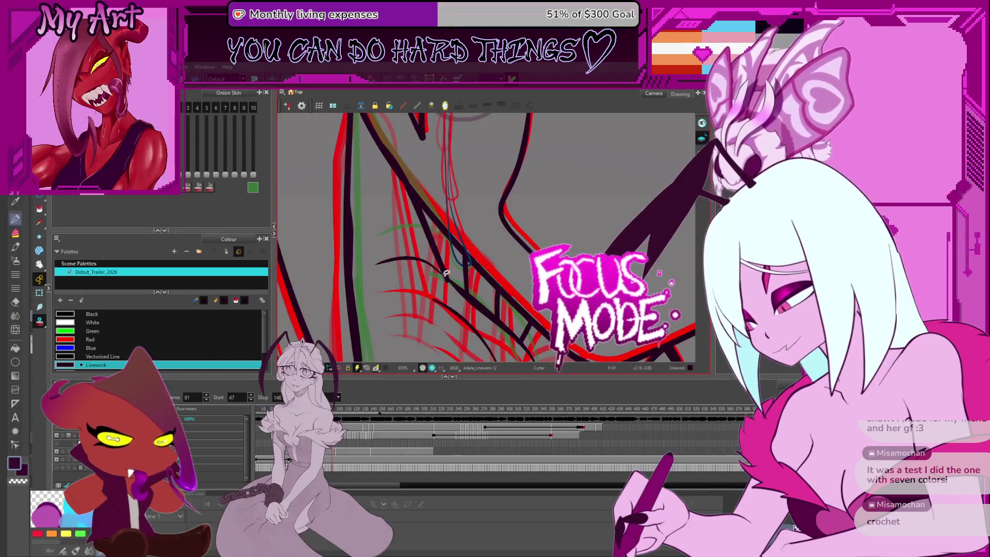
pyautogui.moveTo(405, 192); pyautogui.dragTo(469, 245)
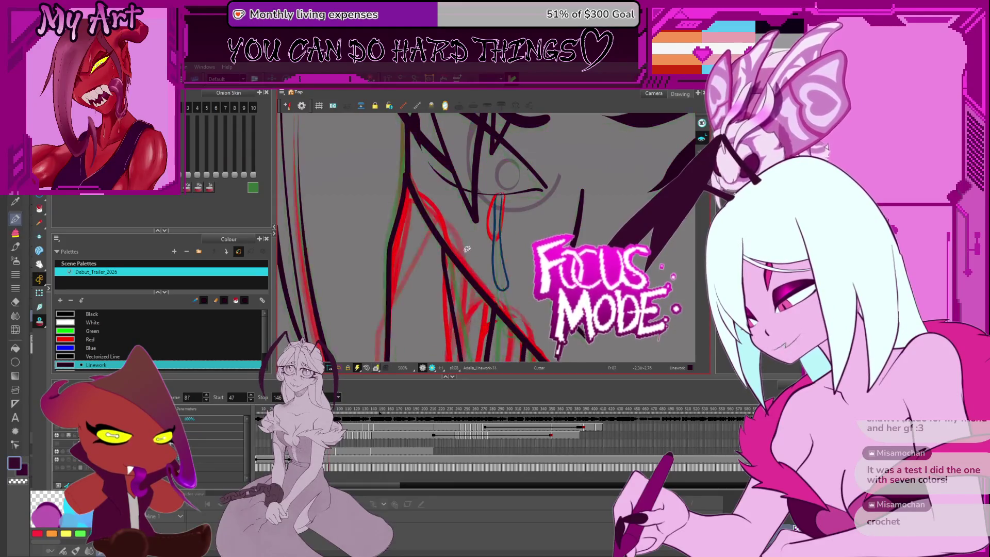
# - Scrub back and forth through frames 89–93 checking the hair motion, then jump ahead to frame 116
pyautogui.press(',')
pyautogui.press('.')
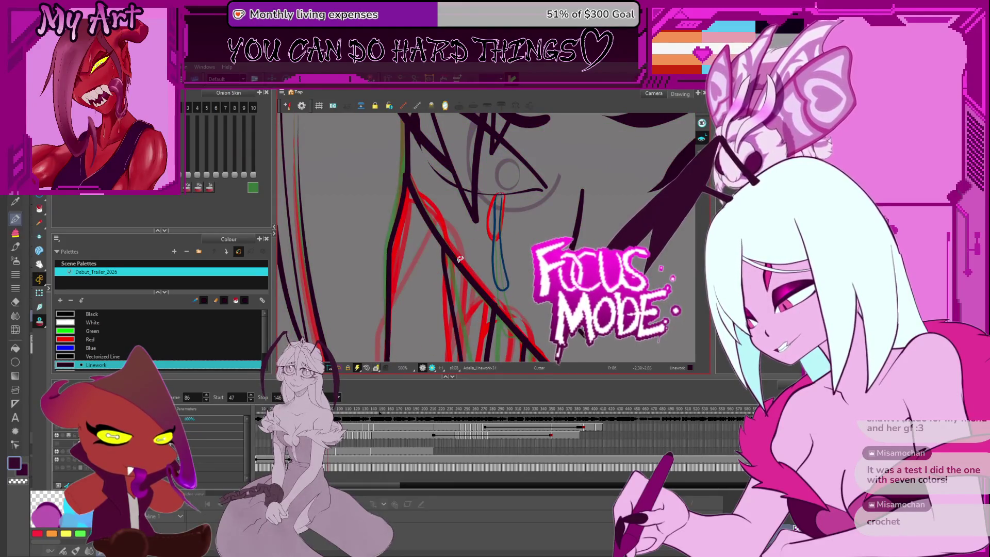
pyautogui.press('.')
pyautogui.press('.')
pyautogui.press('.')
pyautogui.press('.')
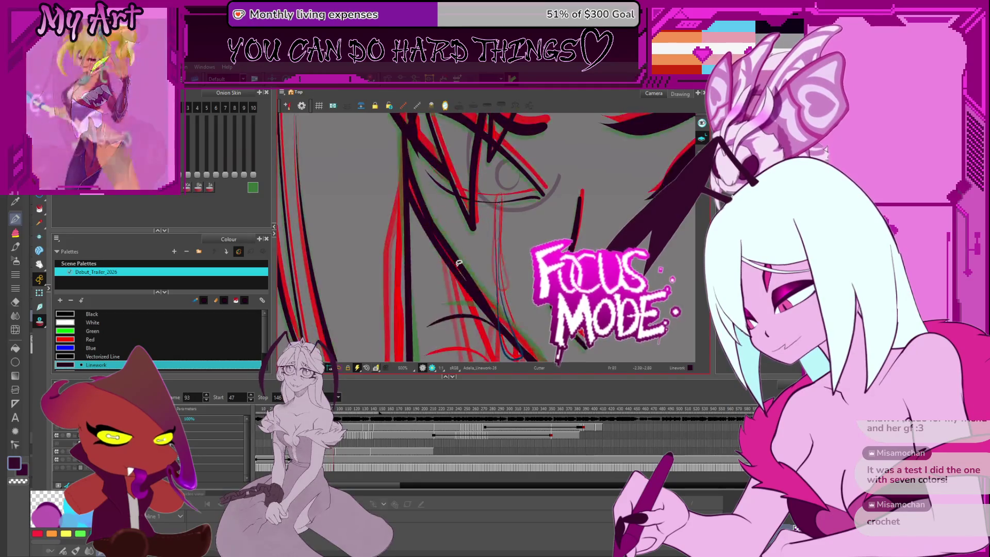
pyautogui.press(',')
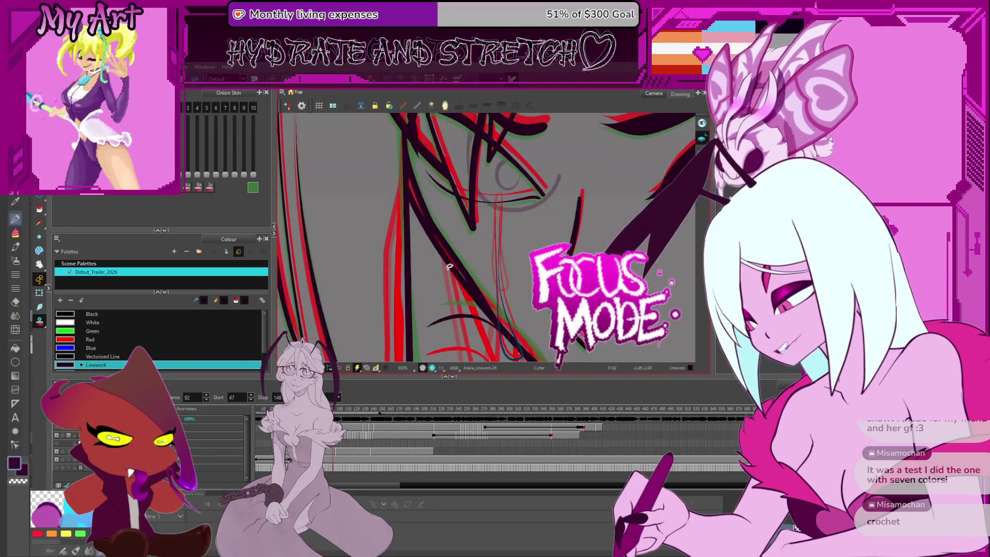
pyautogui.press(',')
pyautogui.press('.')
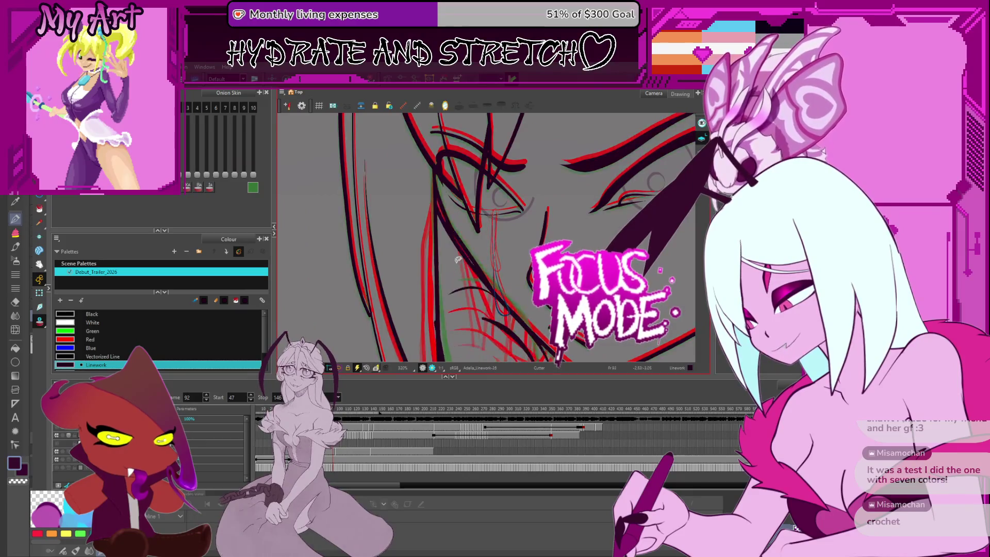
pyautogui.press('.')
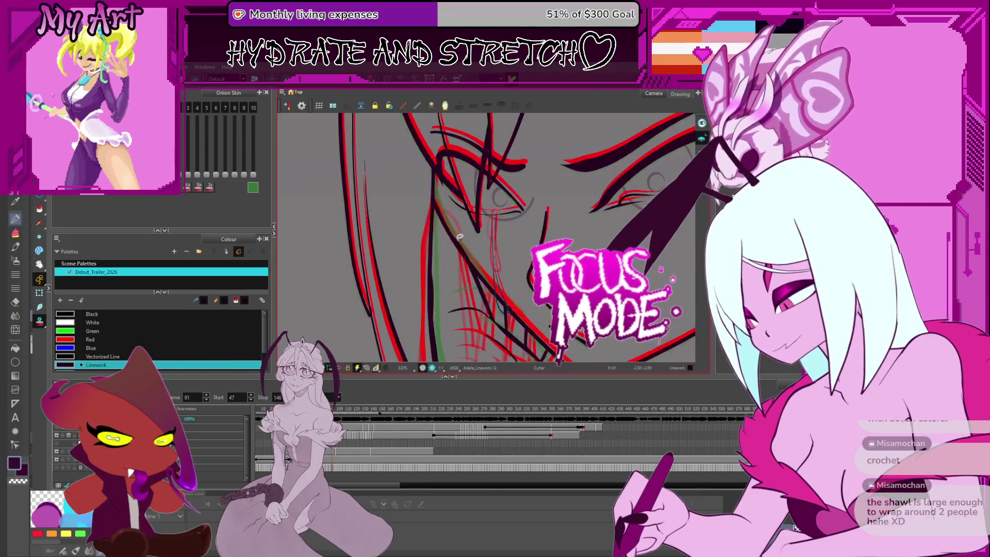
pyautogui.press(',')
pyautogui.press(',')
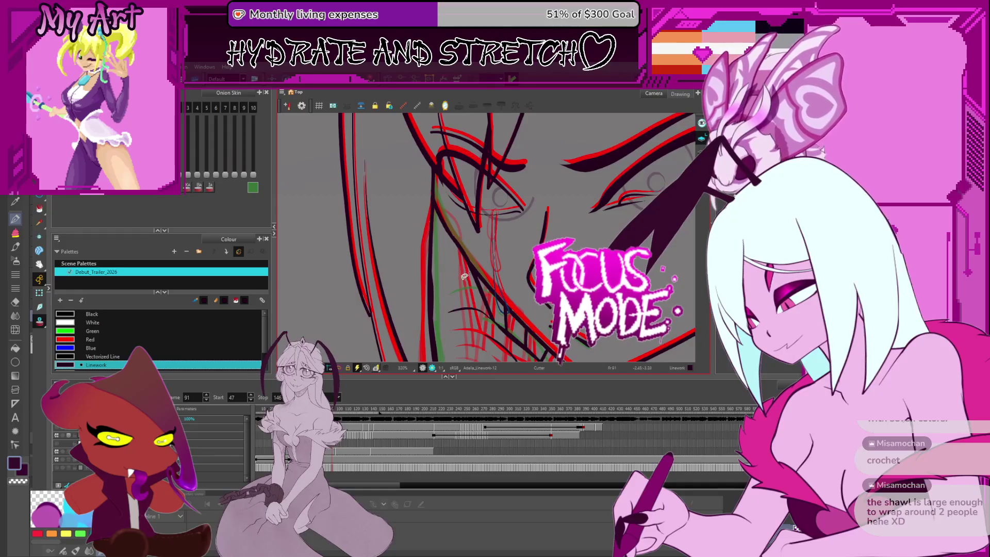
pyautogui.press(',')
pyautogui.press(',')
pyautogui.press(',')
pyautogui.press('.')
pyautogui.press('.')
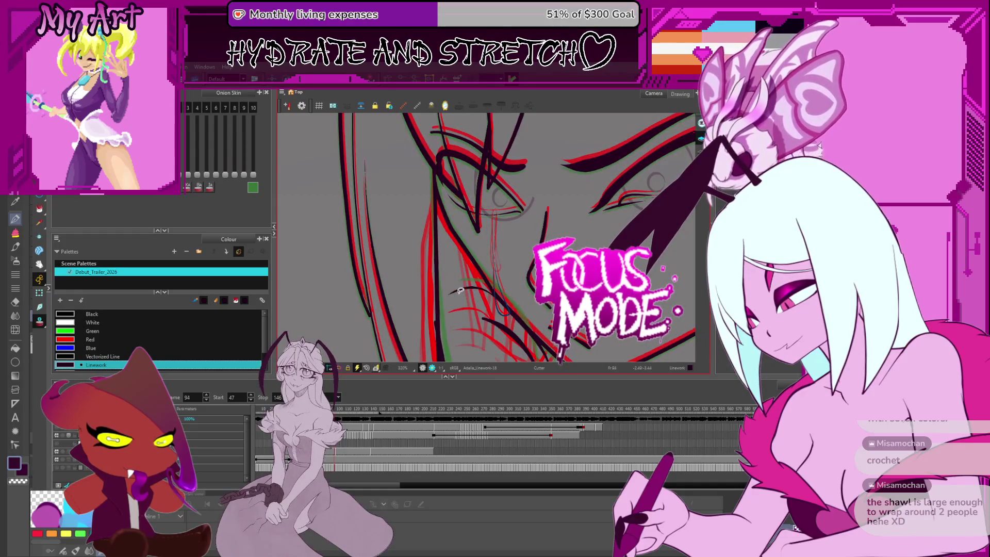
pyautogui.press('.')
pyautogui.press('.')
pyautogui.press('.')
pyautogui.press('.')
pyautogui.press('.')
pyautogui.press('.')
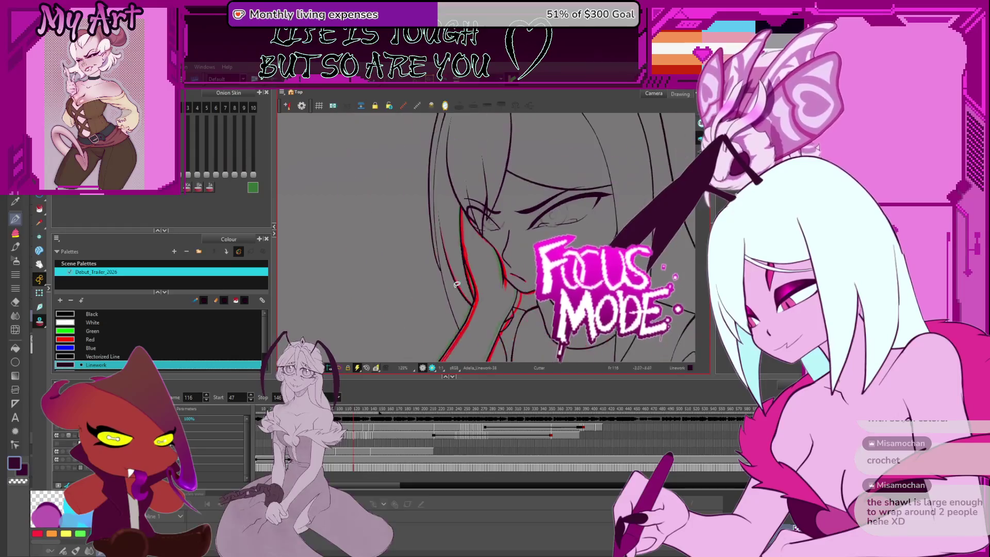
# - Flip between frames 114, 139 and 125 of the face-in-hand pose and shift the view
pyautogui.press(',')
pyautogui.press(',')
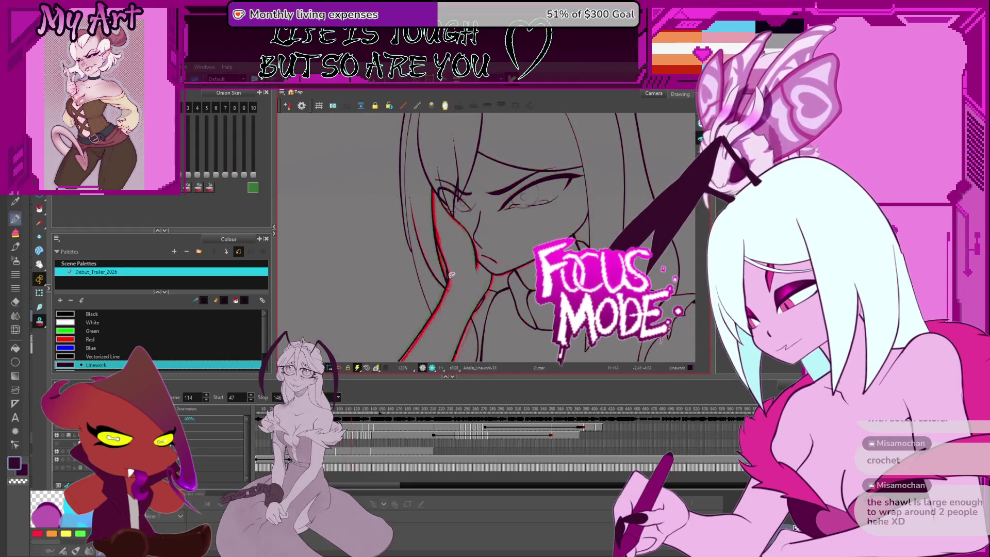
pyautogui.press('.')
pyautogui.press('.')
pyautogui.press('.')
pyautogui.press('.')
pyautogui.press('.')
pyautogui.press('.')
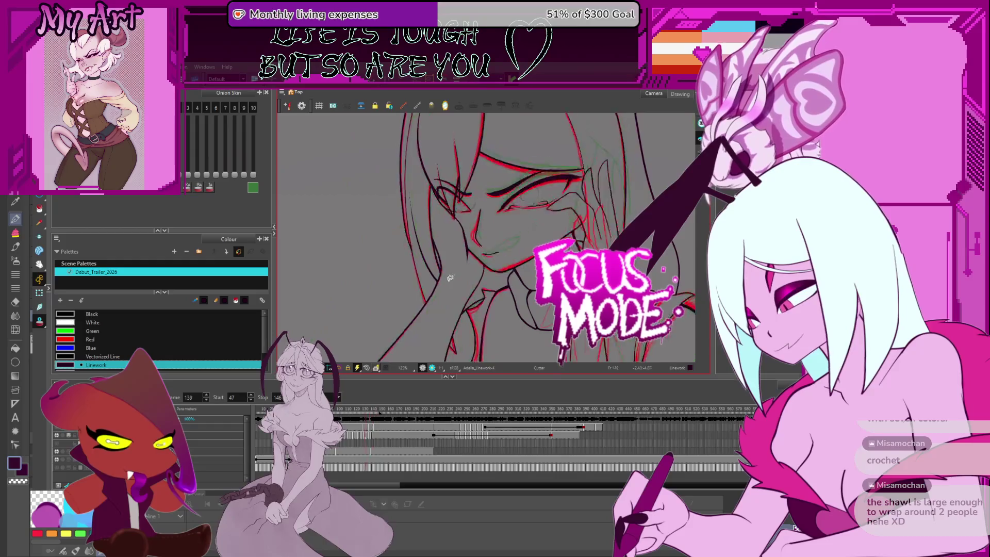
pyautogui.press(',')
pyautogui.press(',')
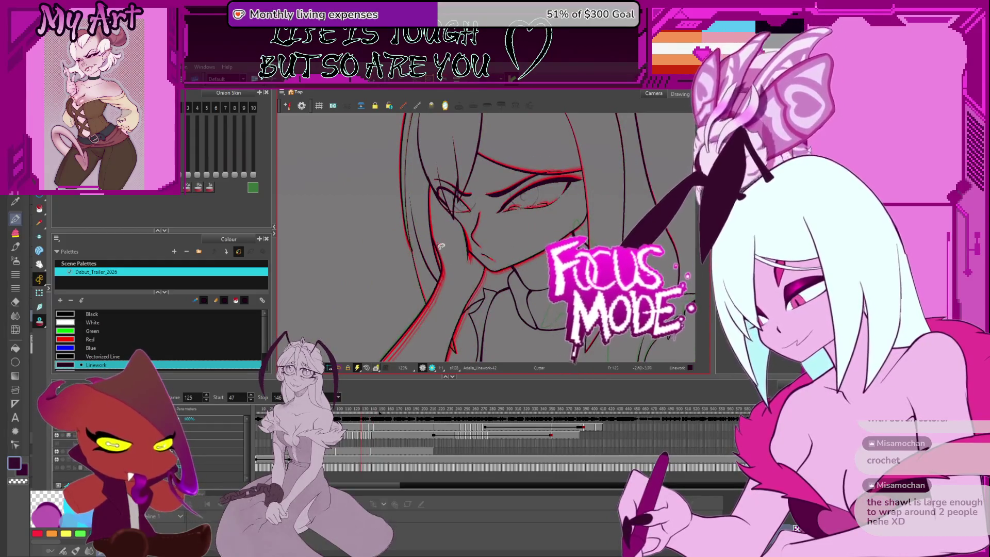
pyautogui.moveTo(443, 245)
pyautogui.mouseDown()
pyautogui.moveTo(469, 230)
pyautogui.moveTo(442, 223)
pyautogui.mouseUp()
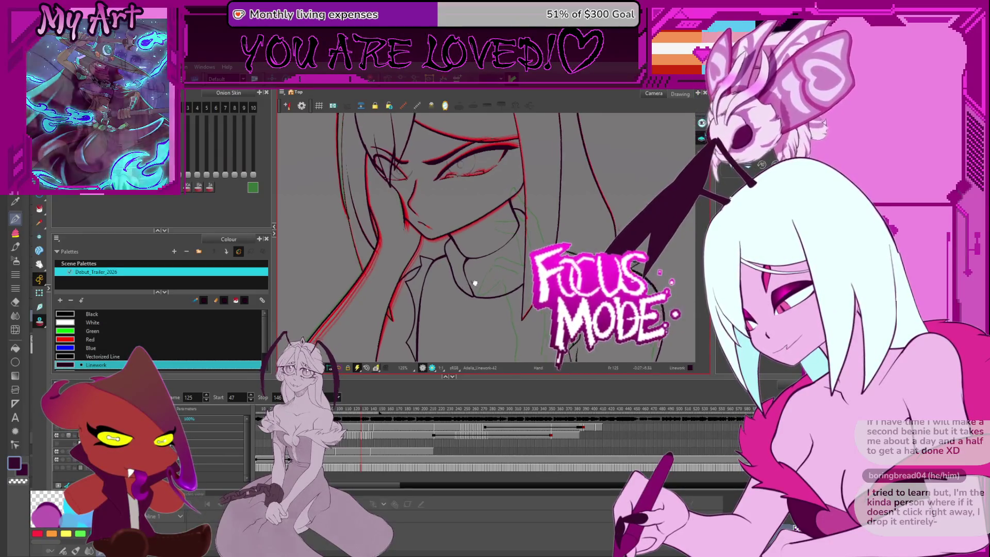
# - Replay from frame 116 through 129 and settle on frame 120 to inspect the cheek hair strands
pyautogui.press('.')
pyautogui.press('.')
pyautogui.press('.')
pyautogui.press('.')
pyautogui.press('.')
pyautogui.press('.')
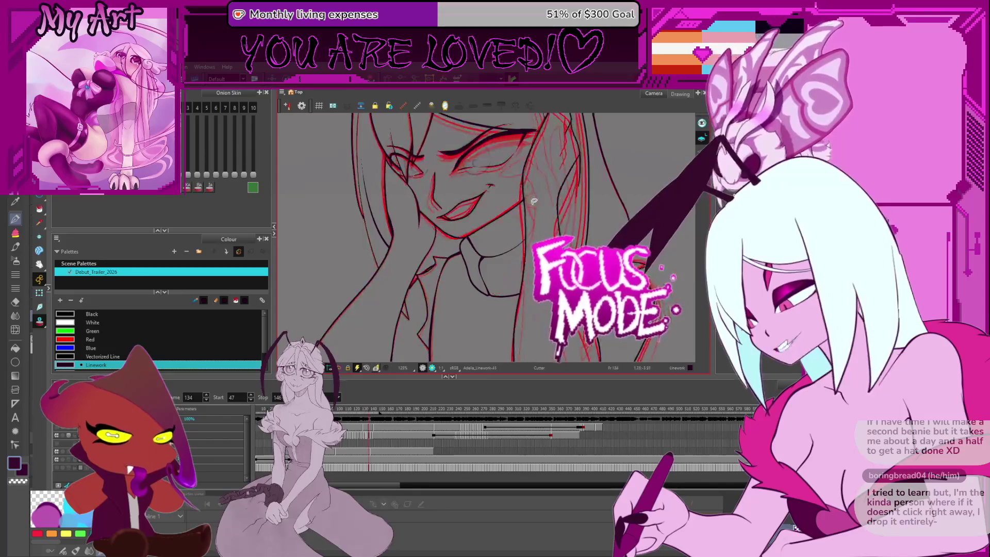
pyautogui.press(',')
pyautogui.press(',')
pyautogui.press(',')
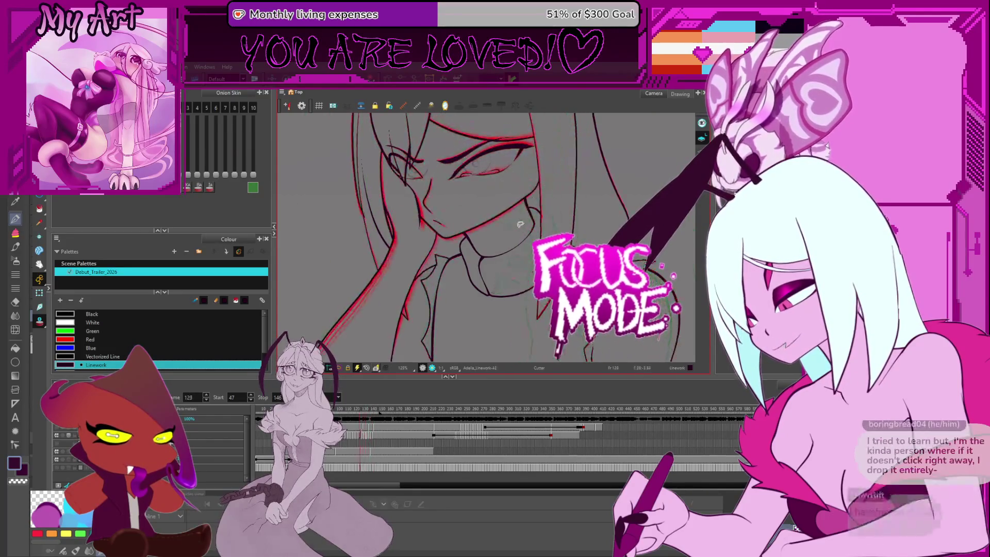
pyautogui.press(',')
pyautogui.press(',')
pyautogui.press(',')
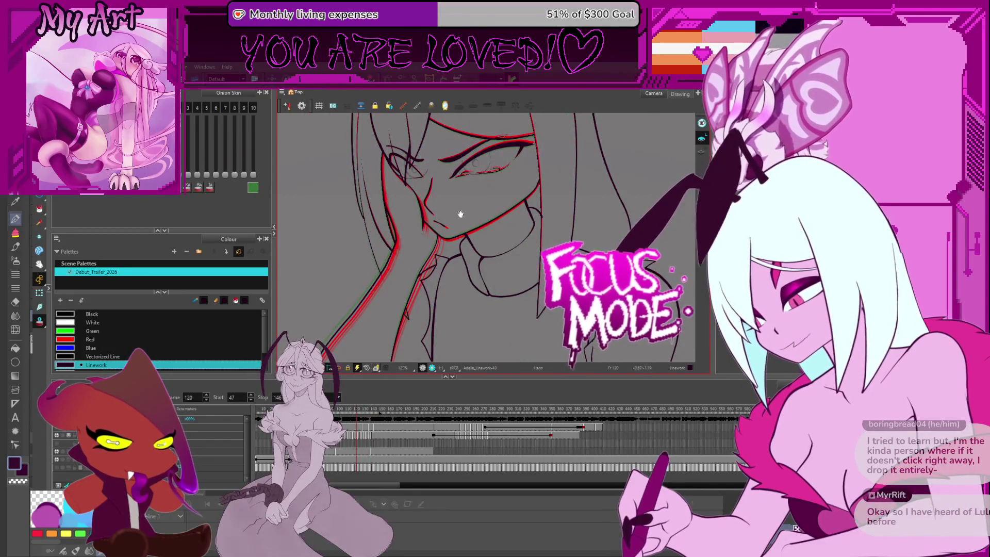
pyautogui.press('.')
pyautogui.press('.')
pyautogui.press('.')
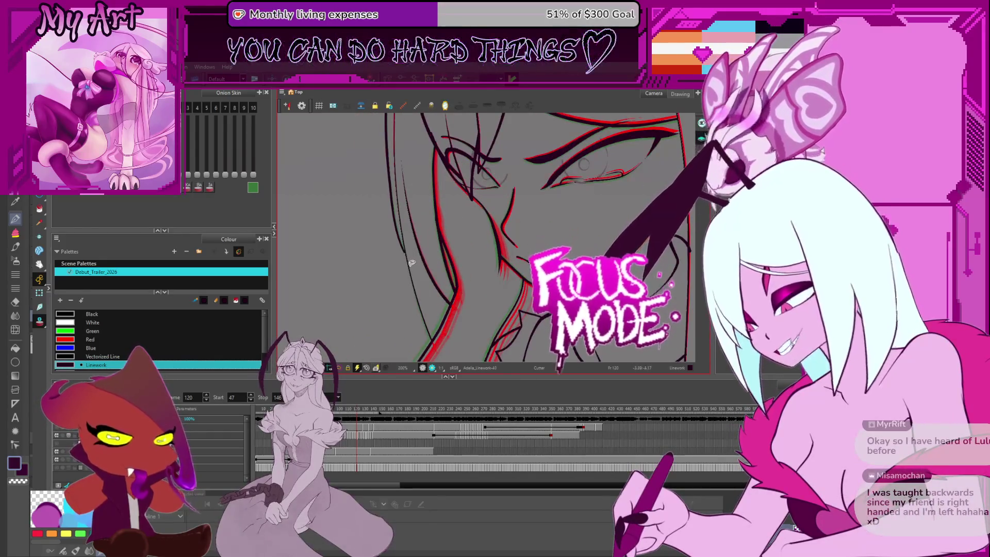
# - Move to frame 121, center the whole figure in view, and edit the playback start frame toward 132
pyautogui.press('.')
pyautogui.scroll(4, 391, 260)
pyautogui.moveTo(353, 263); pyautogui.dragTo(390, 287)
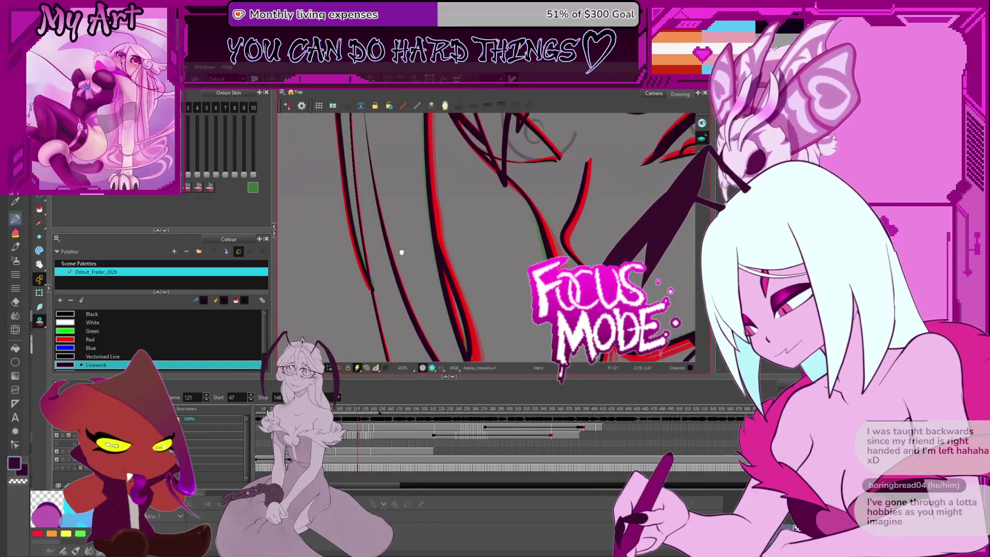
pyautogui.scroll(-4, 383, 292)
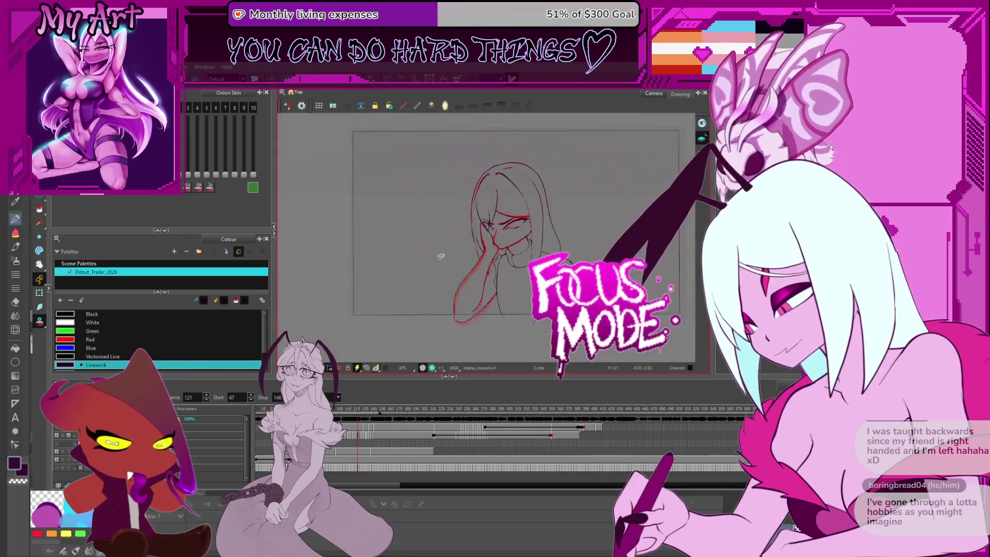
pyautogui.moveTo(430, 260); pyautogui.dragTo(410, 240)
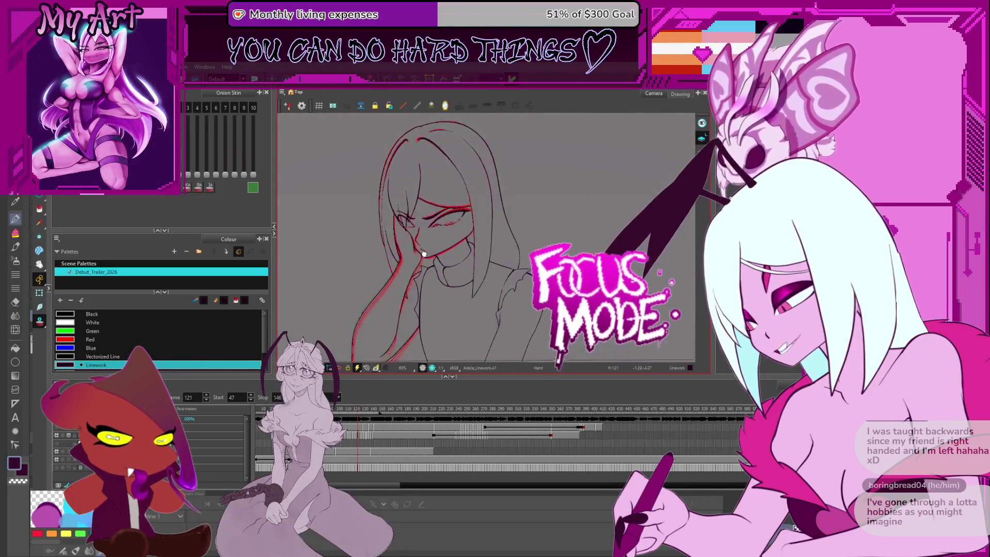
pyautogui.scroll(-3, 501, 292)
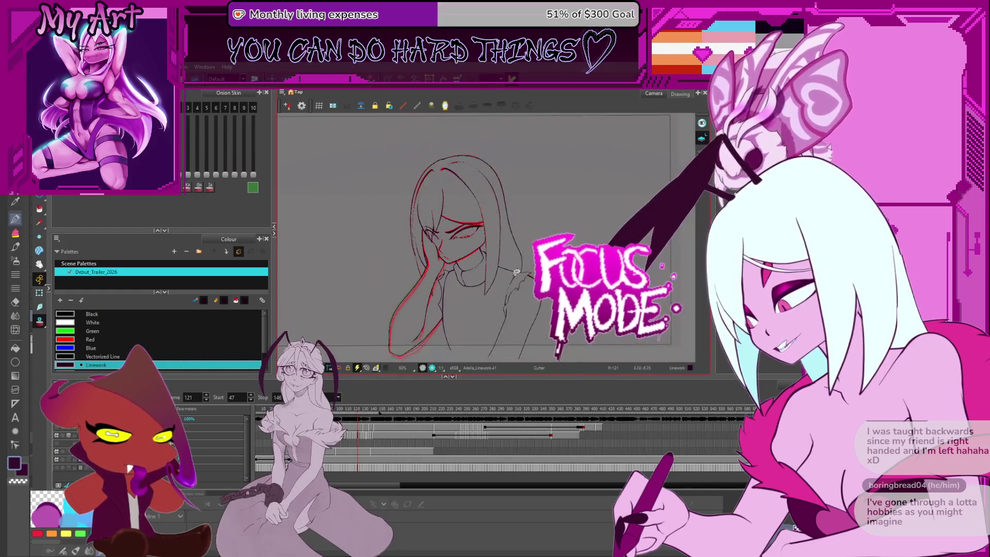
pyautogui.moveTo(464, 255); pyautogui.dragTo(473, 263)
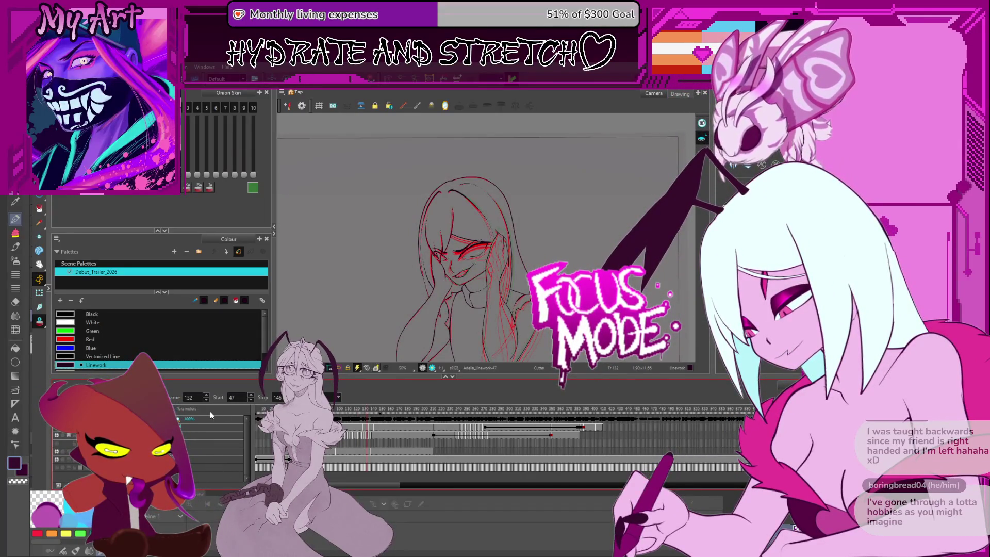
pyautogui.doubleClick(231, 398)
pyautogui.write('1')
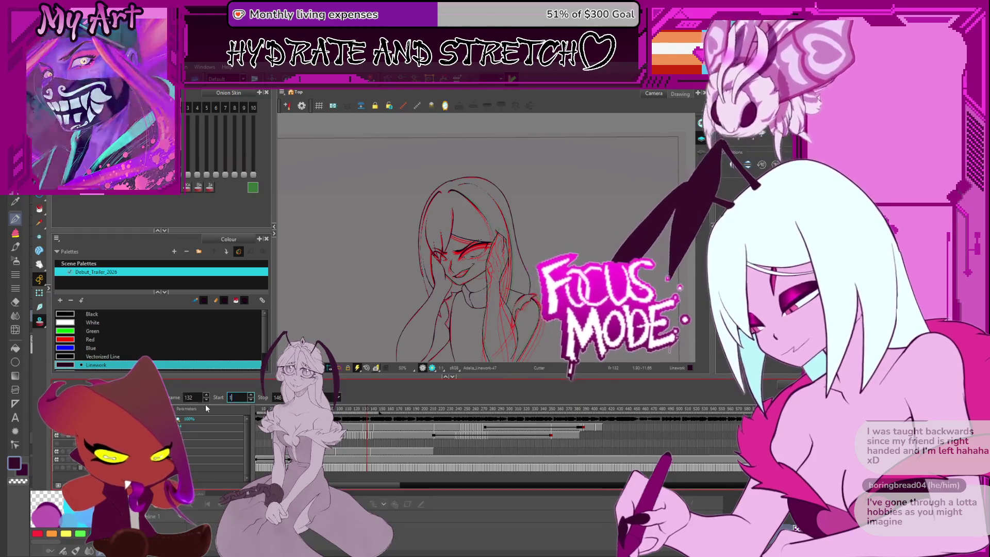
pyautogui.write('5')
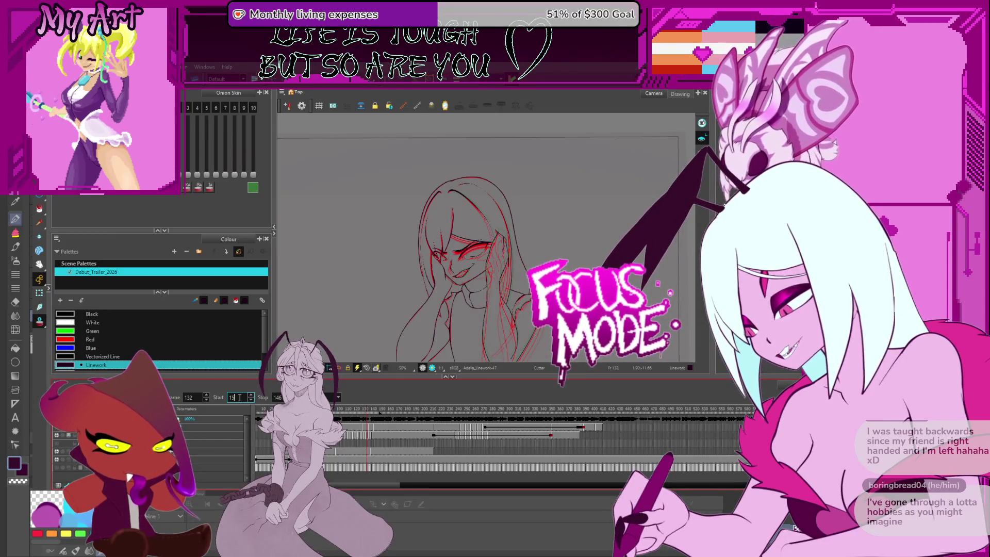
pyautogui.moveTo(383, 482); pyautogui.dragTo(554, 484)
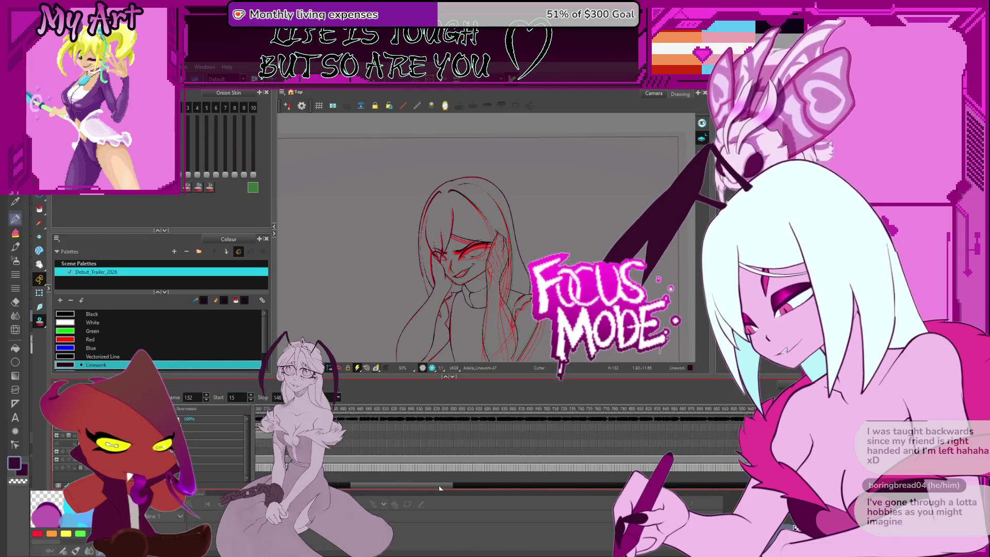
# - Fit the timeline, adjust the start frame, show the white paper background and step through adjacent frames
pyautogui.press('2')
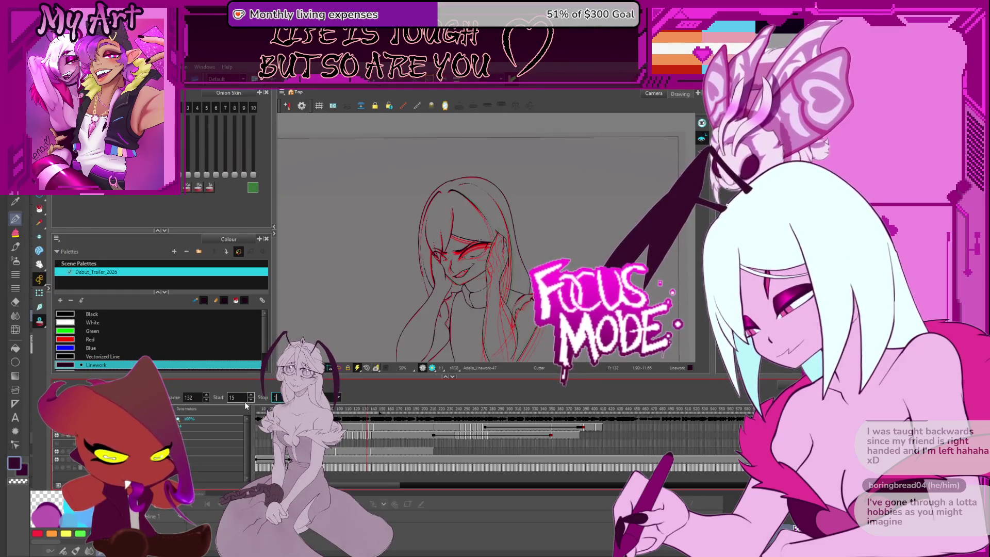
pyautogui.write('150')
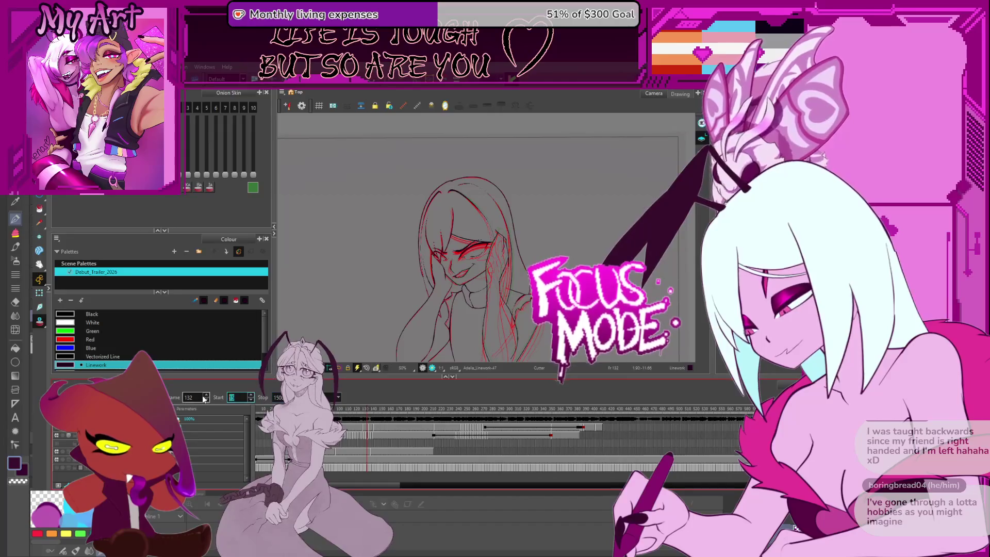
pyautogui.click(230, 397)
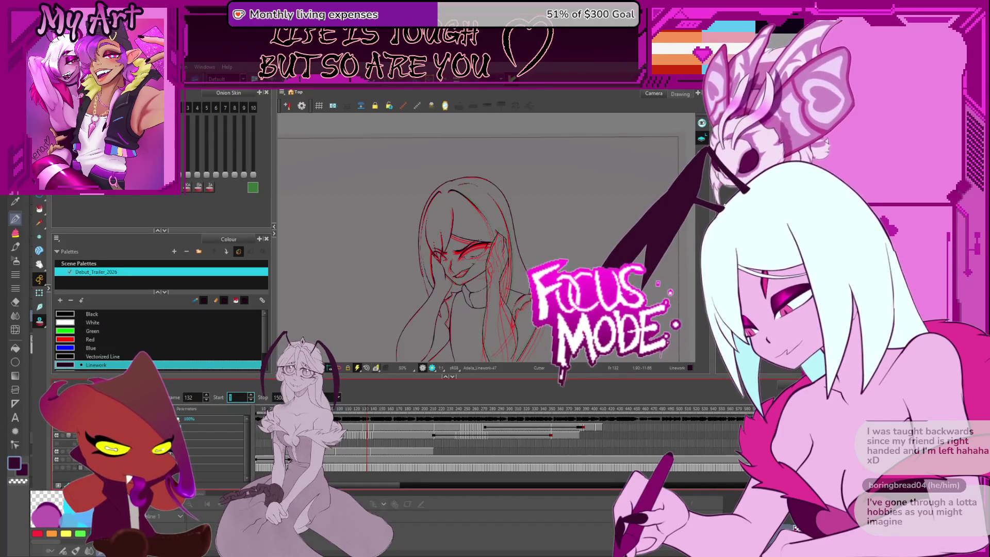
pyautogui.write('1')
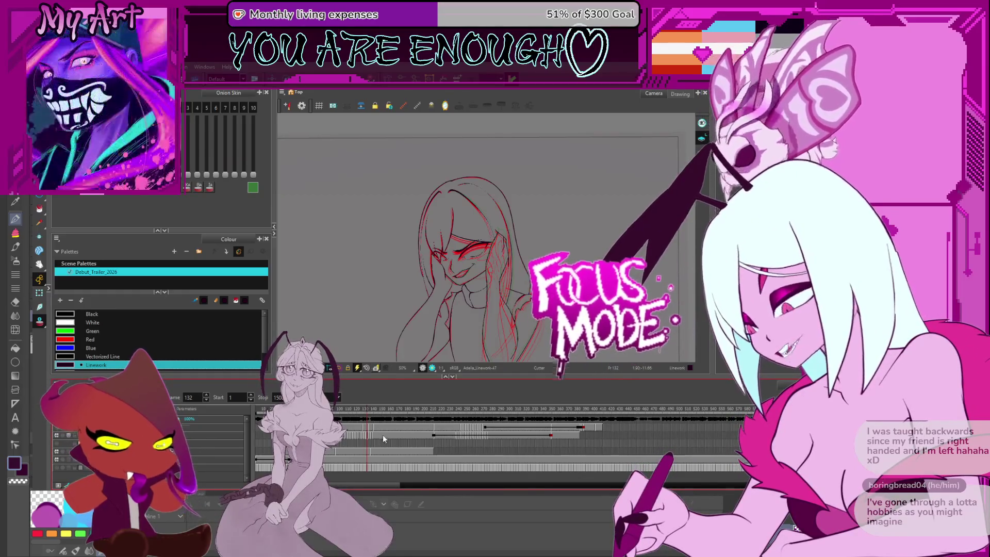
pyautogui.click(56, 467)
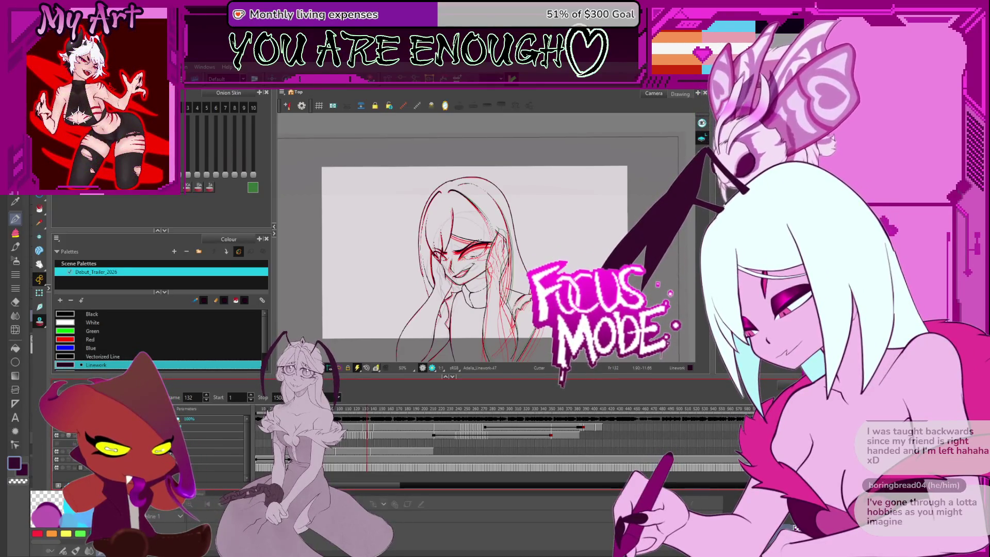
pyautogui.press('.')
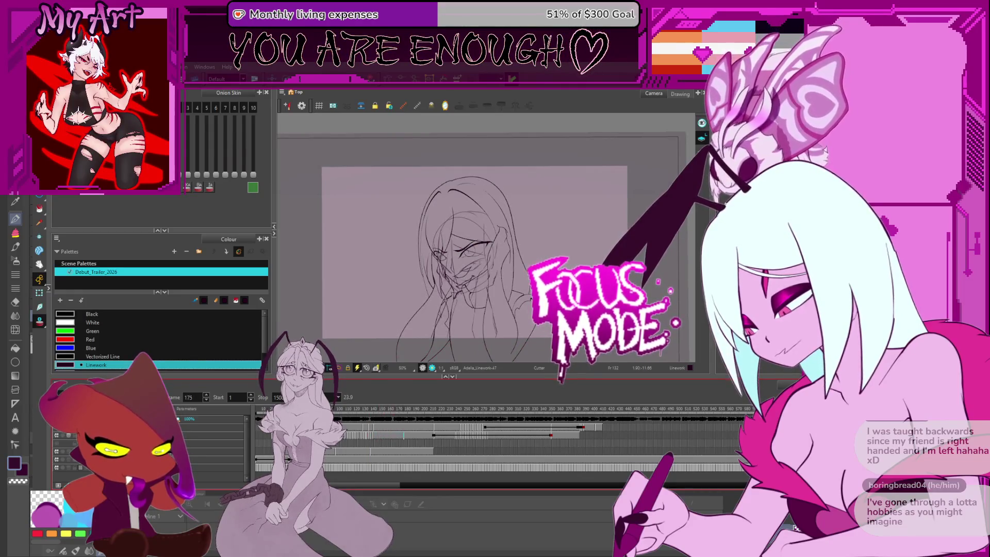
pyautogui.press('.')
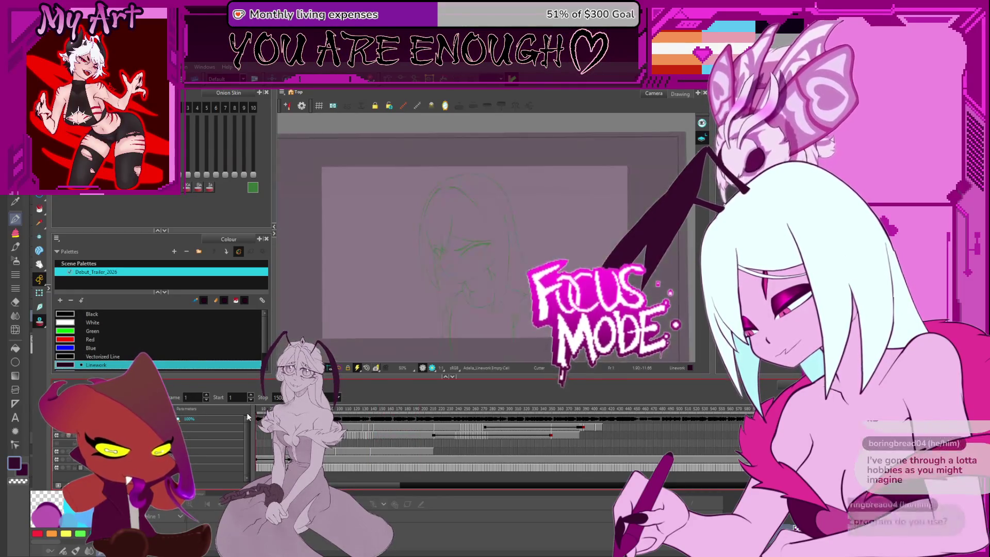
# - Jump along the timeline to frames 388, 347 and 346, then to the March 3rd title card section
pyautogui.click(581, 421)
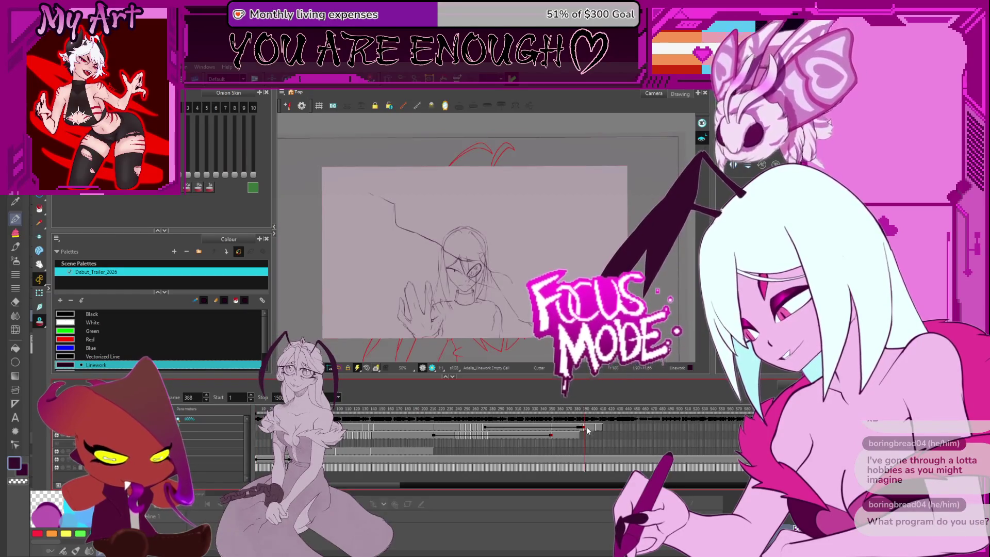
pyautogui.click(549, 411)
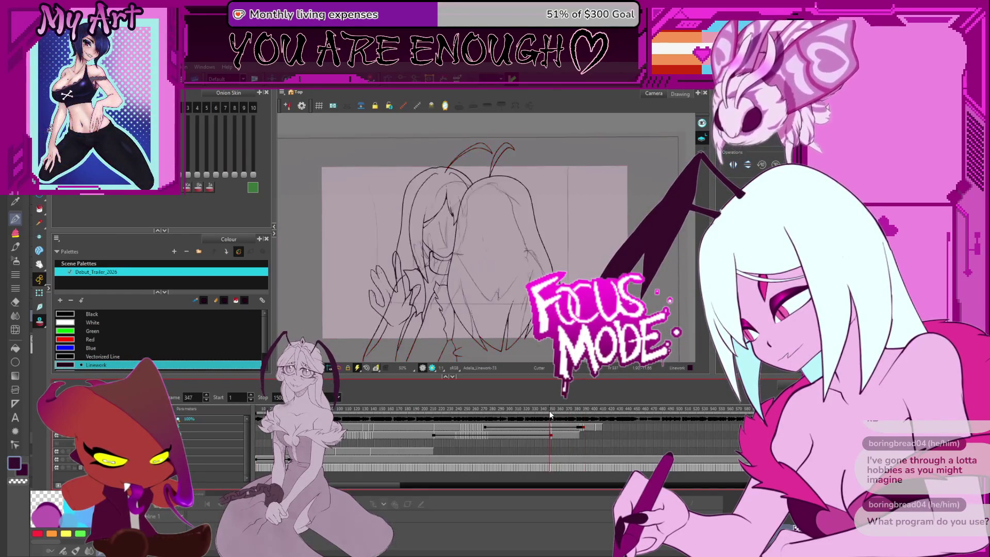
pyautogui.click(548, 468)
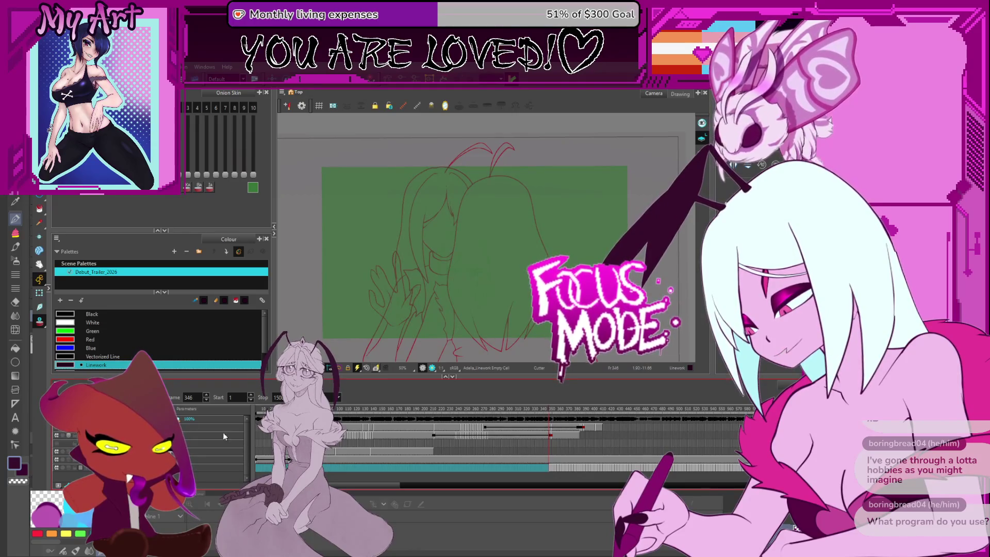
pyautogui.click(263, 412)
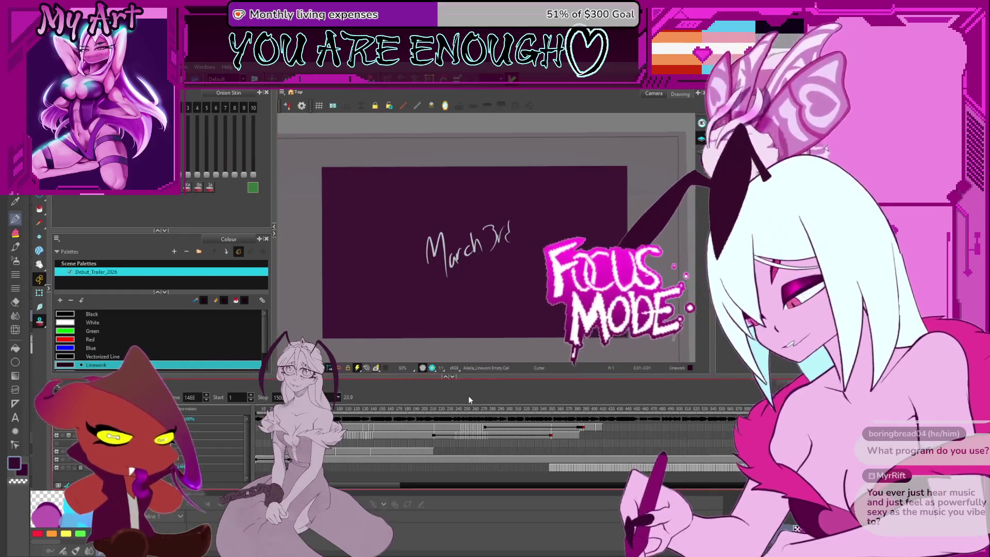
# - Leave the title card for the girl's line-art drawings and scrub the playhead from frame 98 to 113
pyautogui.press('1')
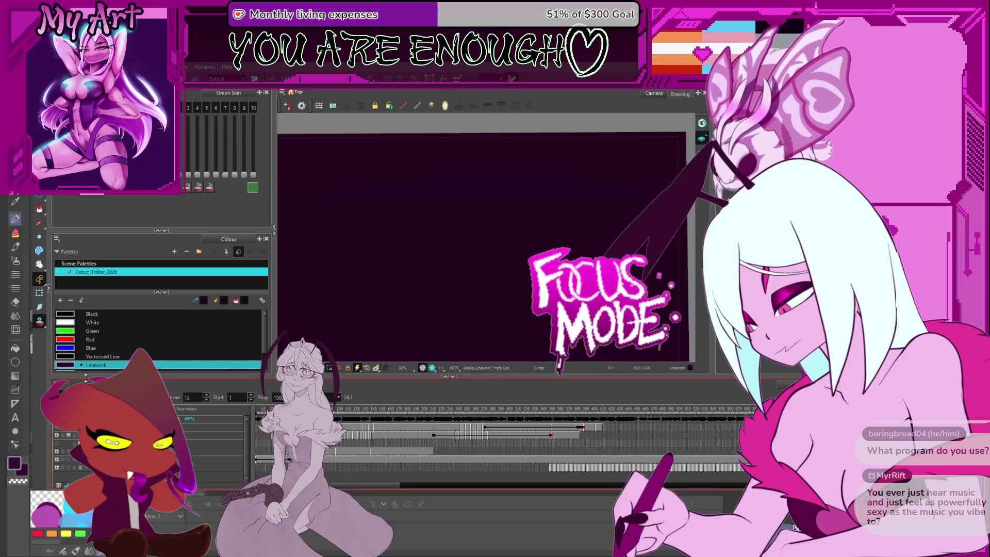
pyautogui.press('2')
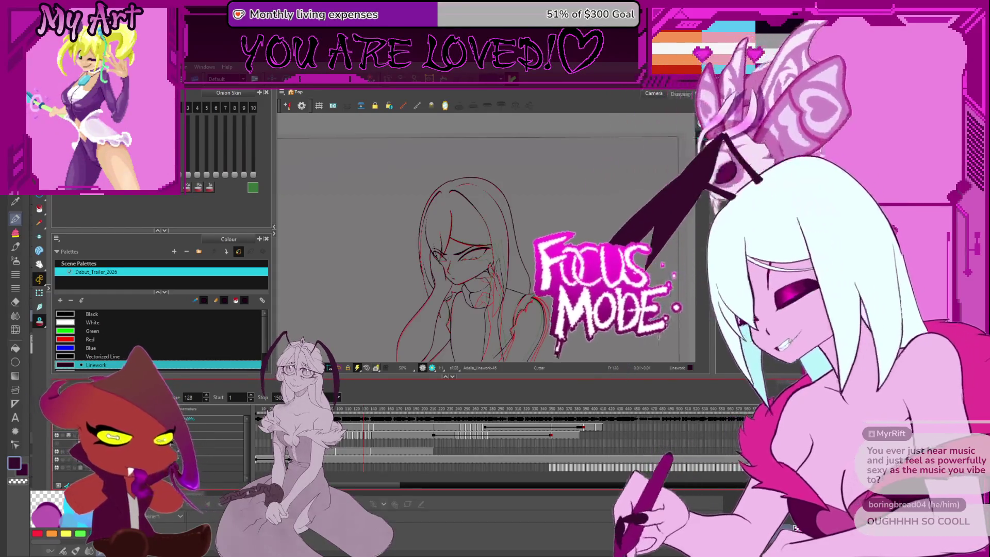
pyautogui.click(339, 418)
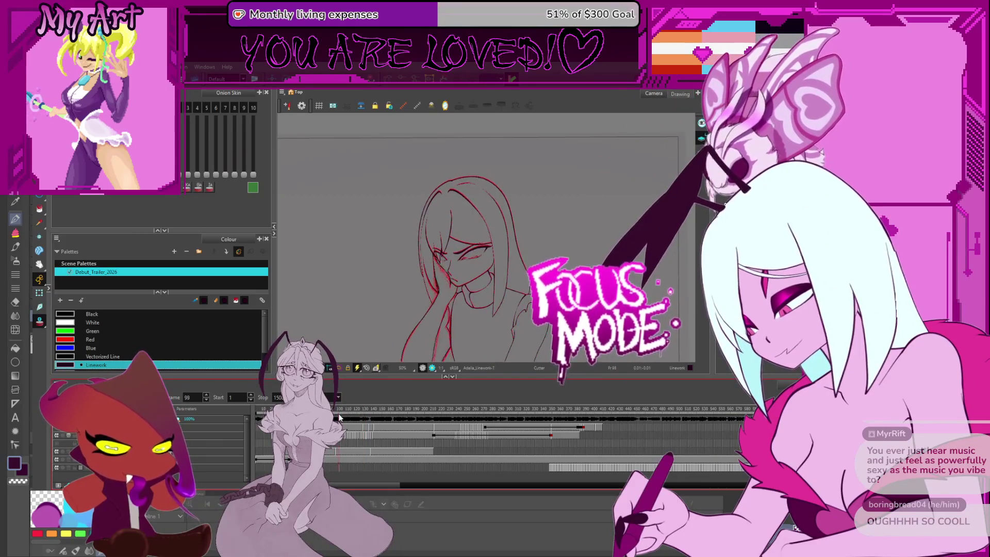
pyautogui.moveTo(338, 418)
pyautogui.mouseDown()
pyautogui.moveTo(355, 427)
pyautogui.moveTo(425, 416)
pyautogui.moveTo(355, 416)
pyautogui.mouseUp()
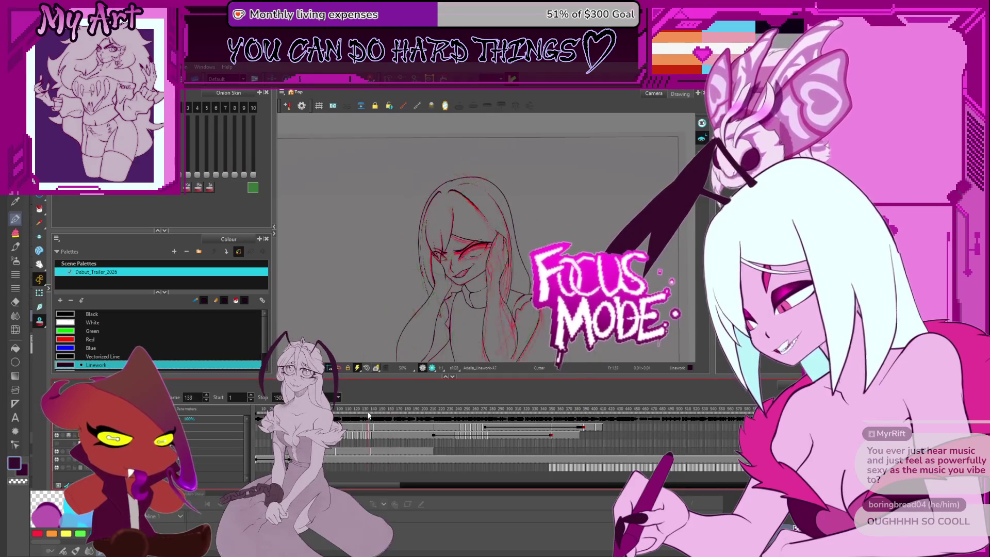
# - Step through frames 121, 157 and 101, ending on frame 58
pyautogui.press('.')
pyautogui.press('.')
pyautogui.press('.')
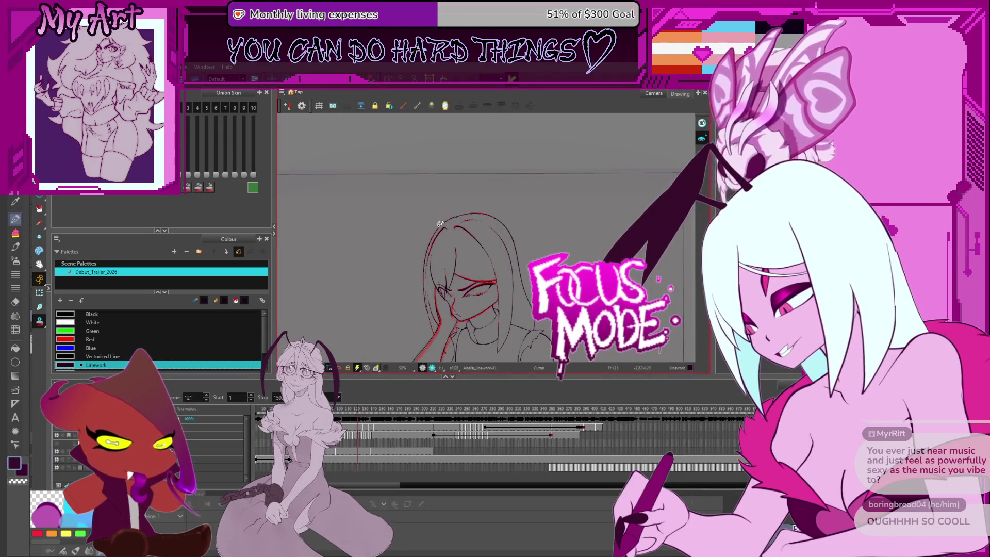
pyautogui.press('.')
pyautogui.press('.')
pyautogui.press('.')
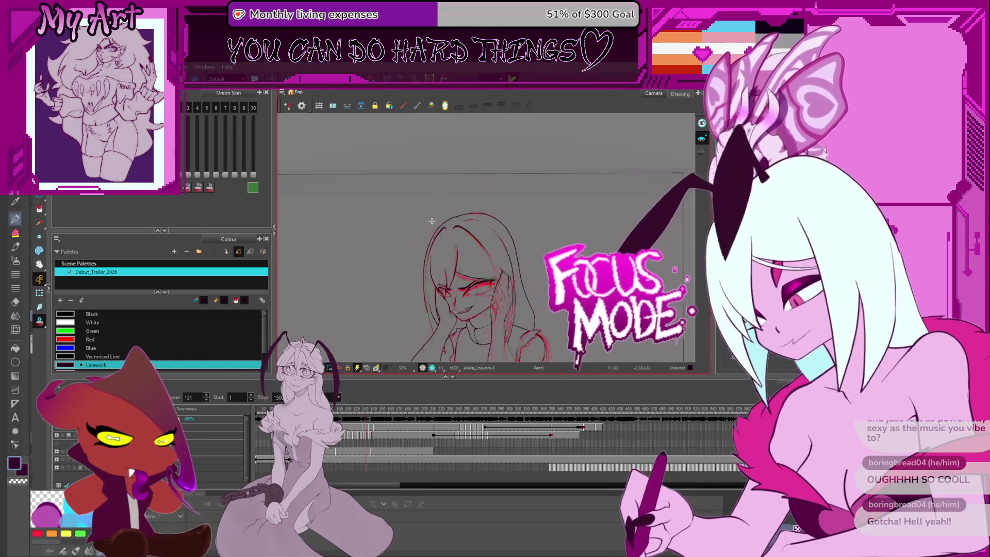
pyautogui.press(',')
pyautogui.press(',')
pyautogui.press(',')
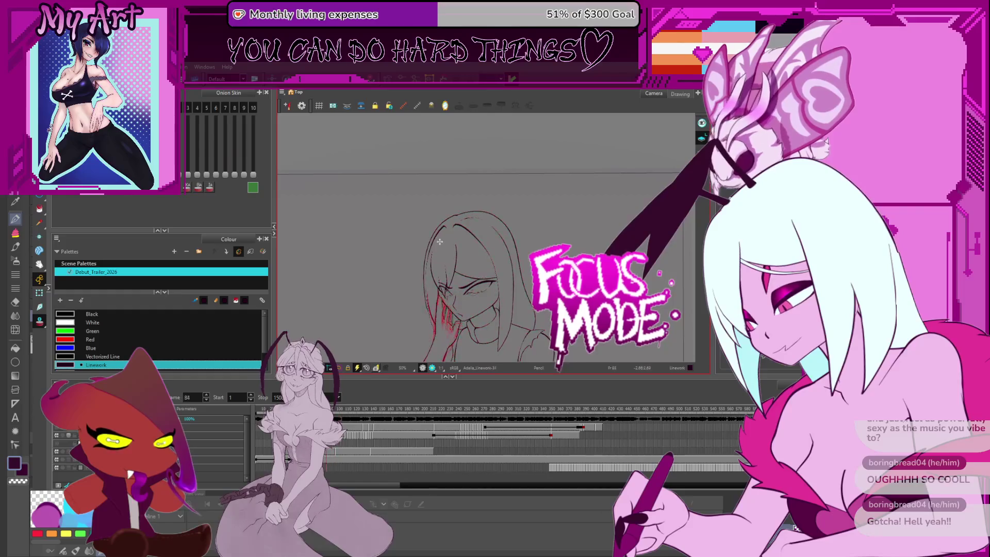
pyautogui.press(',')
pyautogui.press(',')
pyautogui.press(',')
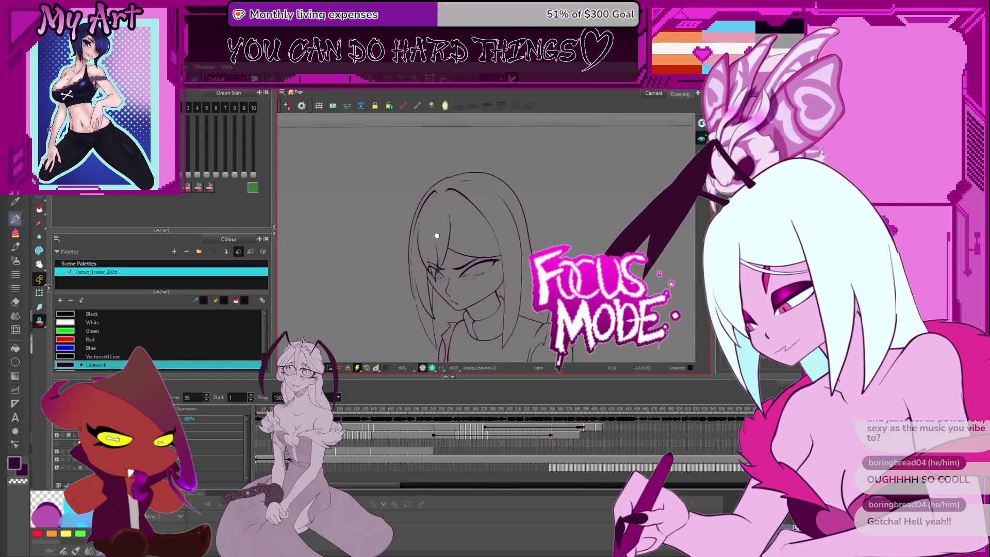
pyautogui.scroll(3, 442, 237)
# - Draw a curved hair strand arcing left of her head on frame 58, undo the extra stroke, and select the new strand
pyautogui.moveTo(434, 214); pyautogui.dragTo(469, 243)
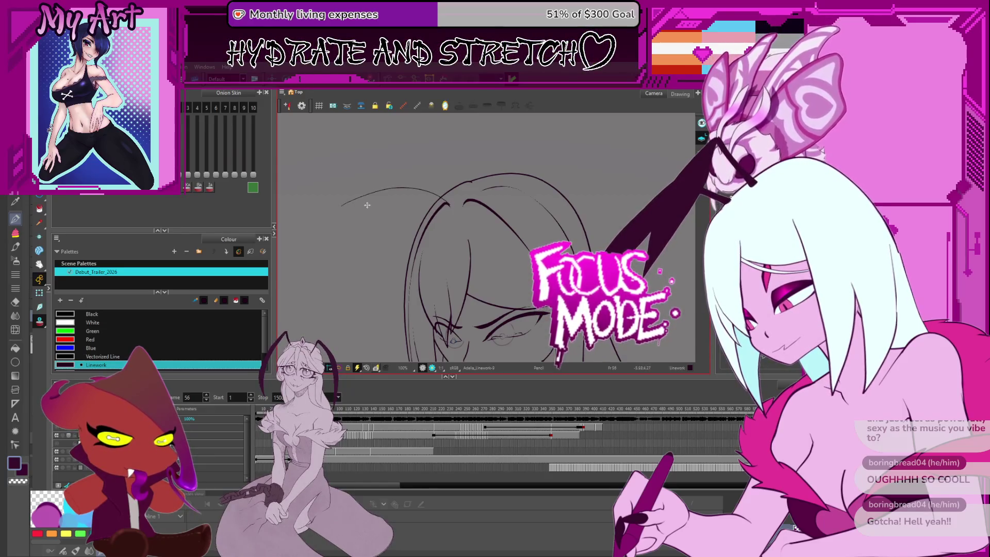
pyautogui.scroll(-5, 367, 205)
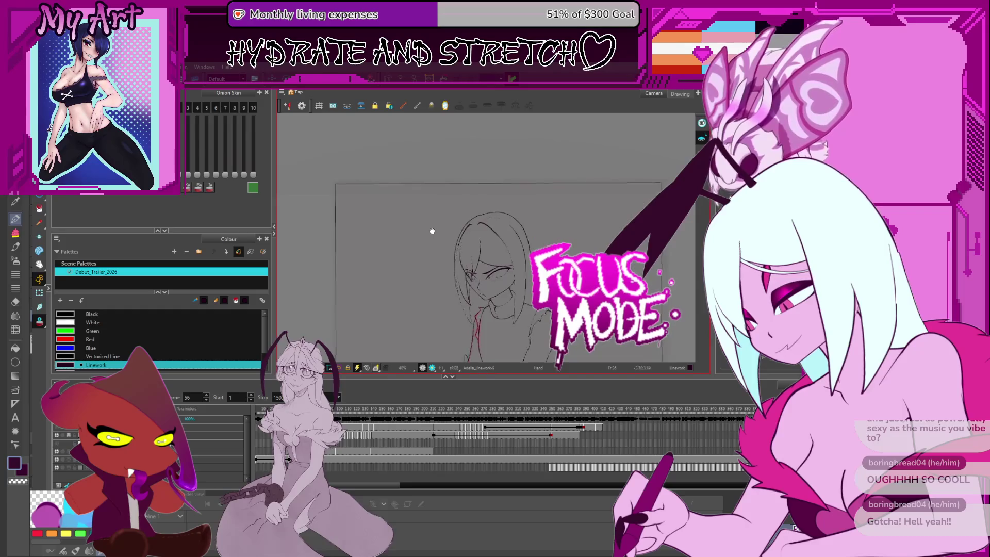
pyautogui.scroll(4, 426, 214)
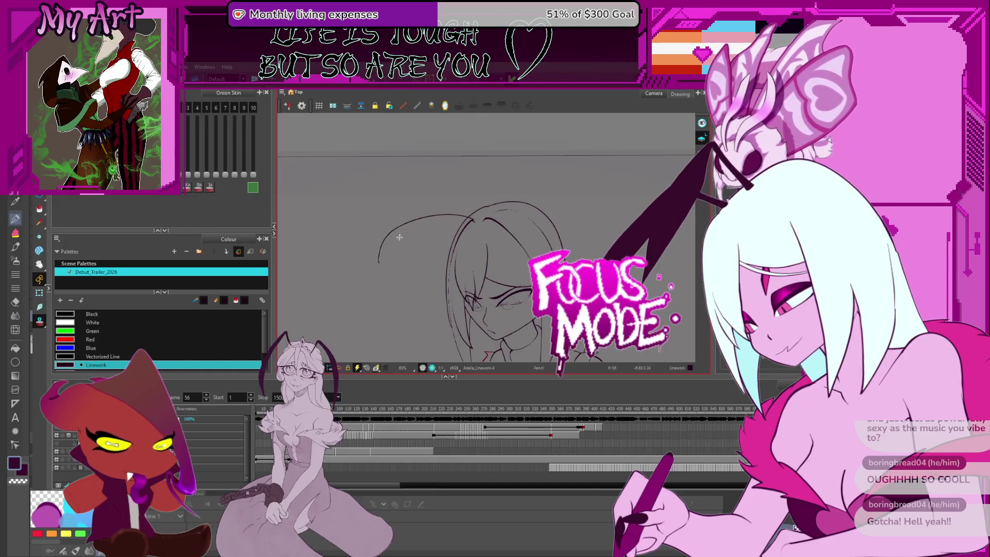
pyautogui.moveTo(473, 222); pyautogui.dragTo(397, 247)
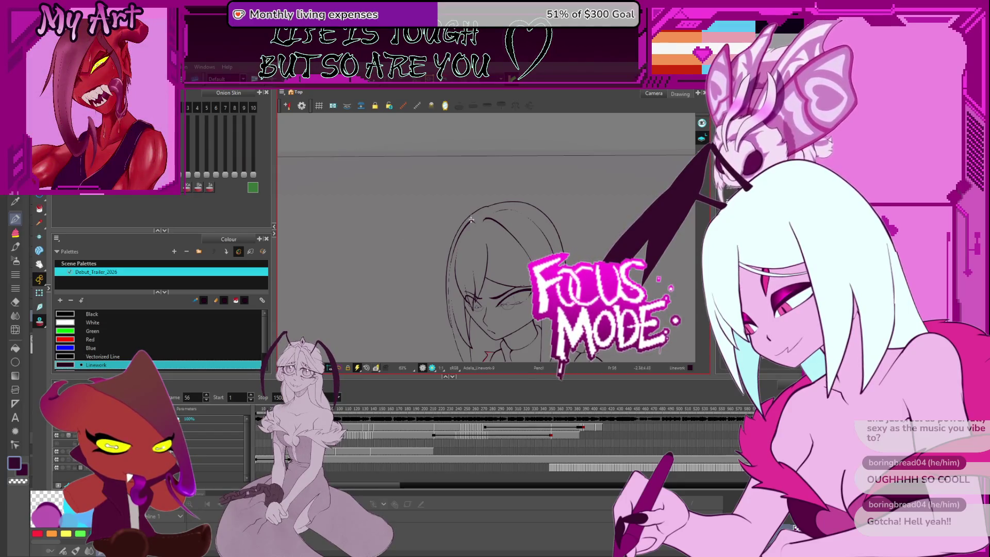
pyautogui.scroll(3, 411, 246)
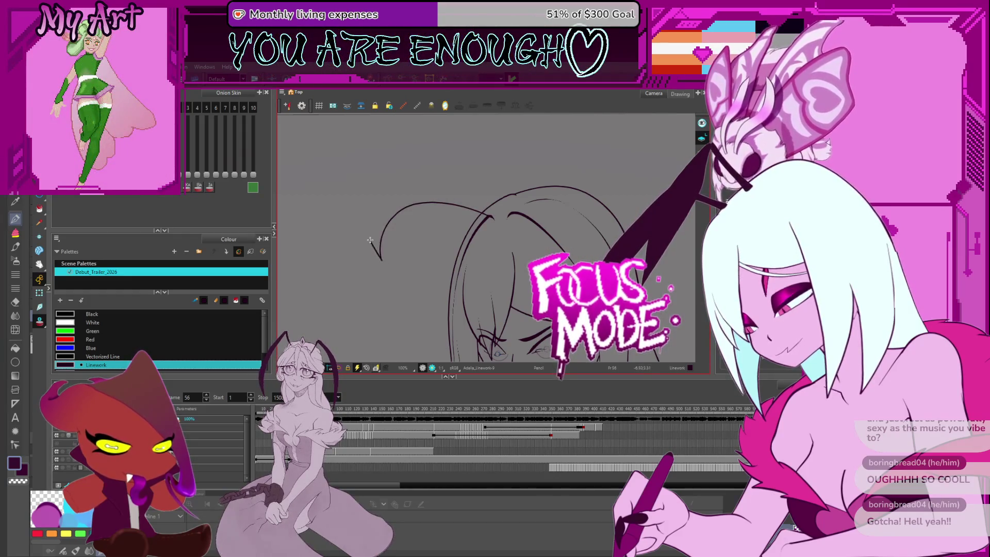
pyautogui.scroll(2, 388, 249)
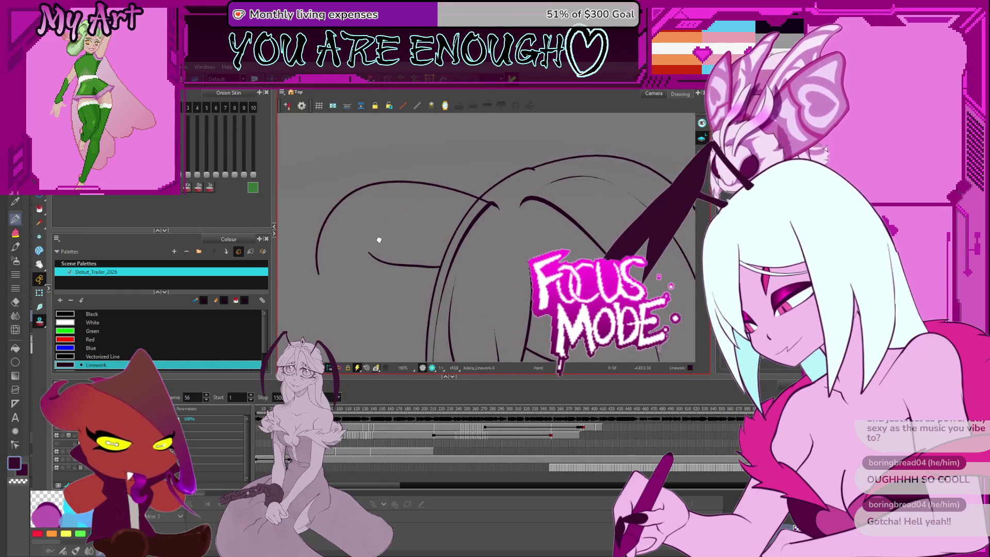
pyautogui.moveTo(380, 239); pyautogui.dragTo(463, 193)
pyautogui.moveTo(587, 209); pyautogui.dragTo(416, 284)
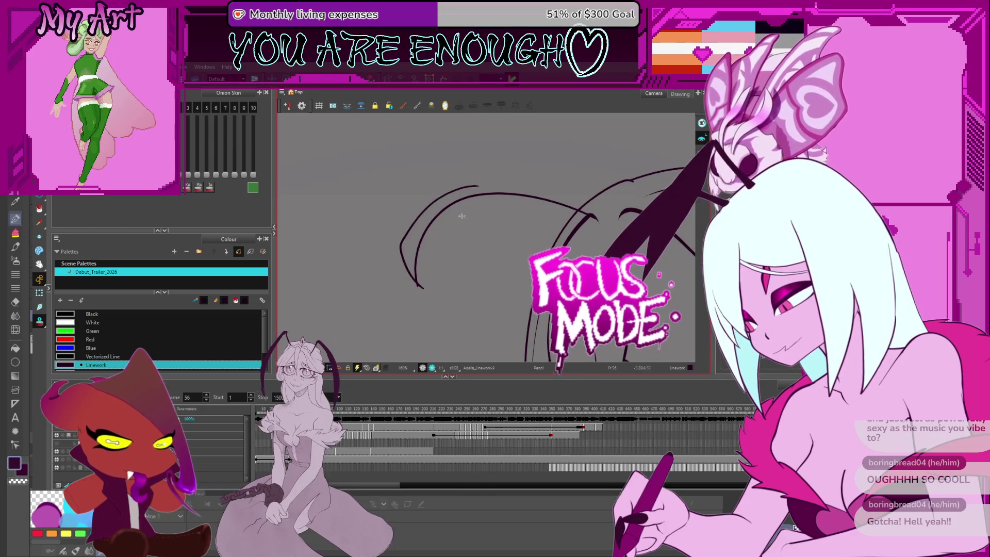
pyautogui.hotkey('ctrl', 'z')
pyautogui.click(415, 272)
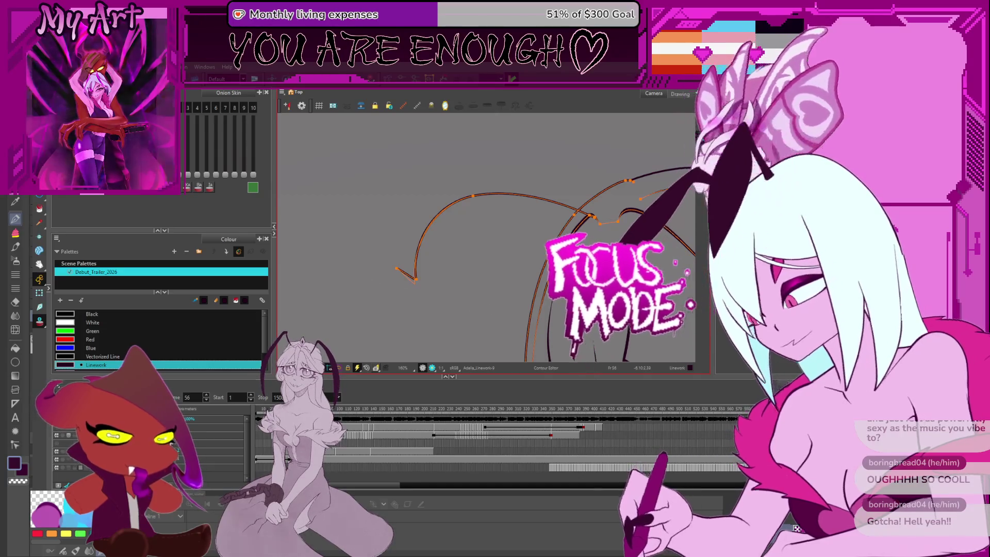
# - Pull the arched strand's upper-right end outward and lower it into a smooth upper arc
pyautogui.press('Escape')
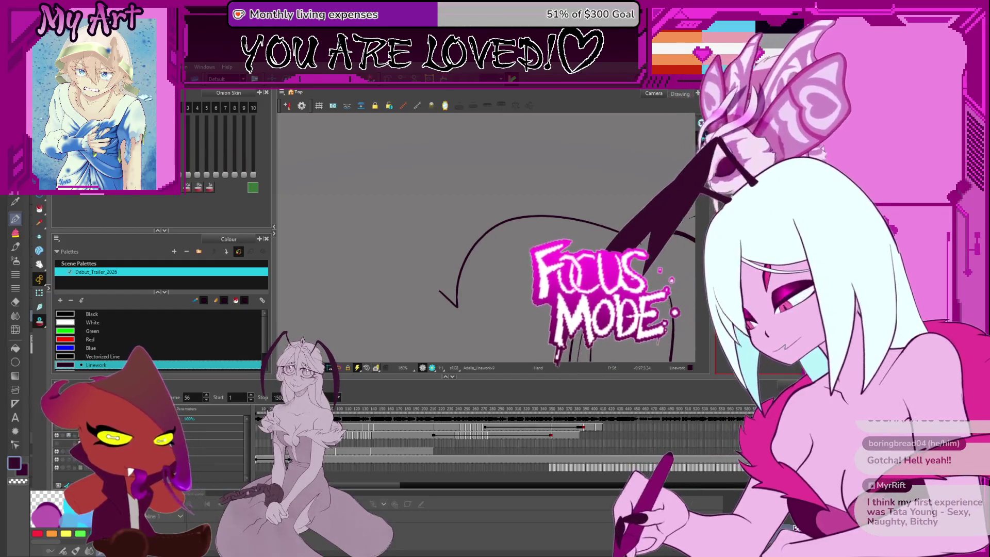
pyautogui.click(457, 294)
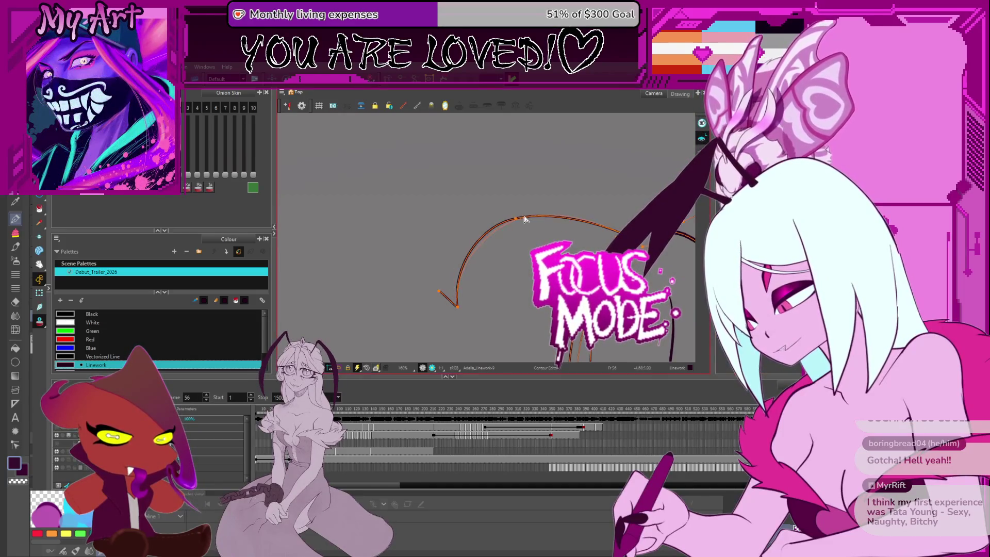
pyautogui.click(438, 278)
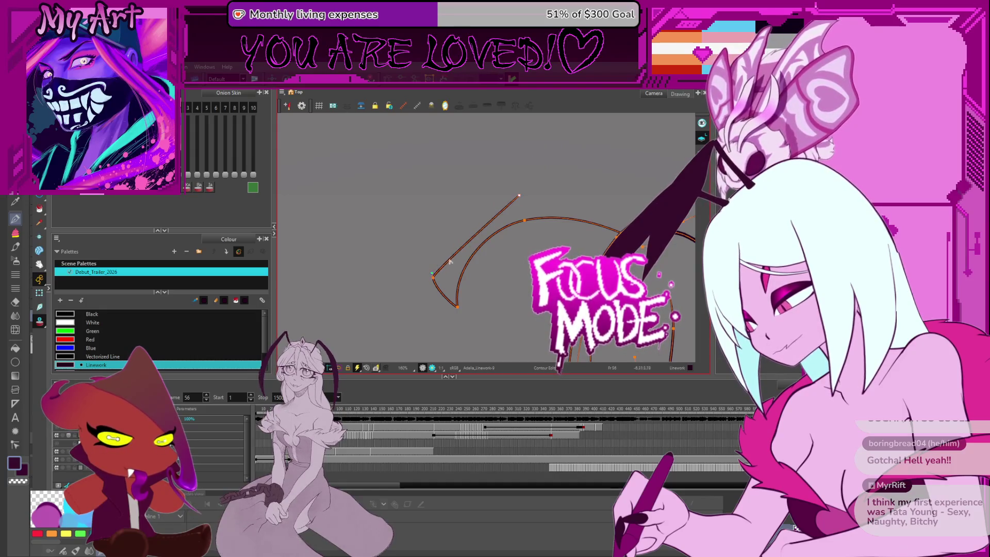
pyautogui.moveTo(518, 199); pyautogui.dragTo(564, 188)
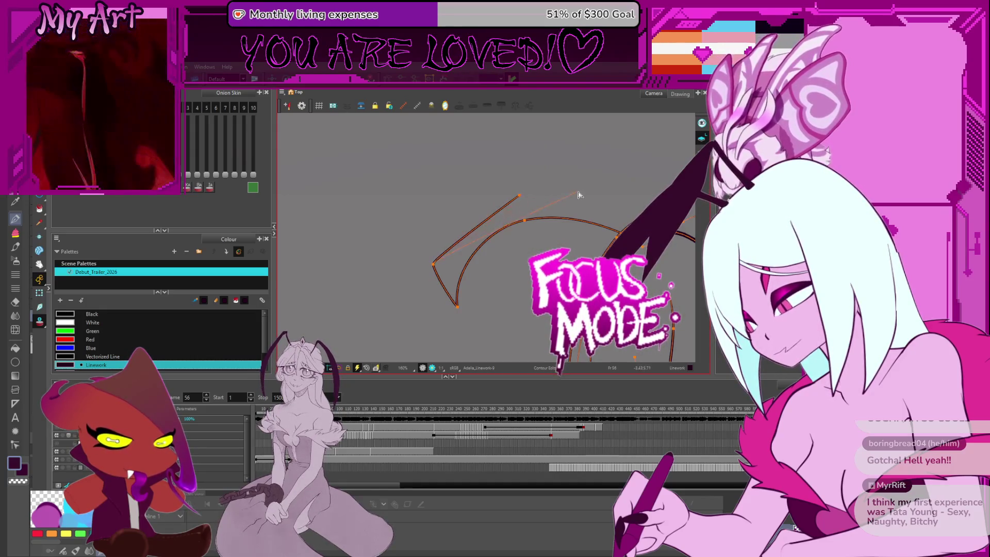
pyautogui.moveTo(479, 165); pyautogui.dragTo(480, 164)
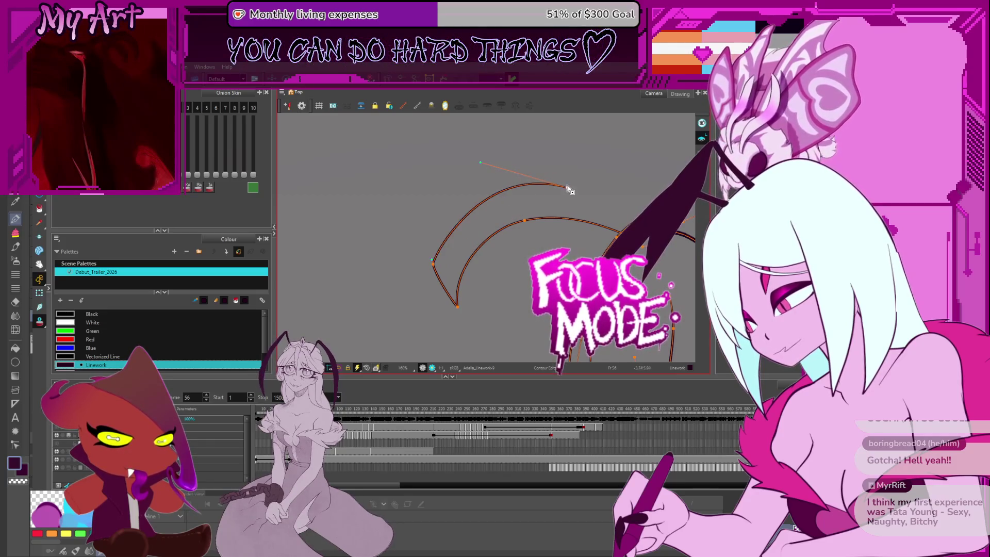
pyautogui.moveTo(567, 188); pyautogui.dragTo(596, 223)
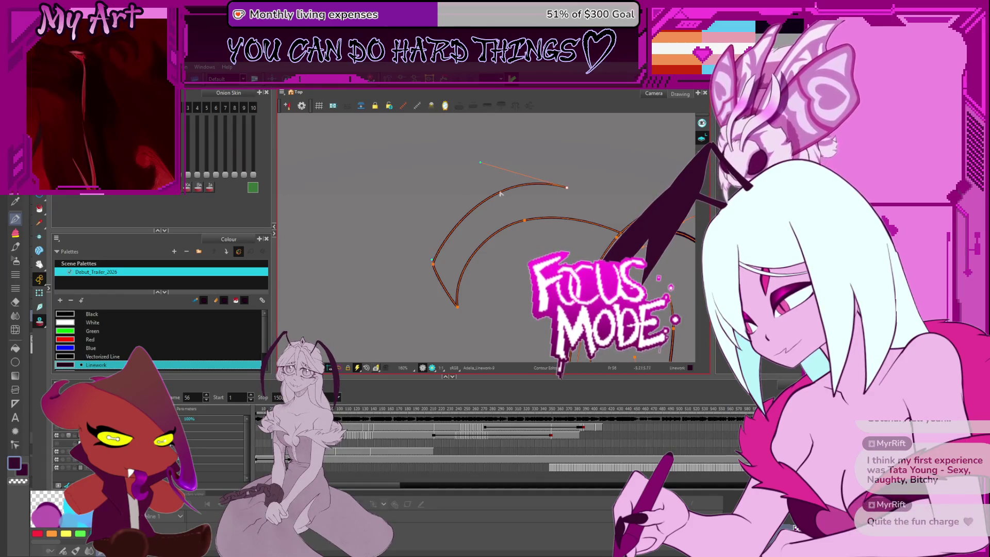
pyautogui.moveTo(567, 188); pyautogui.dragTo(623, 219)
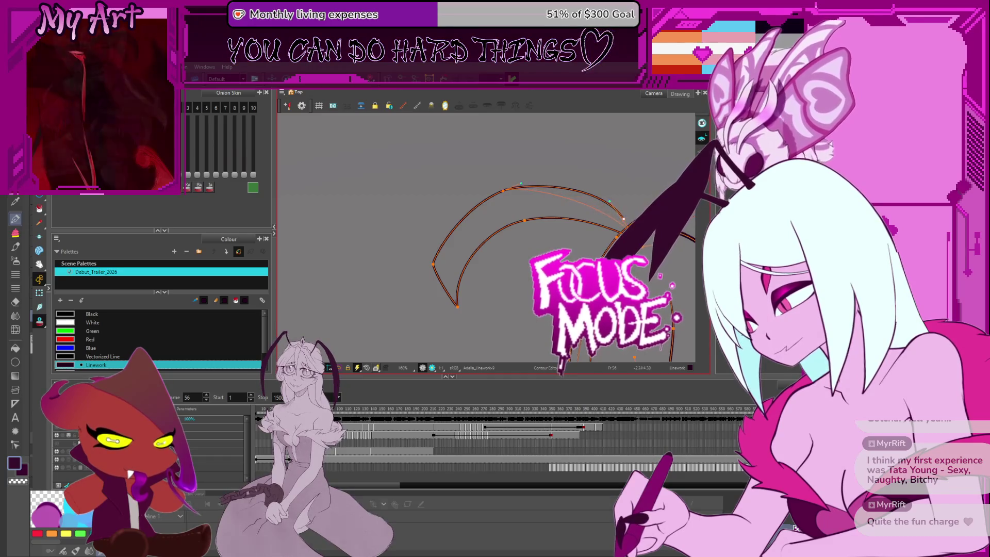
# - Adjust individual contour points along the upper arc to even out its bend
pyautogui.click(507, 193)
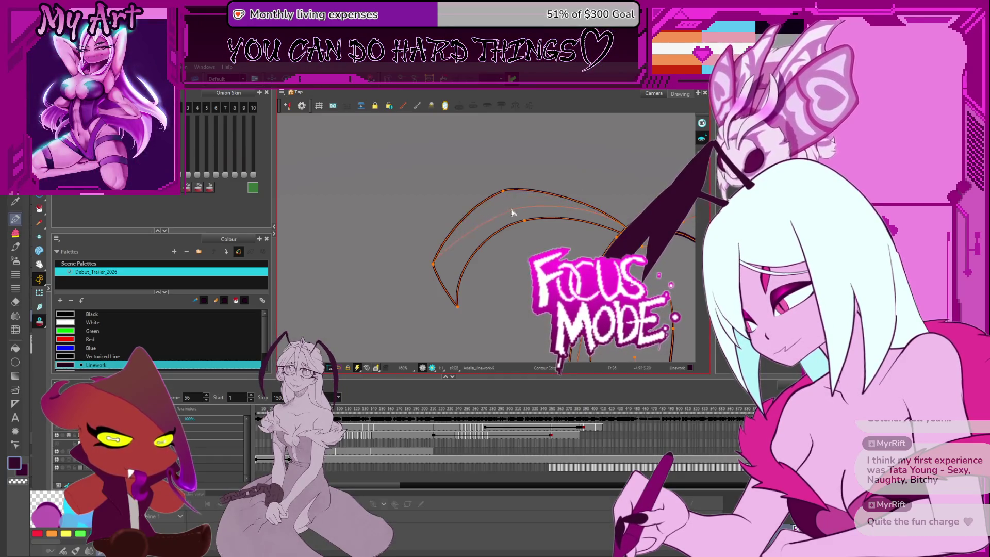
pyautogui.press('Escape')
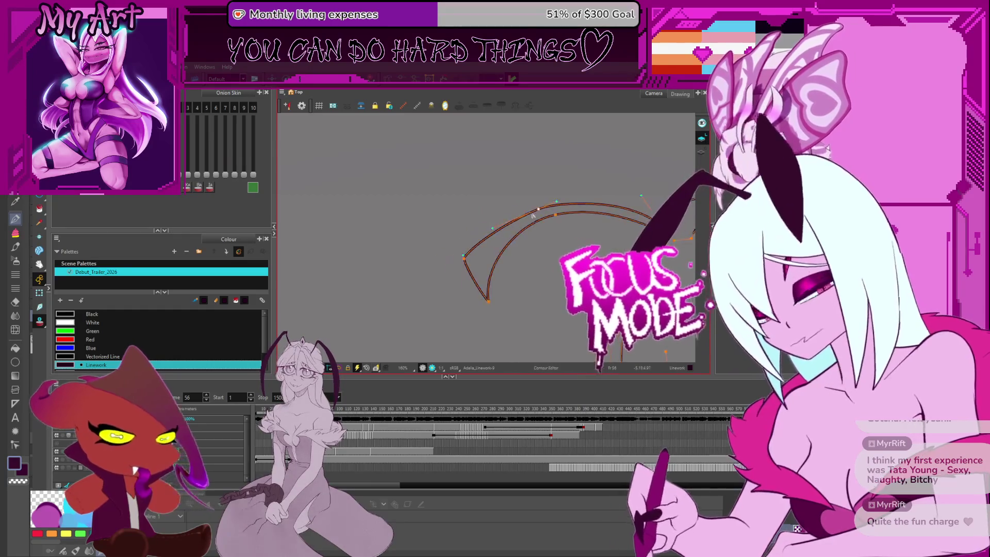
pyautogui.click(548, 219)
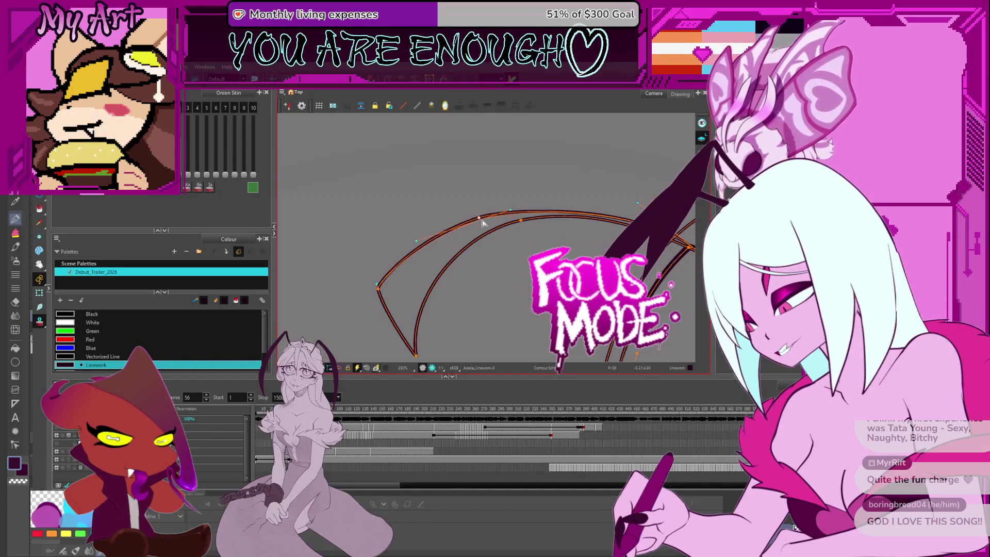
pyautogui.scroll(1, 482, 223)
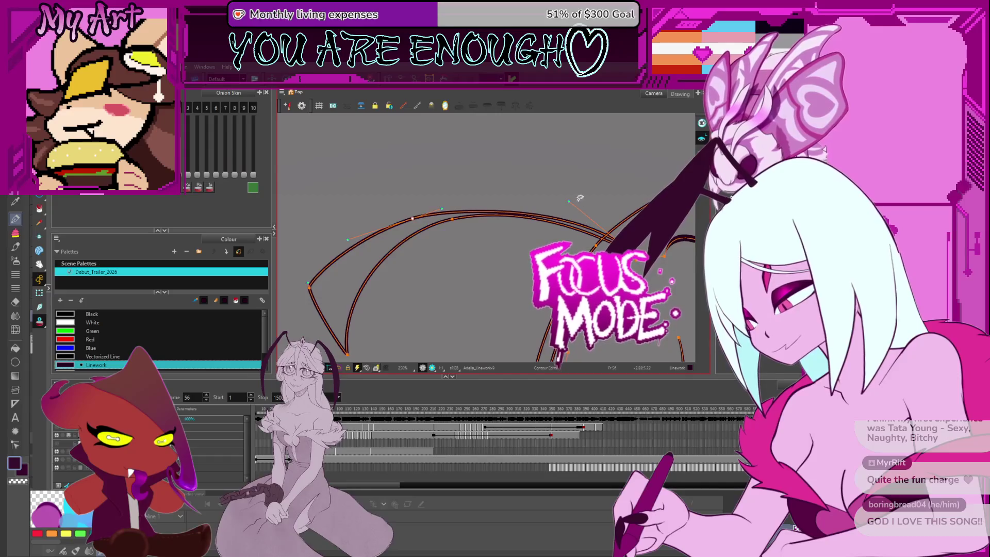
pyautogui.click(452, 227)
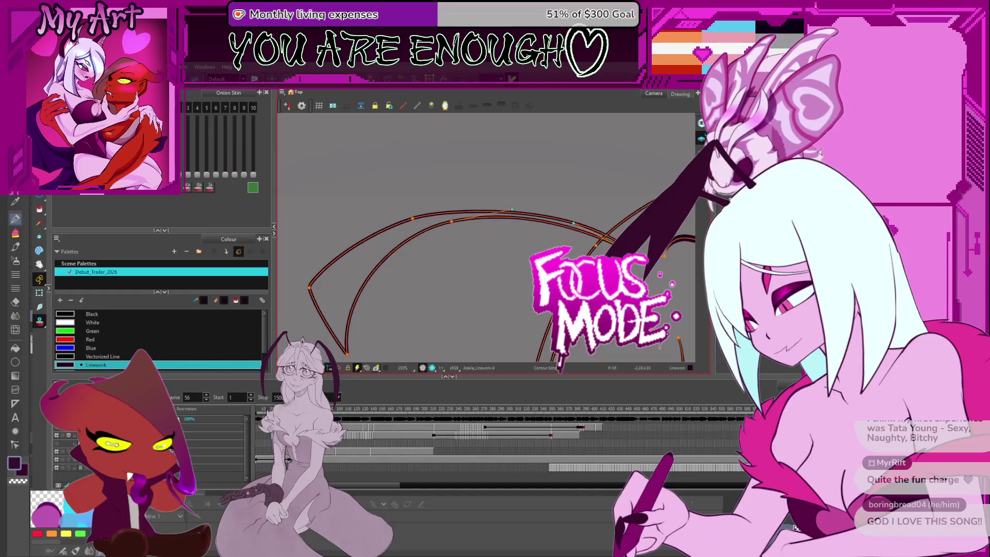
pyautogui.scroll(2, 465, 216)
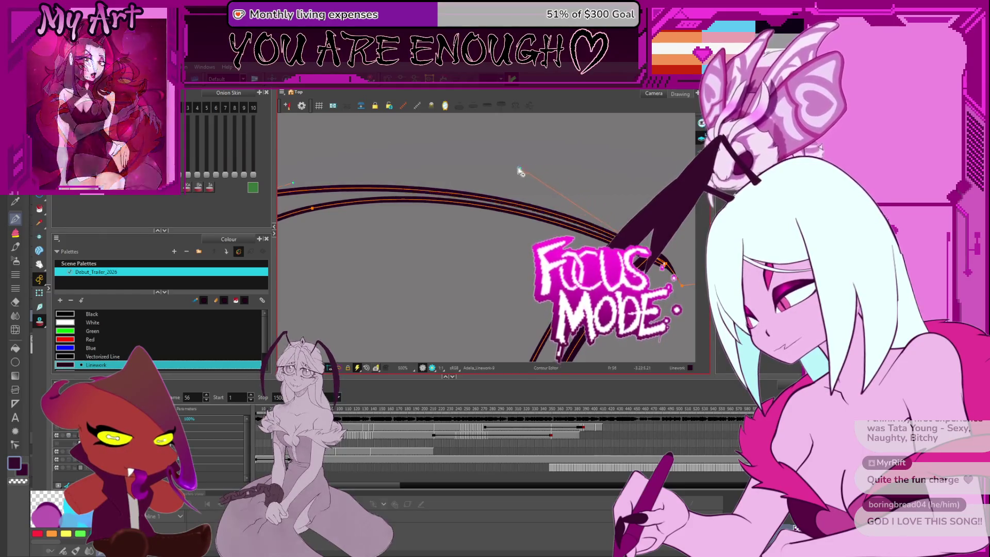
pyautogui.scroll(-3, 499, 185)
# - Pull the view back over the whole head sketch and reselect the hooked strand
pyautogui.hotkey('alt', '/')
pyautogui.scroll(3, 441, 243)
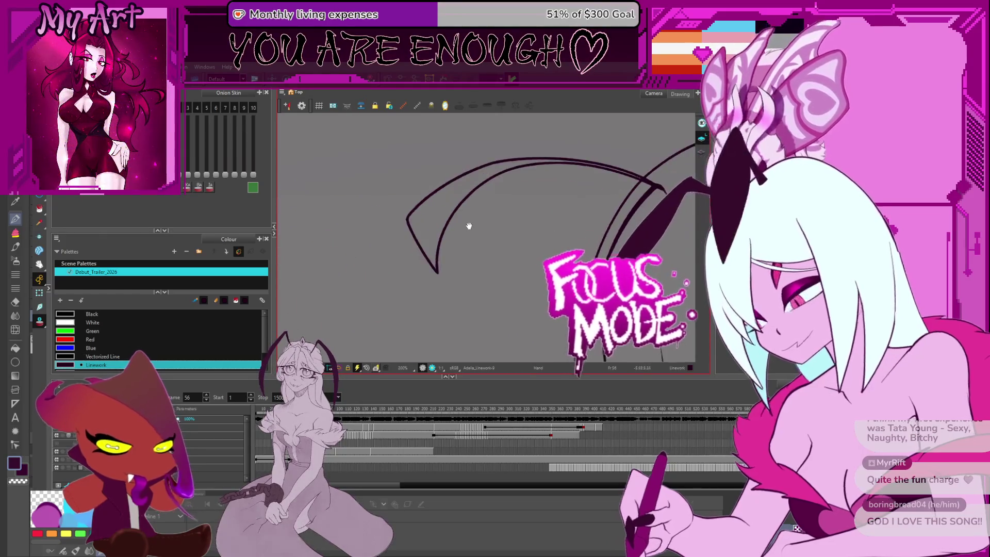
pyautogui.press('space')
pyautogui.moveTo(441, 243); pyautogui.dragTo(381, 332)
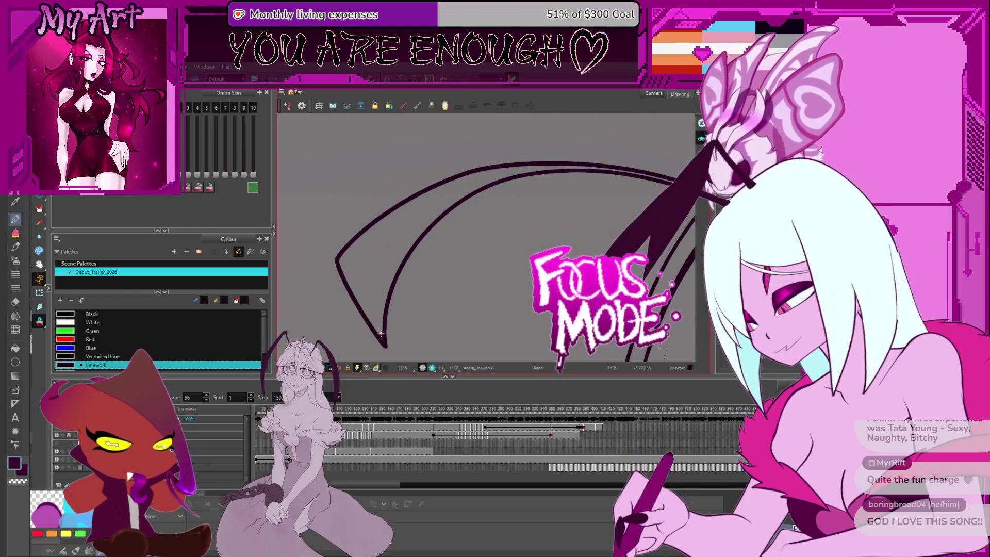
pyautogui.scroll(-5, 388, 303)
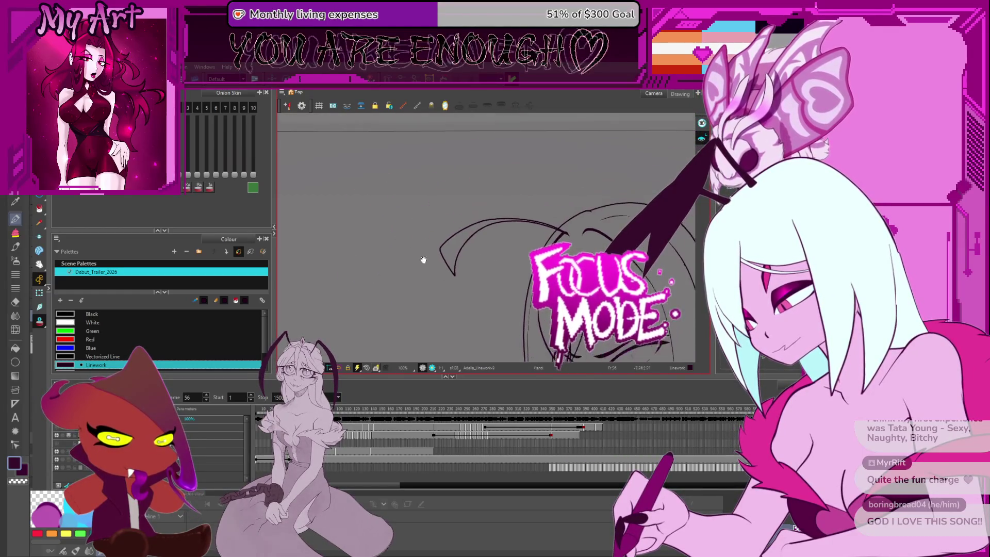
pyautogui.press('space')
pyautogui.moveTo(433, 263); pyautogui.dragTo(452, 249)
pyautogui.scroll(3, 452, 249)
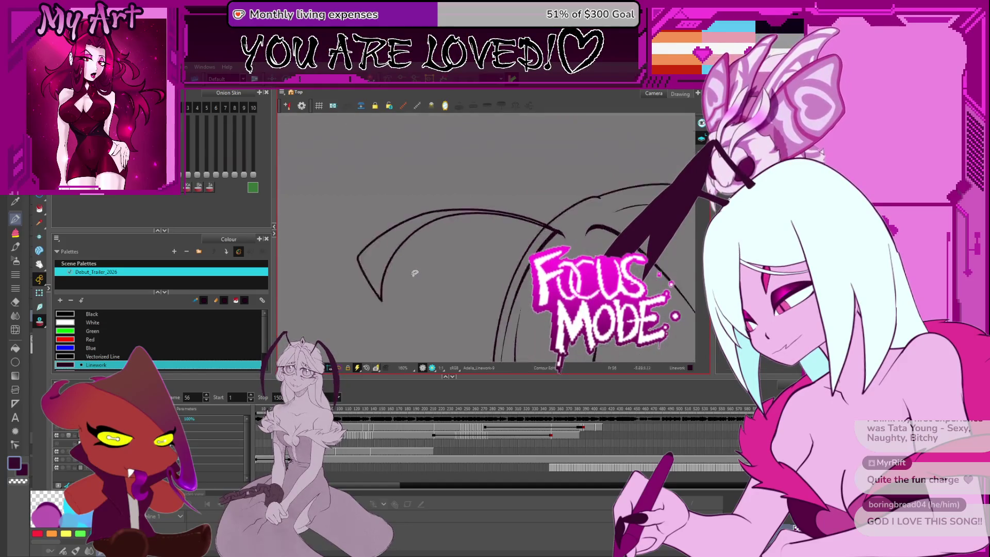
pyautogui.scroll(3, 433, 278)
pyautogui.click(427, 300)
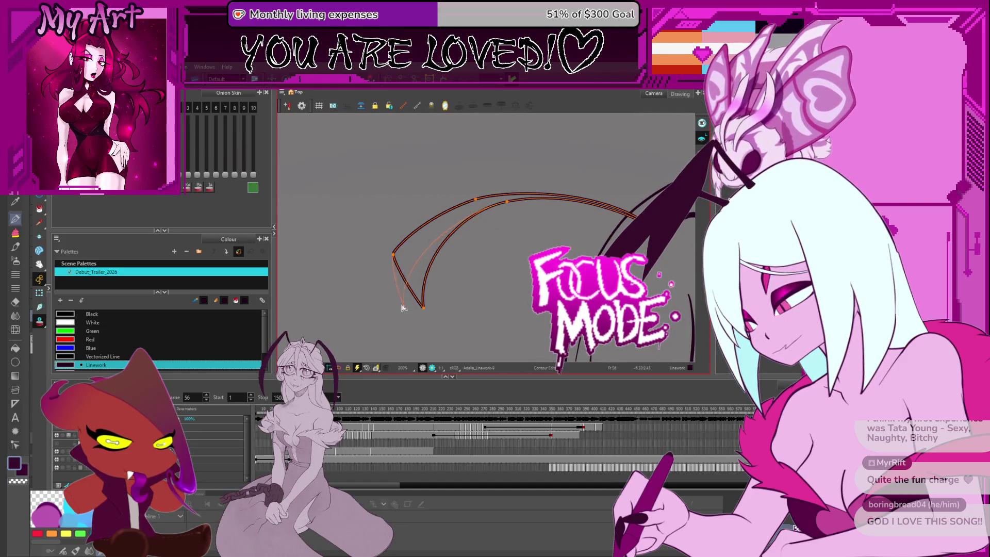
pyautogui.scroll(-5, 403, 307)
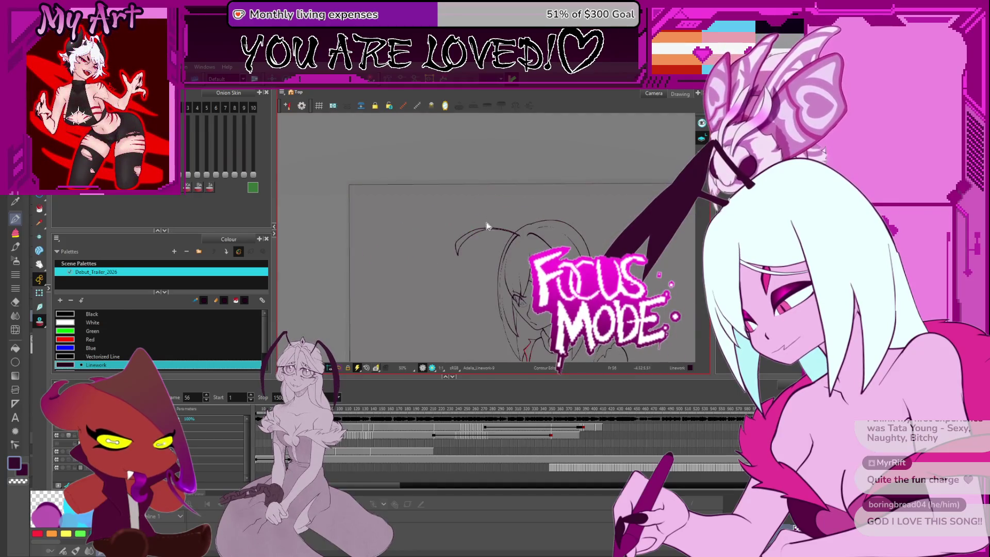
pyautogui.scroll(2, 487, 225)
pyautogui.scroll(2, 489, 216)
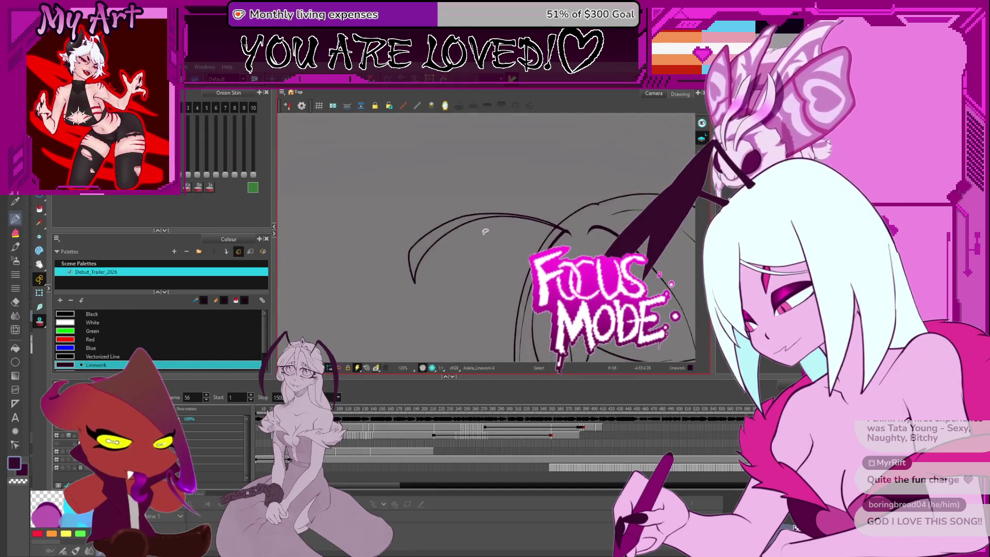
pyautogui.scroll(2, 487, 224)
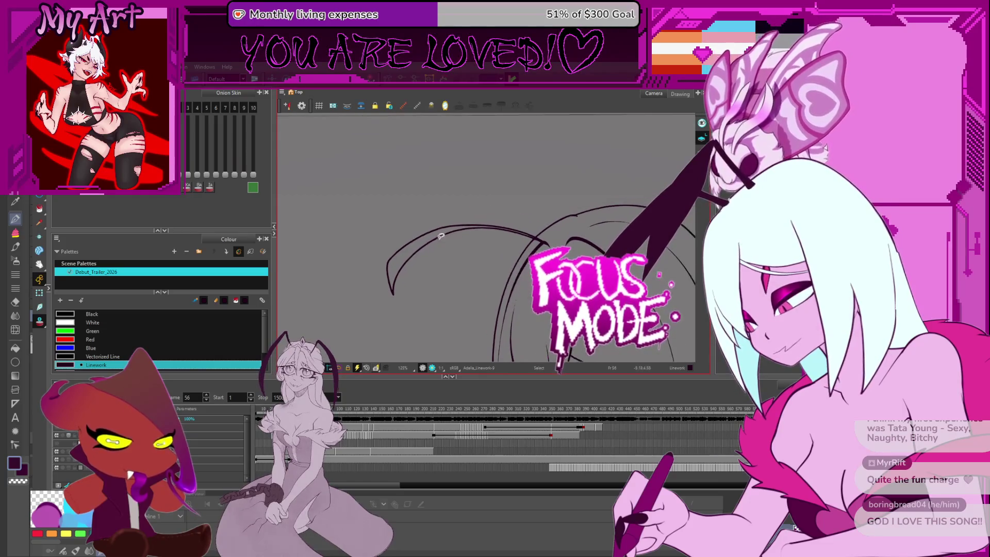
pyautogui.scroll(3, 502, 433)
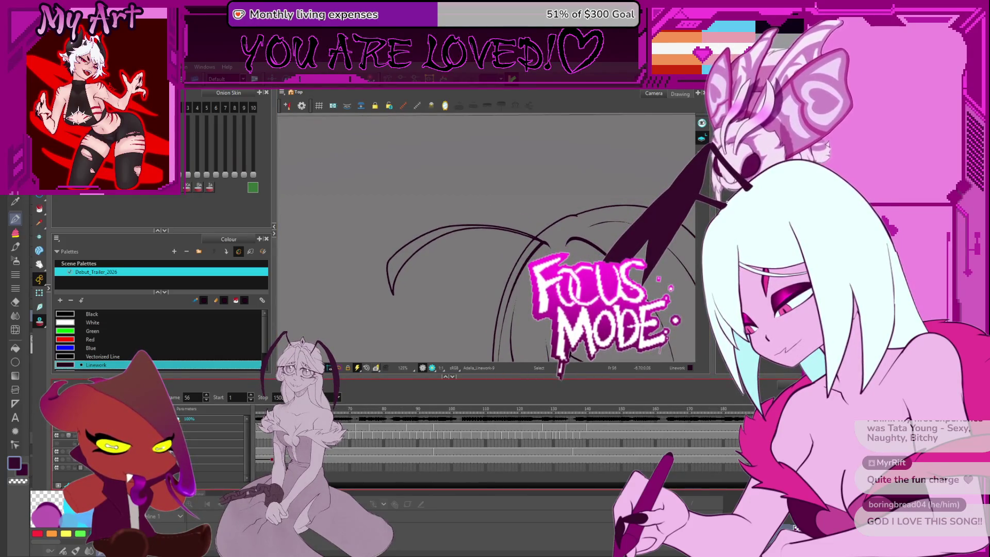
pyautogui.click(458, 225)
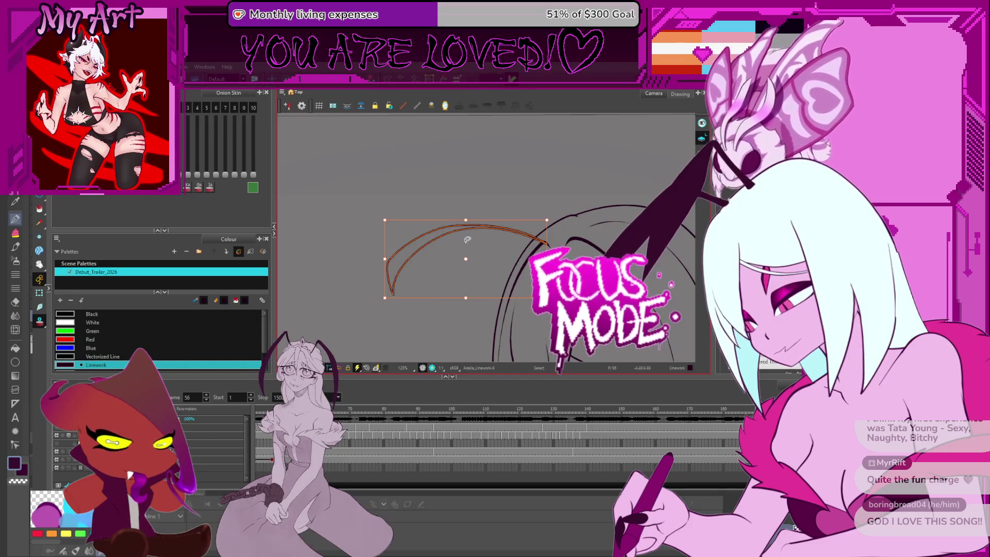
# - Nudge the hooked hair strand up, left and into place on the current frame
pyautogui.moveTo(459, 264); pyautogui.dragTo(448, 232)
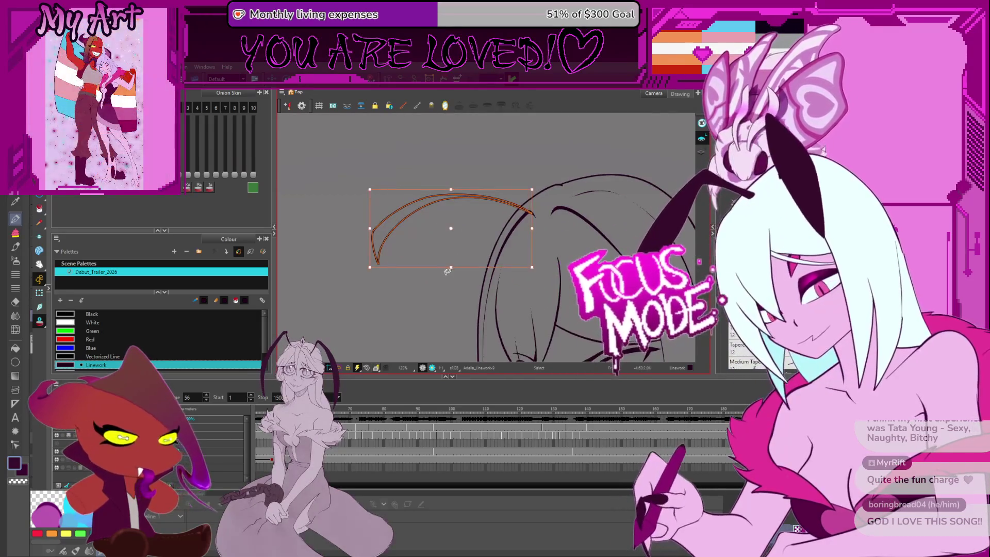
pyautogui.moveTo(448, 271); pyautogui.dragTo(422, 281)
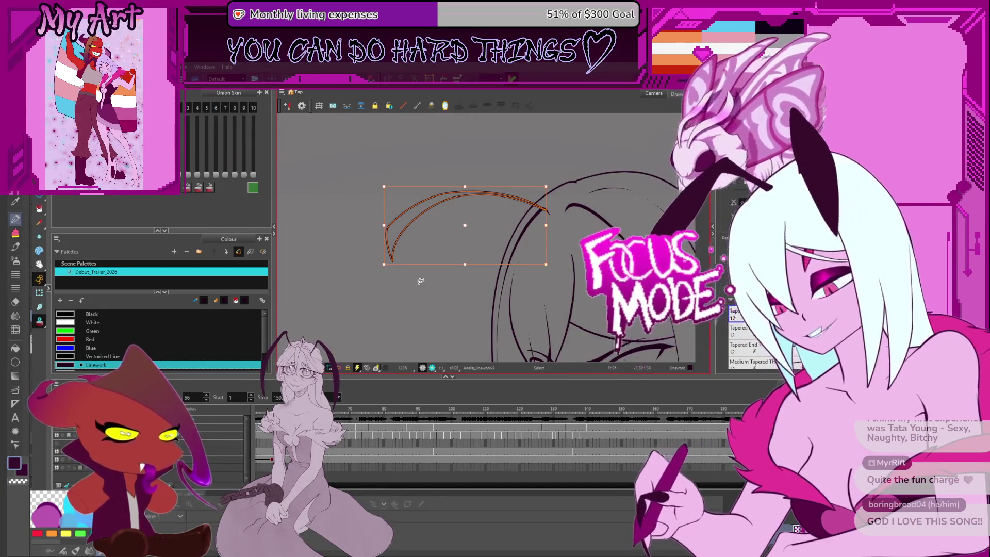
pyautogui.moveTo(420, 281); pyautogui.dragTo(468, 249)
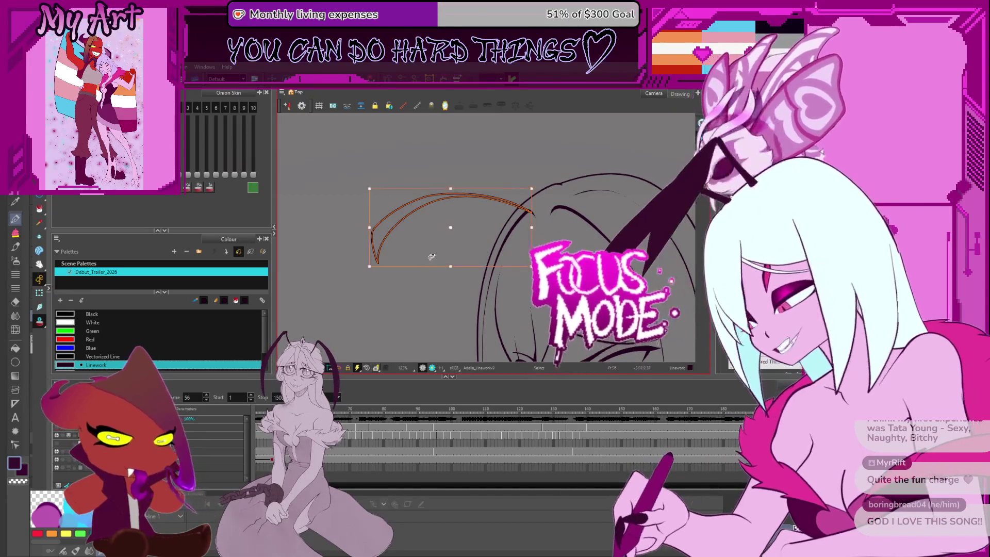
pyautogui.press('Escape')
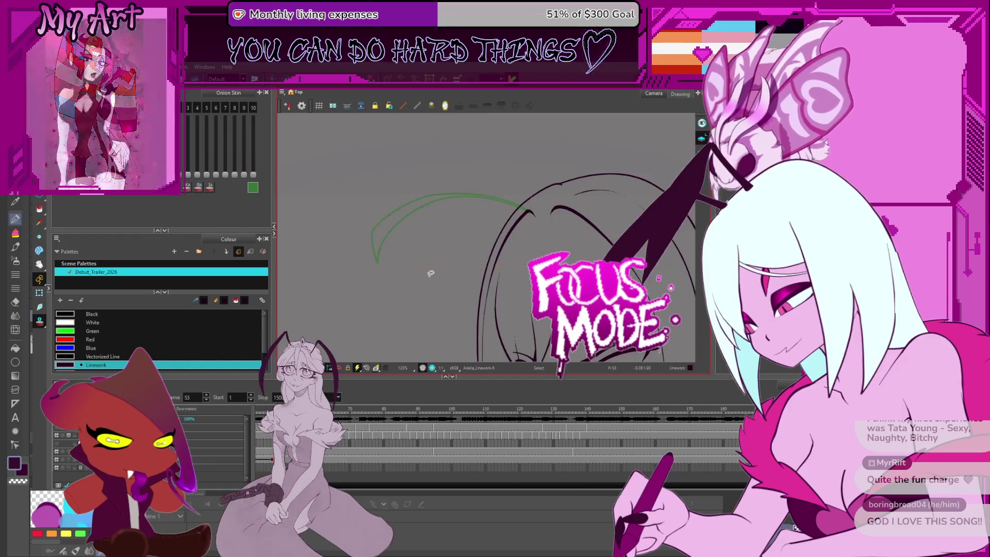
# - Step forward through the following frames to check the strand against the onion skin
pyautogui.press('.')
pyautogui.press('.')
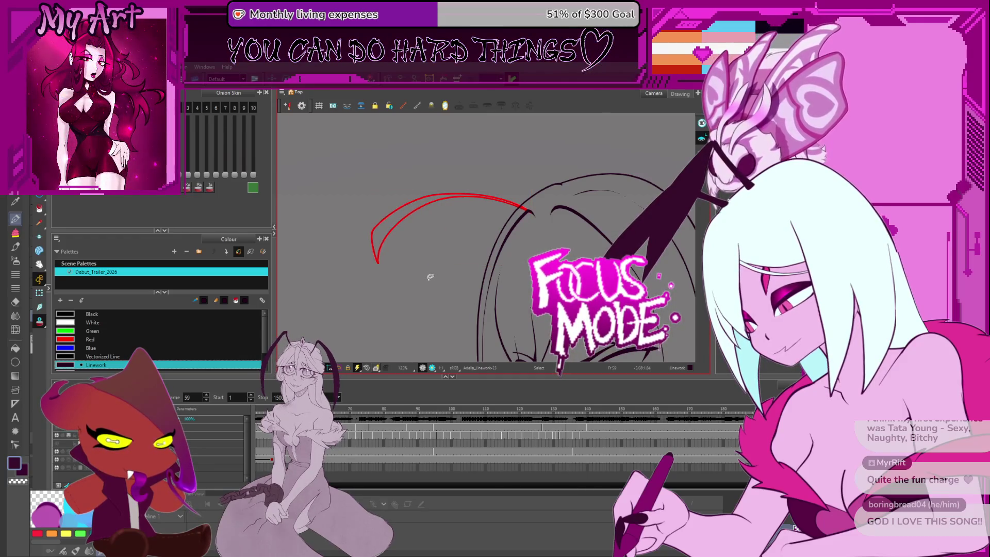
pyautogui.press('.')
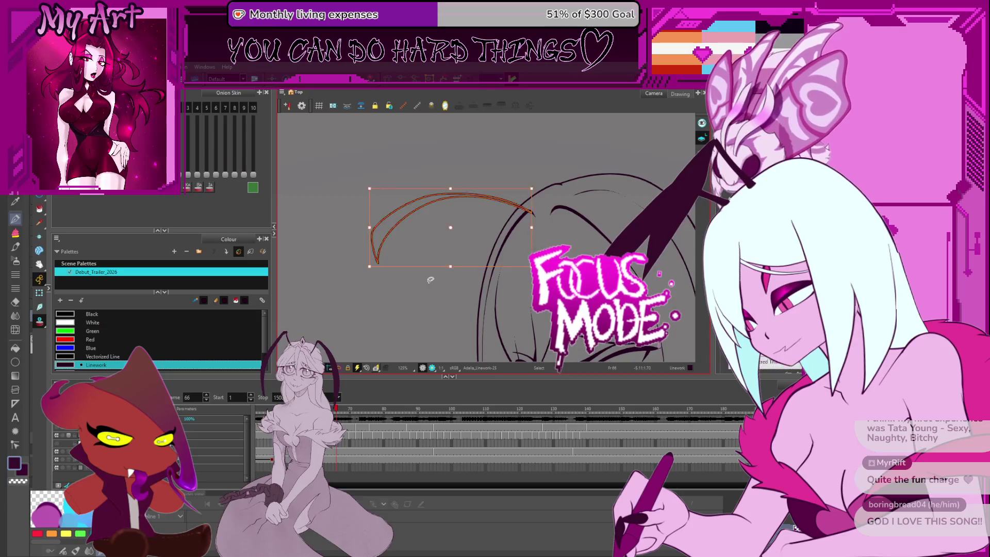
pyautogui.press('.')
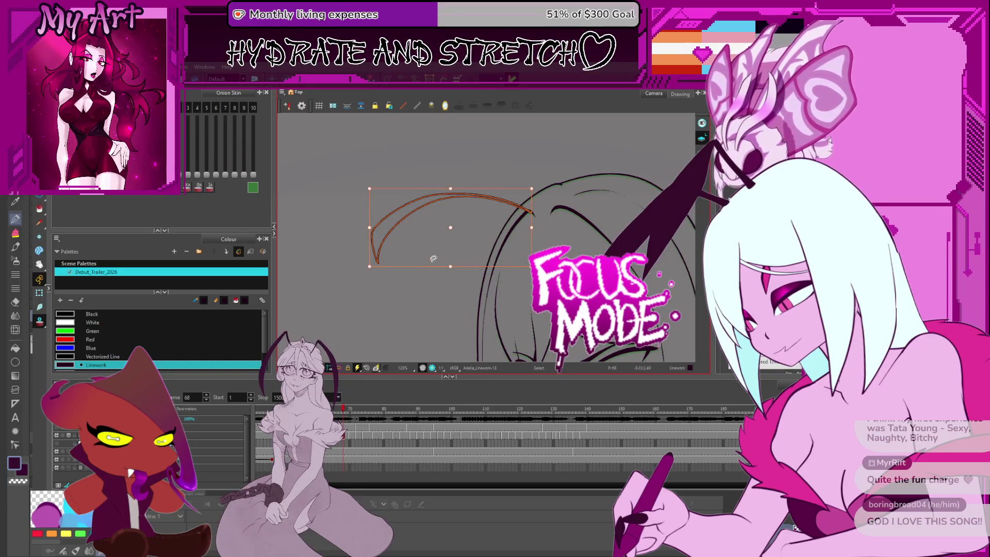
pyautogui.press('.')
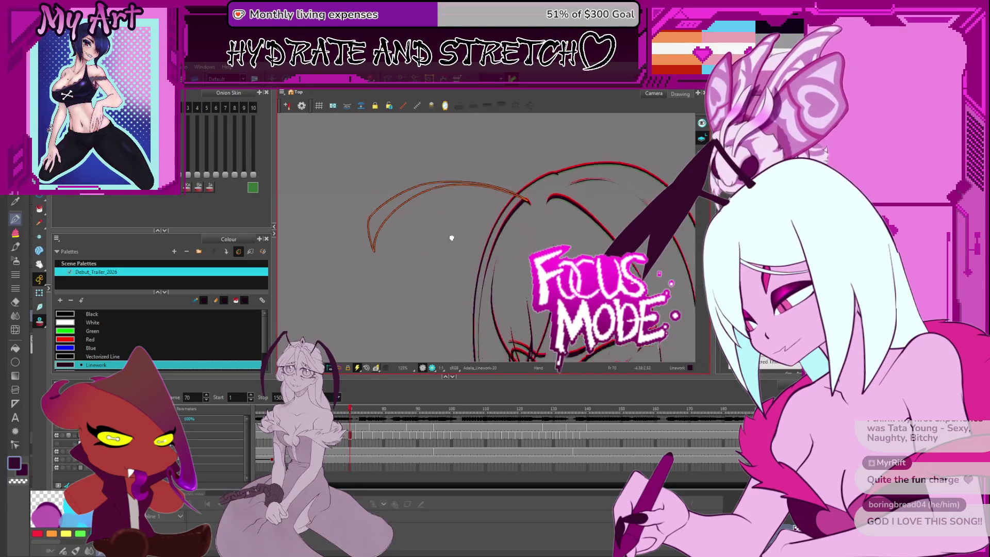
# - Move the hair strand up and to the right, then confirm its placement
pyautogui.moveTo(432, 266); pyautogui.dragTo(489, 186)
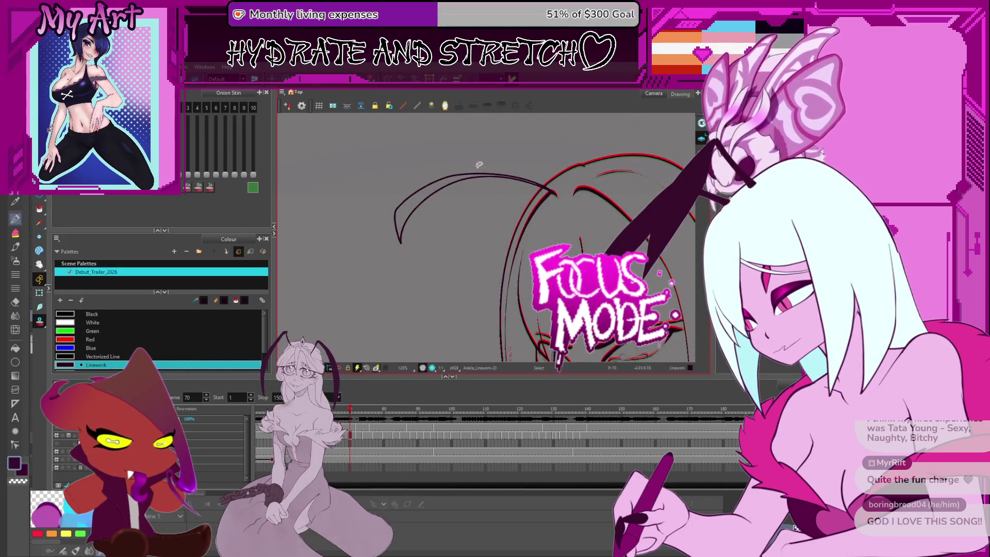
pyautogui.press('Escape')
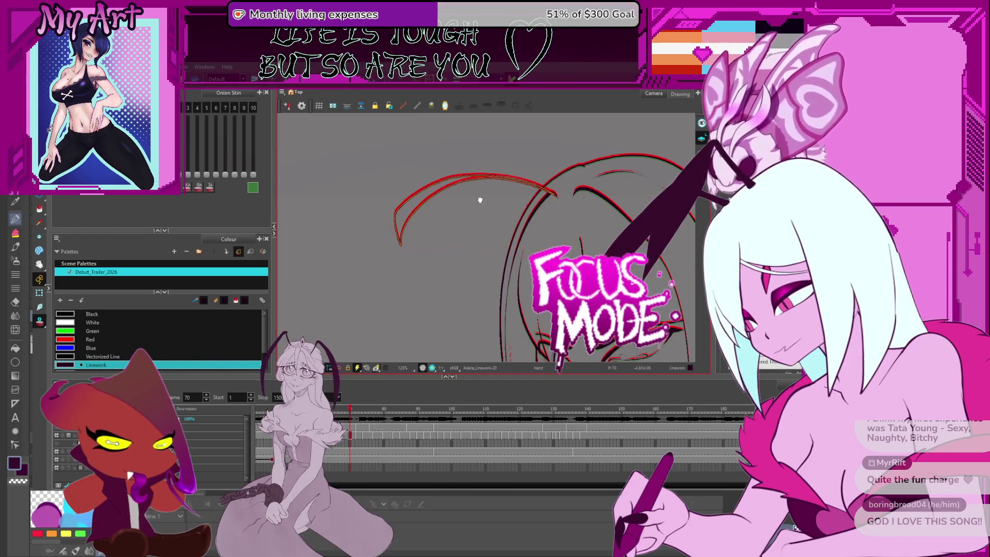
pyautogui.click(480, 200)
pyautogui.press('Escape')
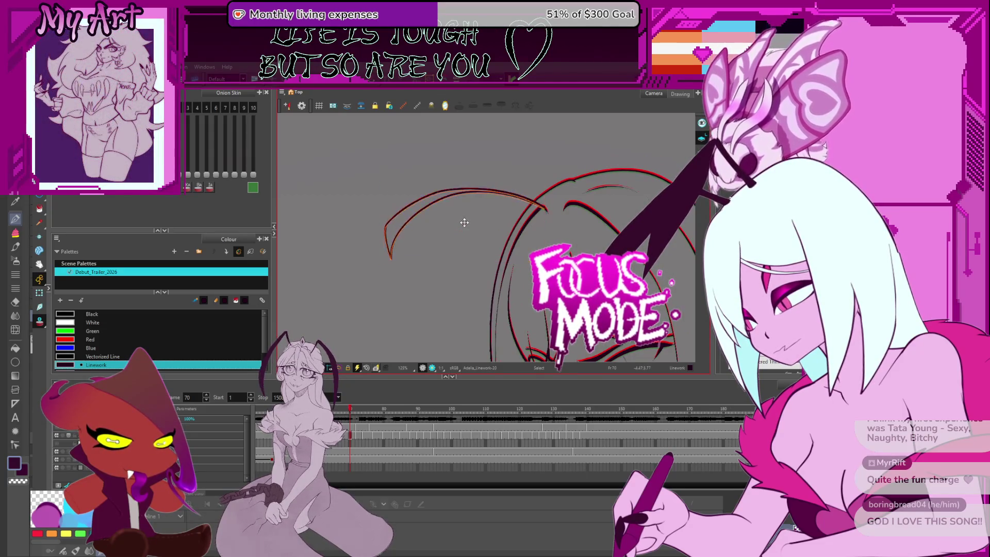
pyautogui.scroll(2, 463, 222)
pyautogui.scroll(1, 458, 233)
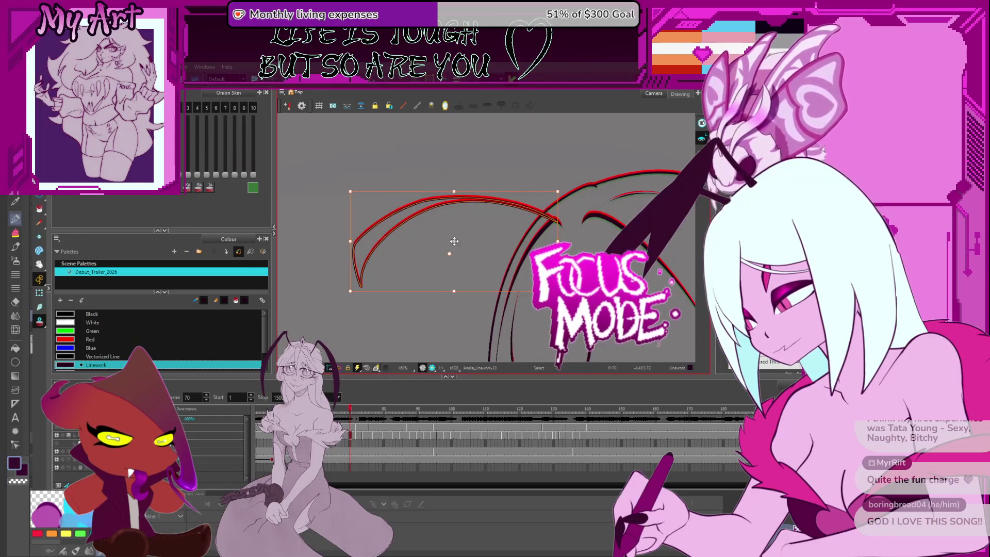
# - Check the arc stroke, advance to frame 72 and select all its strokes
pyautogui.click(453, 240)
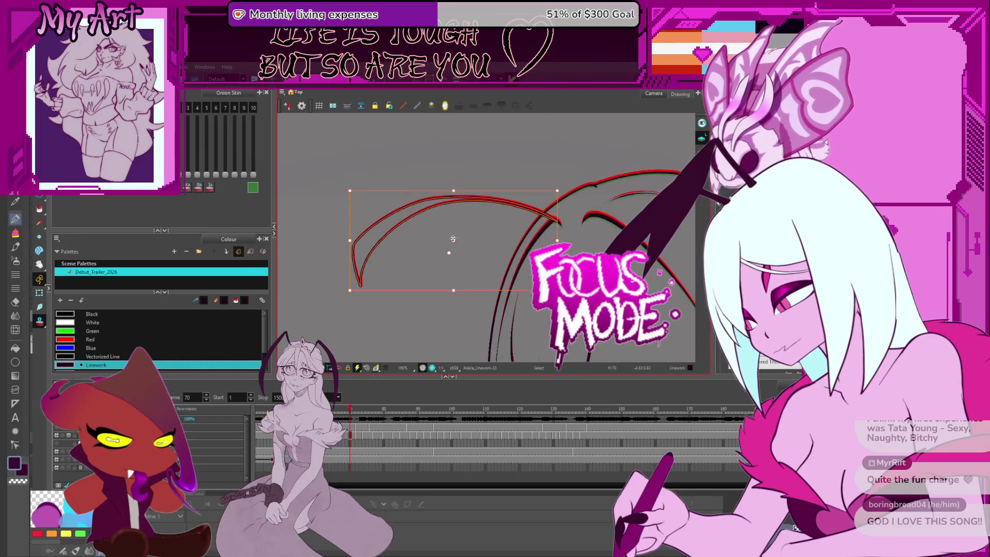
pyautogui.click(469, 213)
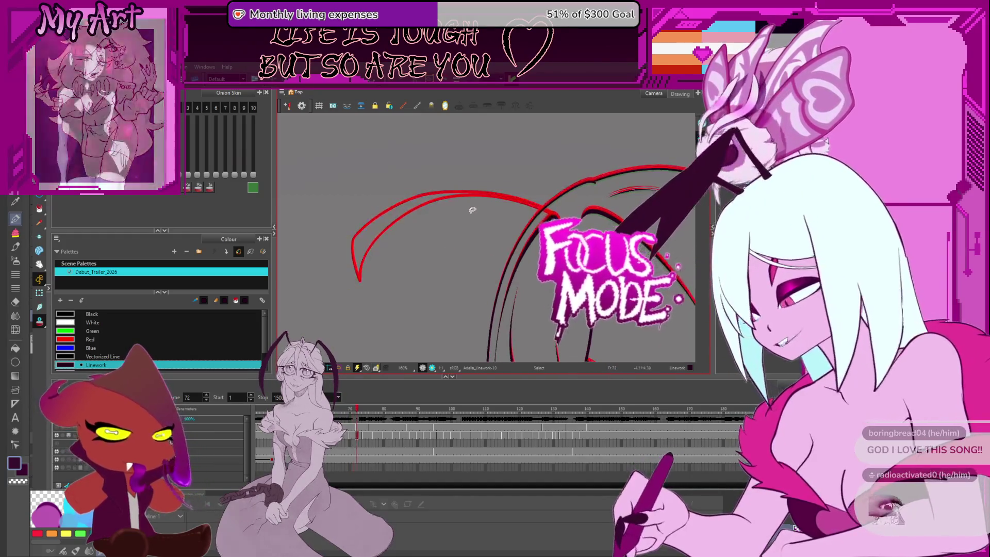
pyautogui.press('Escape')
pyautogui.press('.')
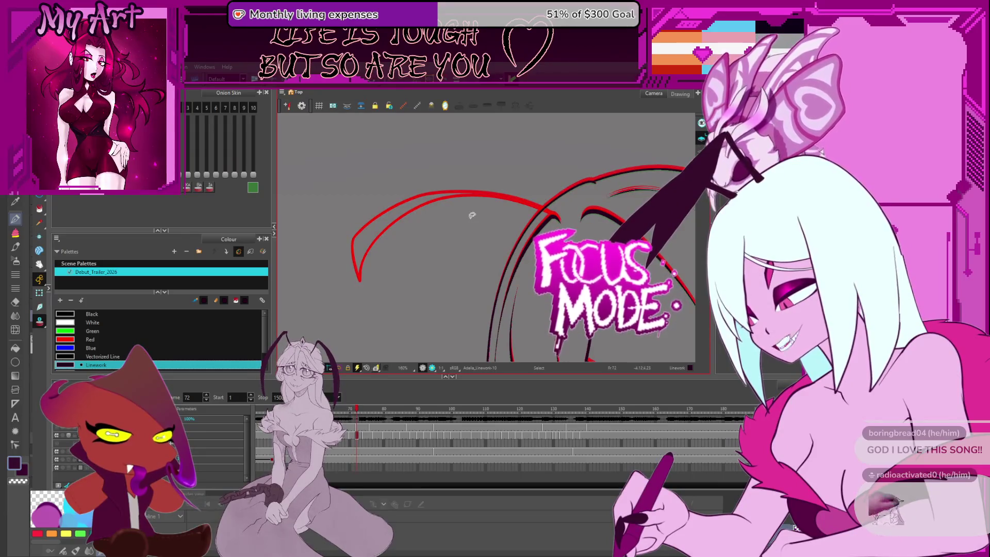
pyautogui.hotkey('ctrl', 'a')
pyautogui.scroll(2, 443, 242)
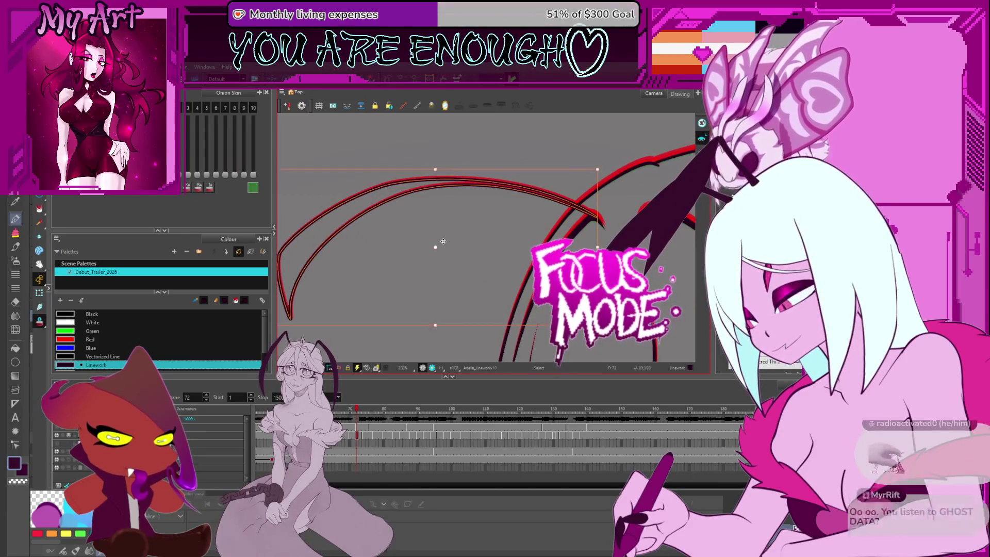
# - Nudge the hair arcs into place on frames 72 through 74, shifting them rightward on 74
pyautogui.moveTo(442, 243); pyautogui.dragTo(435, 250)
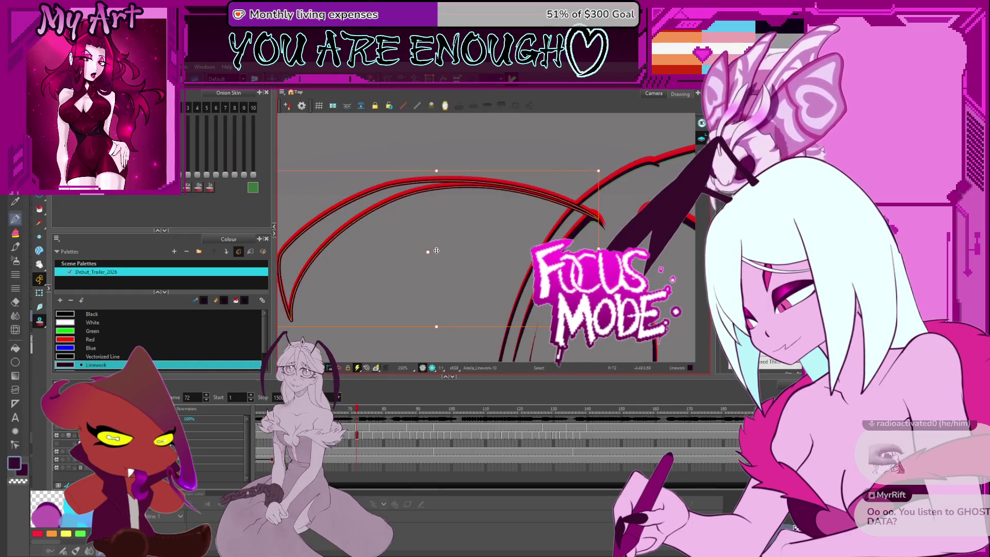
pyautogui.press('.')
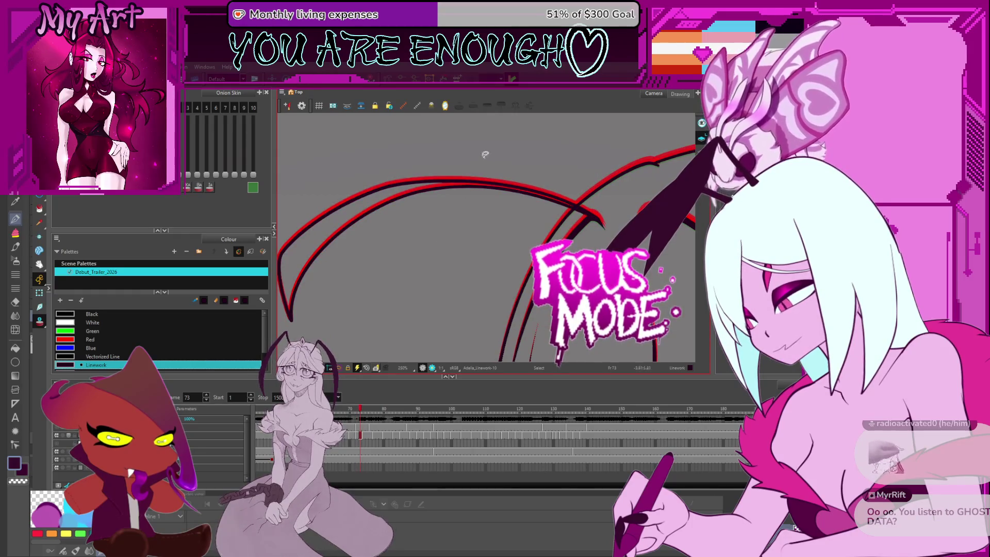
pyautogui.hotkey('ctrl', 'a')
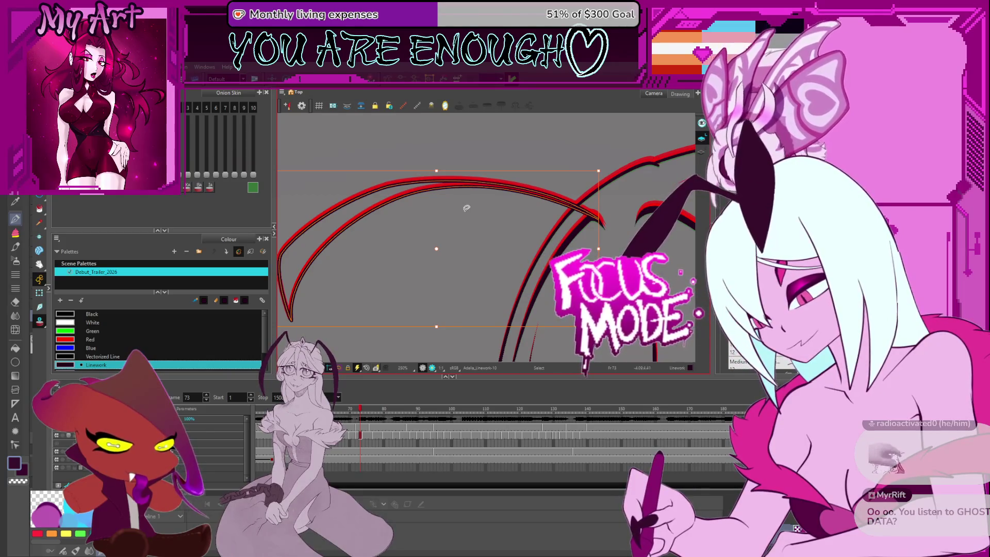
pyautogui.press('.')
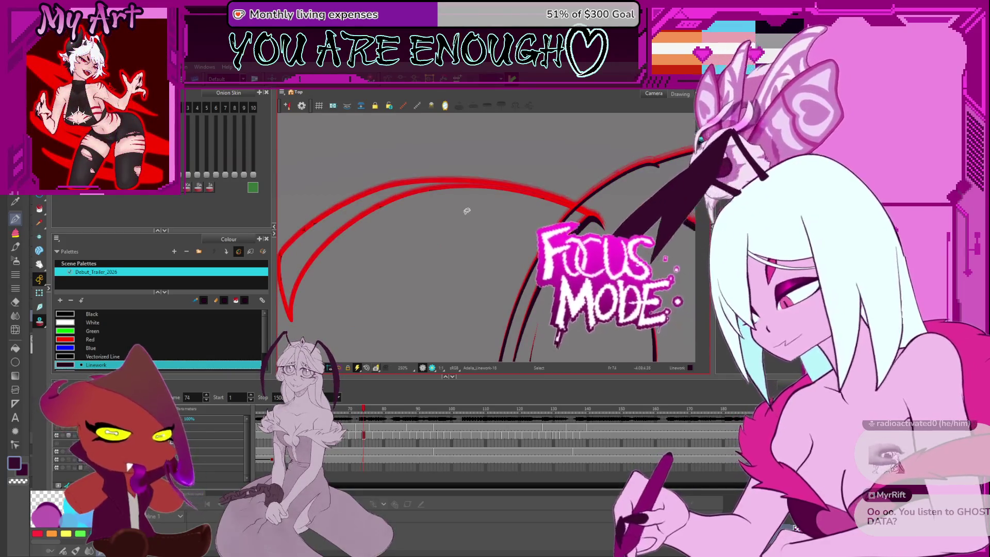
pyautogui.click(466, 188)
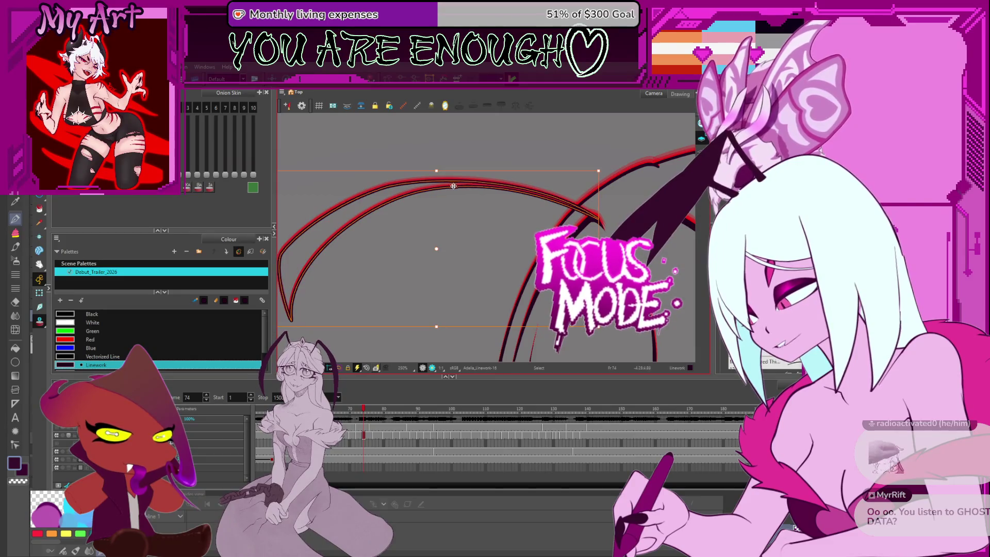
pyautogui.moveTo(453, 186); pyautogui.dragTo(487, 244)
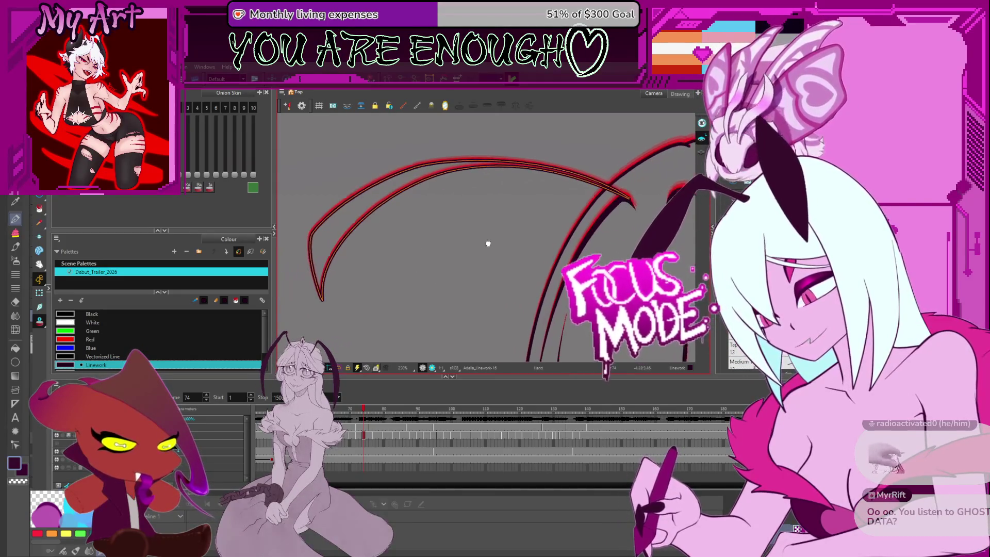
pyautogui.click(488, 245)
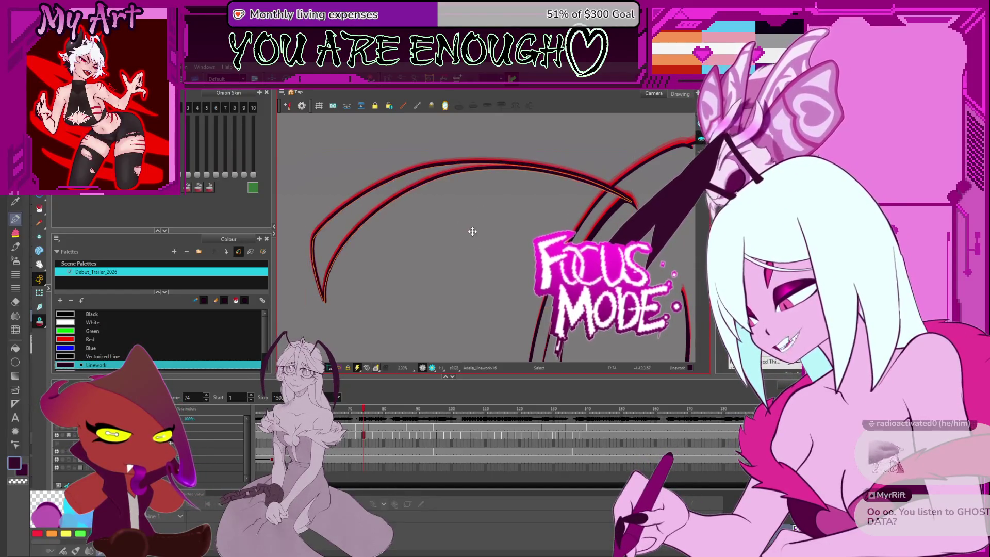
pyautogui.press('Escape')
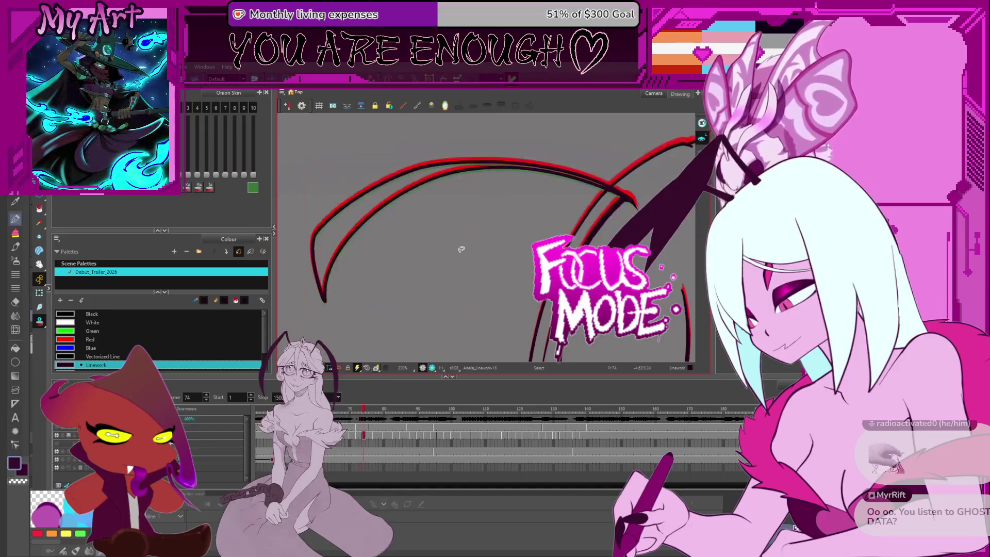
pyautogui.click(462, 189)
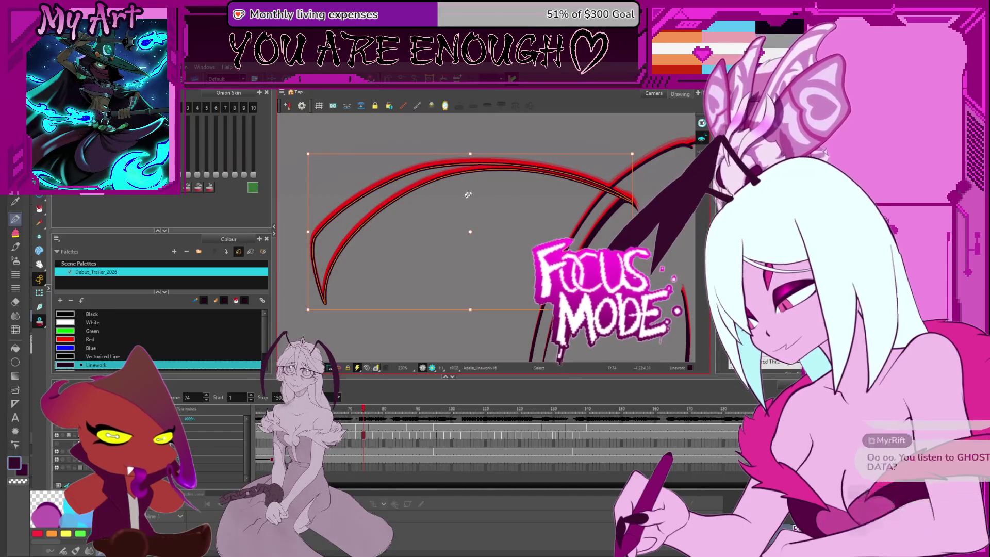
# - Step through frames 75 to 90, selecting the arcs to confirm their positions
pyautogui.press('.')
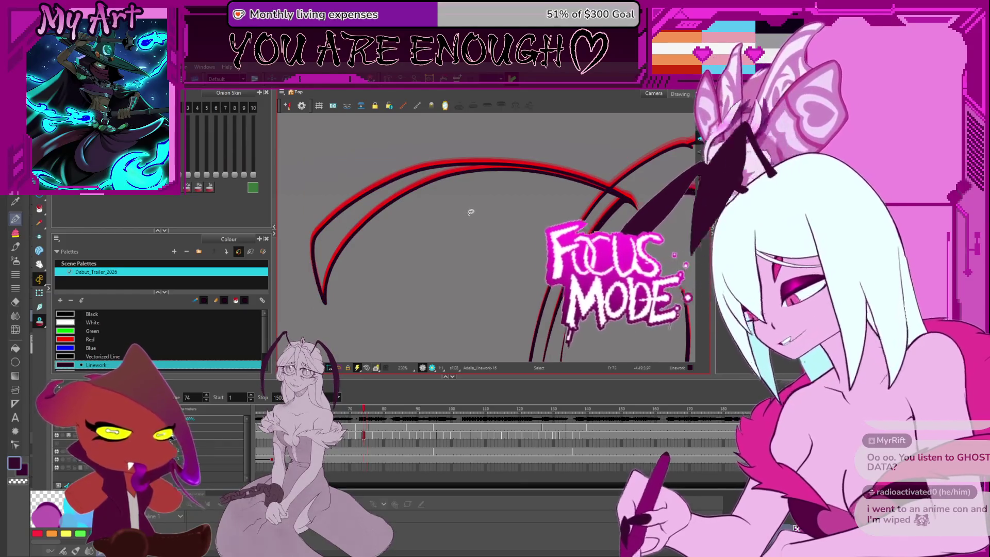
pyautogui.press(',')
pyautogui.press('.')
pyautogui.press('.')
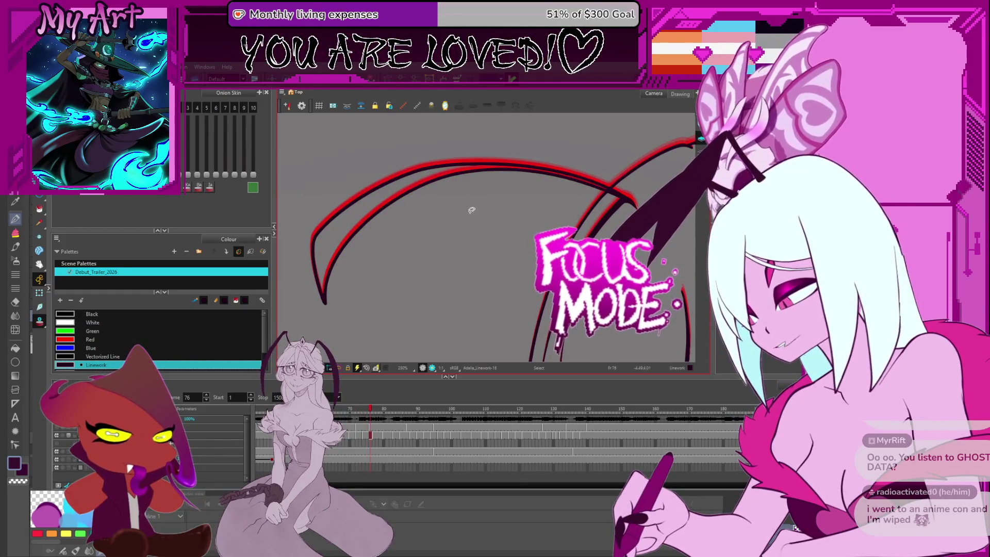
pyautogui.press('.')
pyautogui.hotkey('ctrl', 'a')
pyautogui.press('.')
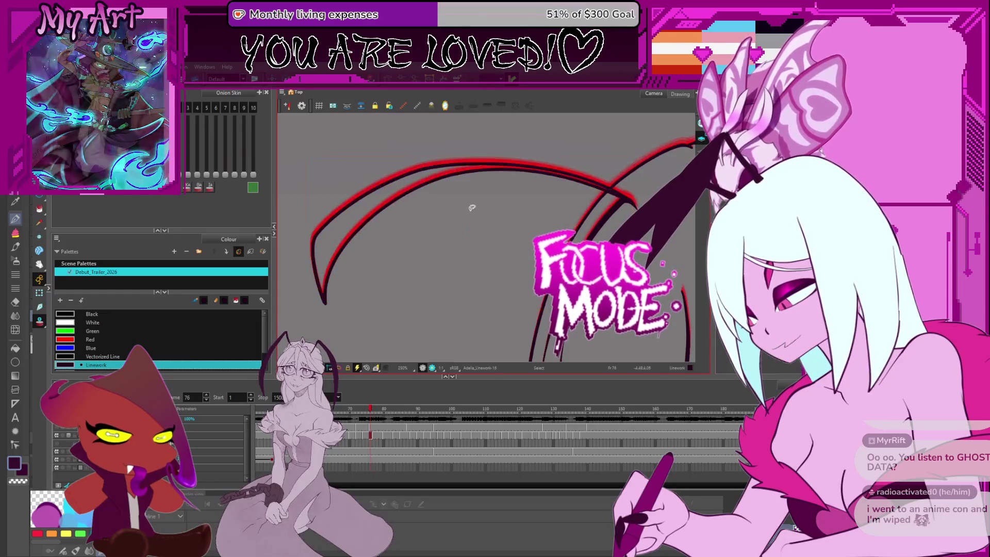
pyautogui.press('.')
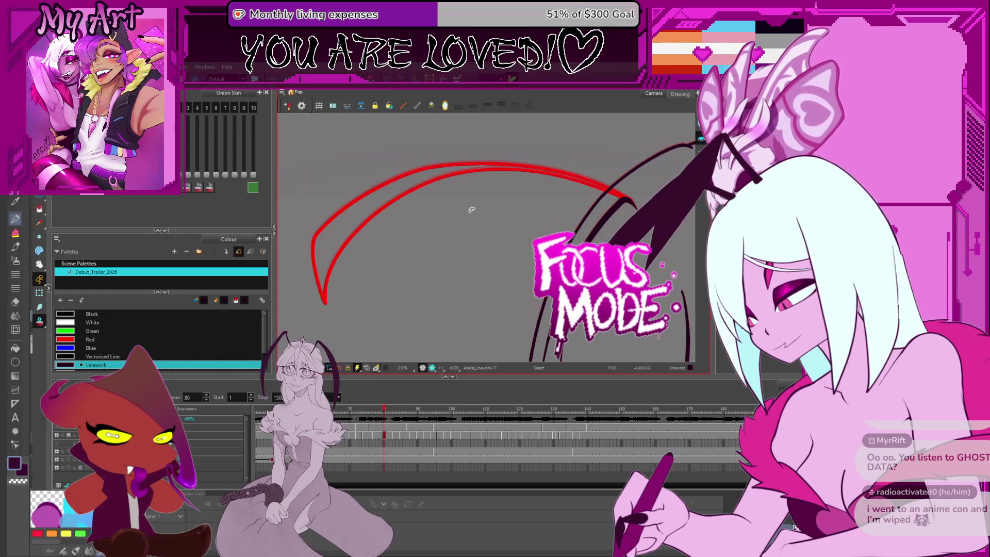
pyautogui.press('.')
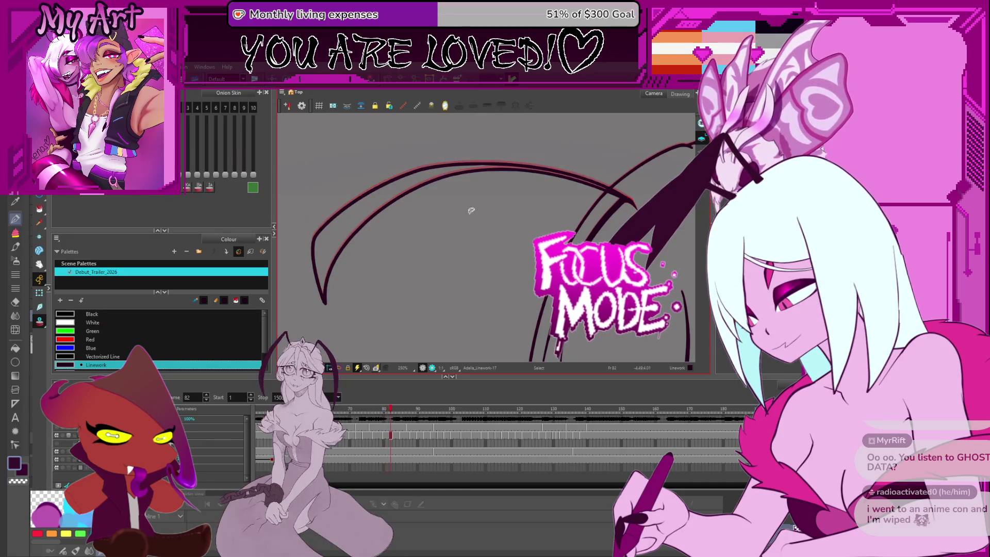
pyautogui.press('.')
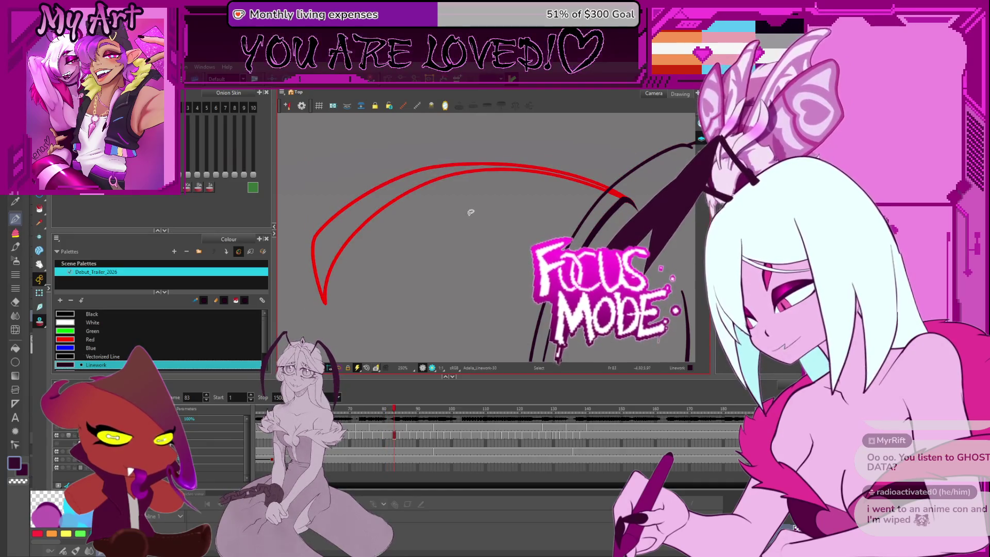
pyautogui.press('.')
pyautogui.press('.')
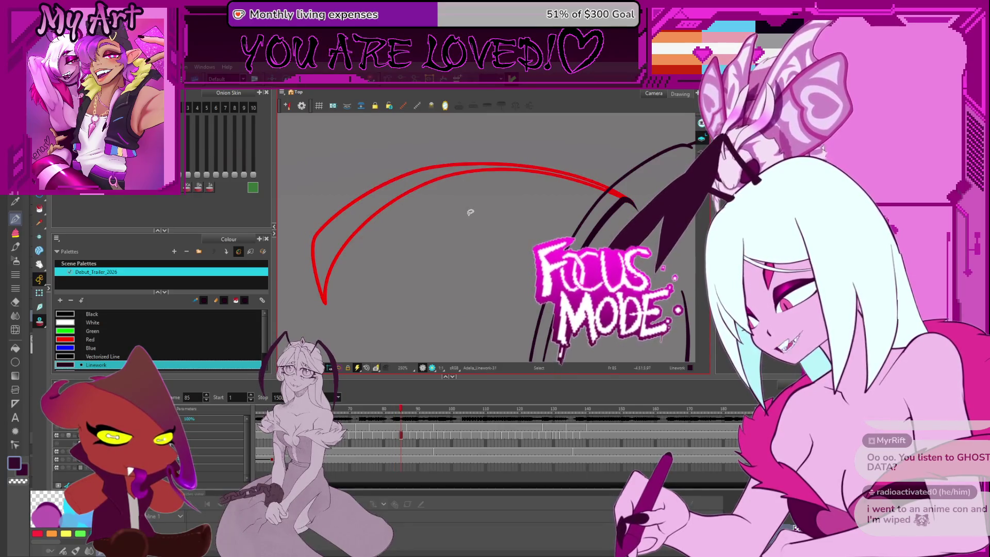
pyautogui.hotkey('ctrl', 'a')
pyautogui.press('.')
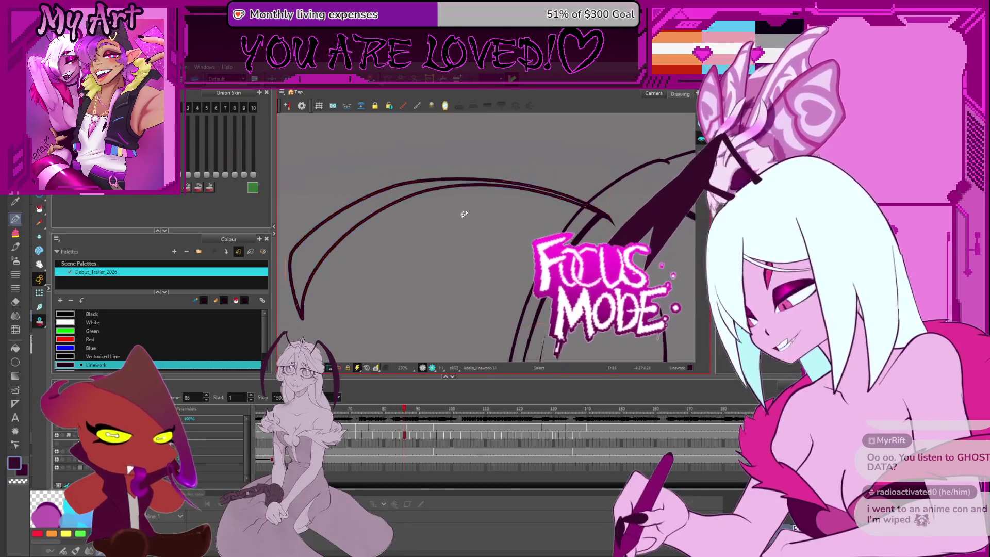
pyautogui.press('.')
pyautogui.press('.')
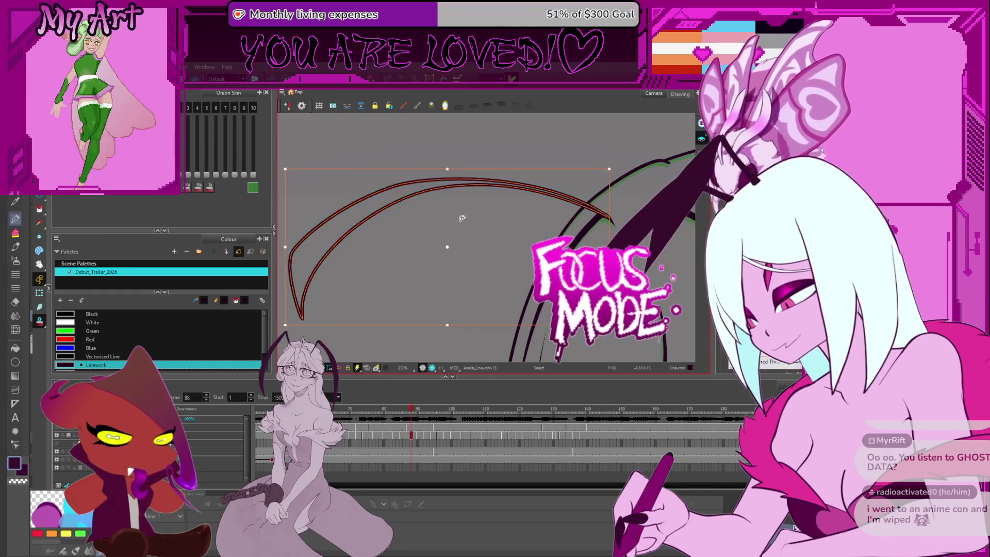
pyautogui.press('.')
pyautogui.scroll(-3, 433, 228)
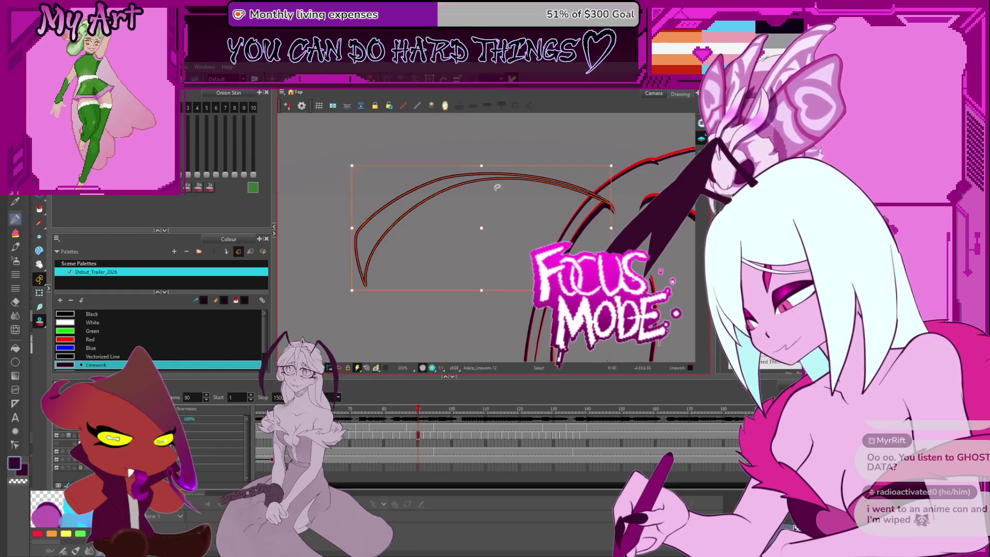
pyautogui.scroll(2, 497, 188)
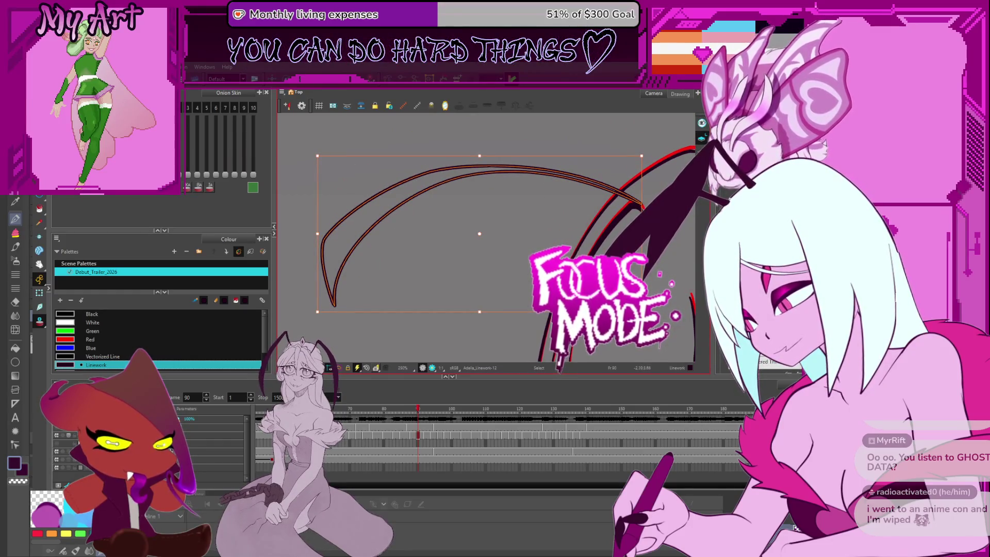
# - Move the red hair arcs up and right on frame 90, then jump ahead to frame 120
pyautogui.press('Escape')
pyautogui.moveTo(386, 309); pyautogui.dragTo(418, 288)
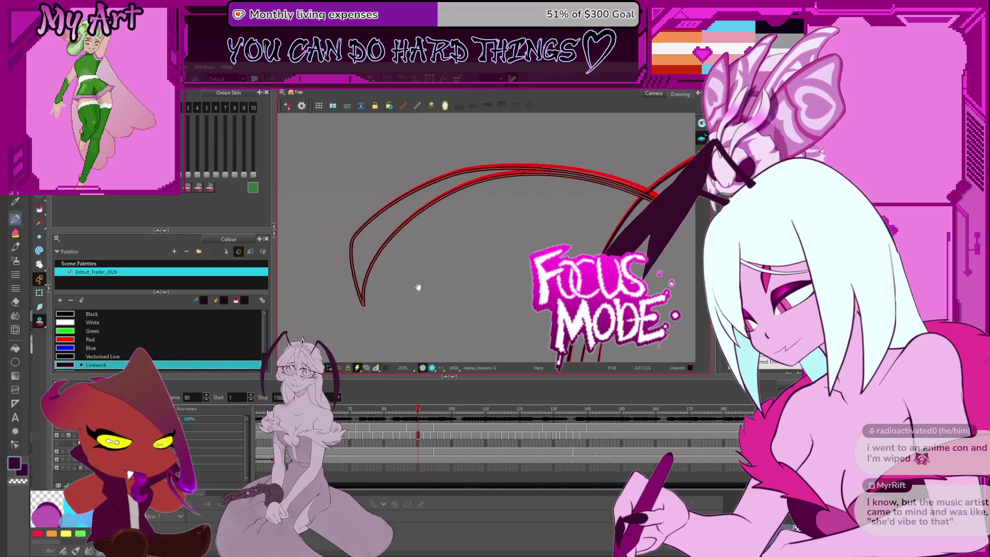
pyautogui.click(405, 312)
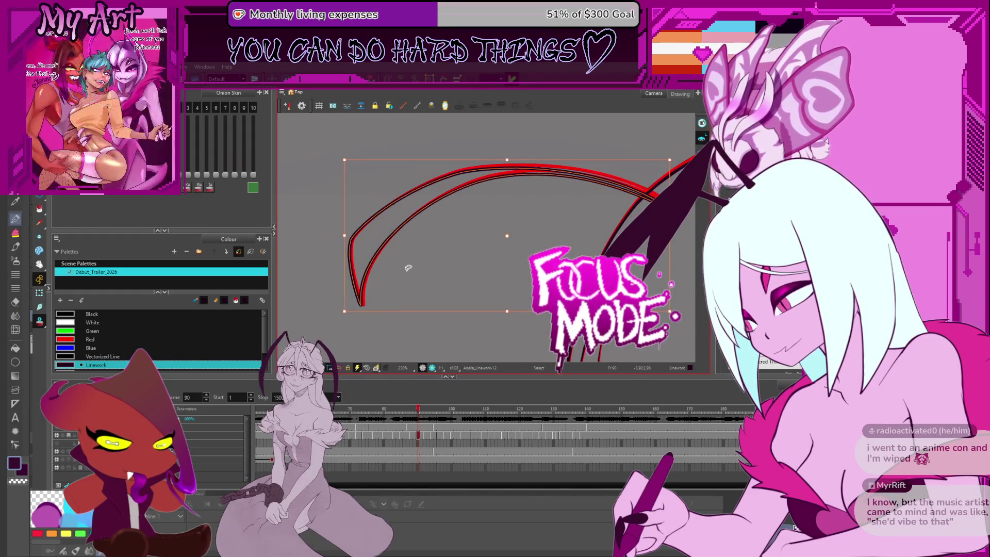
pyautogui.moveTo(410, 271); pyautogui.dragTo(430, 245)
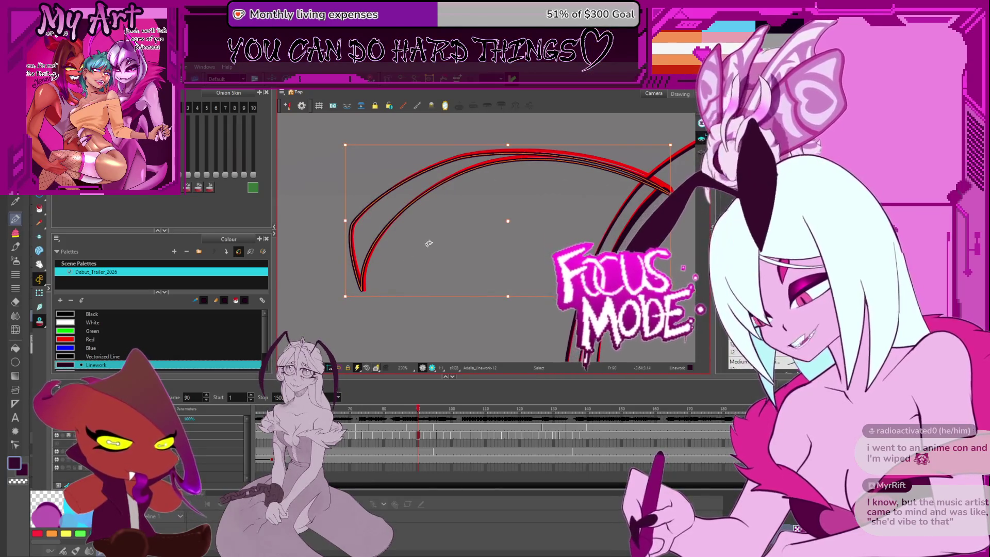
pyautogui.moveTo(430, 244); pyautogui.dragTo(453, 232)
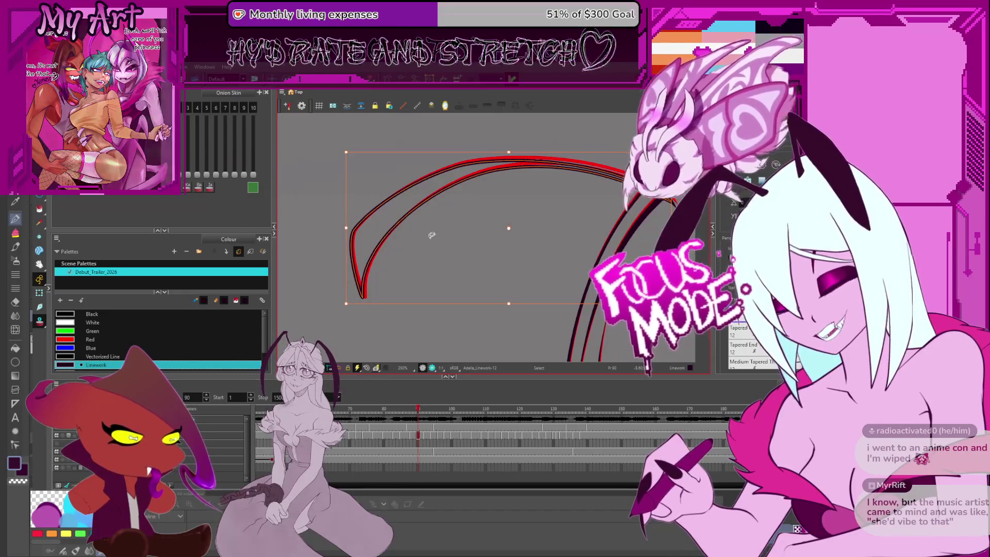
pyautogui.press('.')
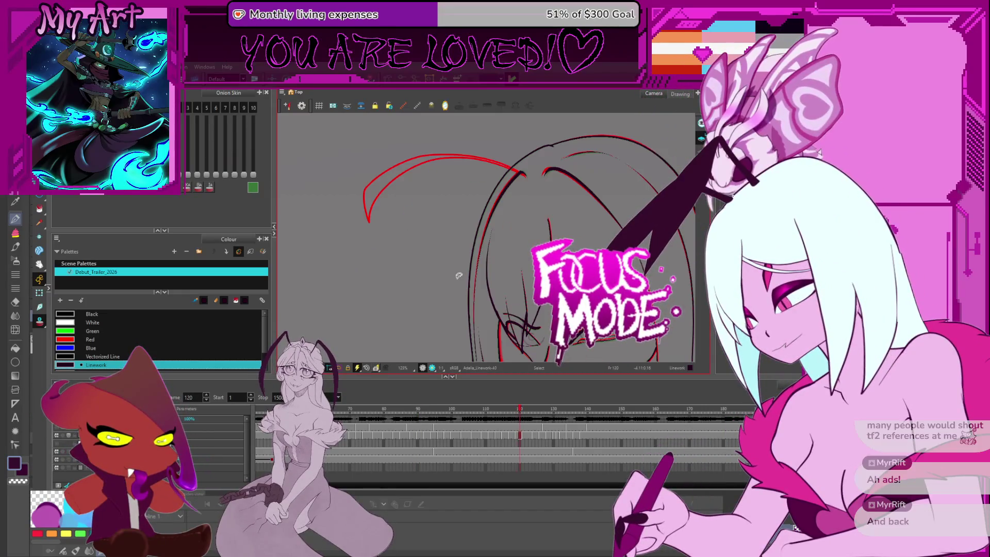
# - Select the curved hair strand and flip between neighbouring frames to compare its position
pyautogui.moveTo(460, 196); pyautogui.dragTo(480, 209)
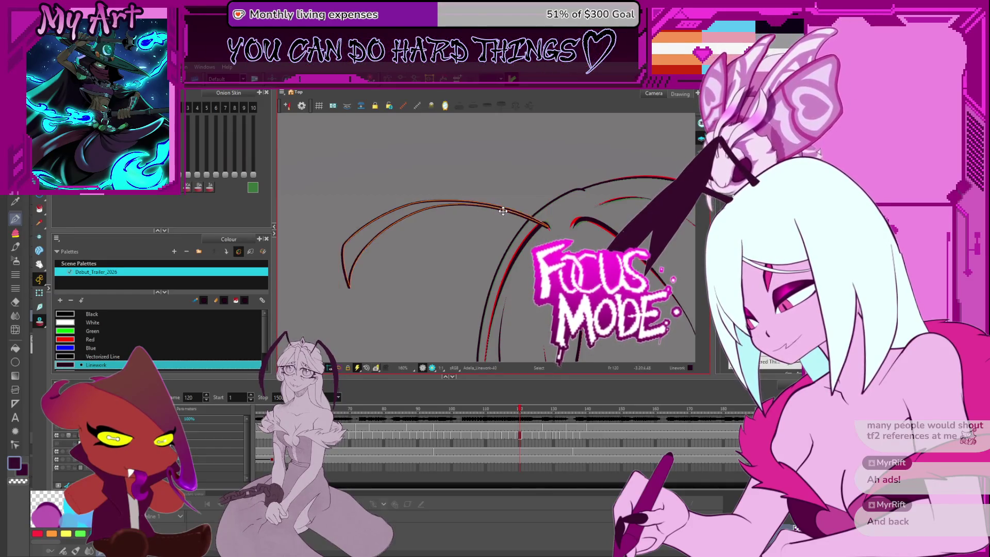
pyautogui.moveTo(503, 212); pyautogui.dragTo(369, 271)
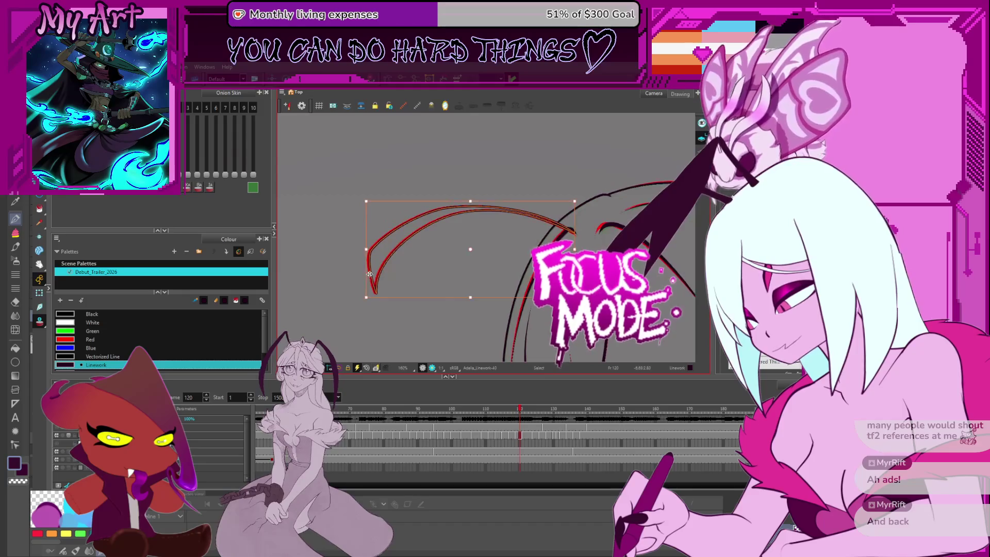
pyautogui.click(376, 283)
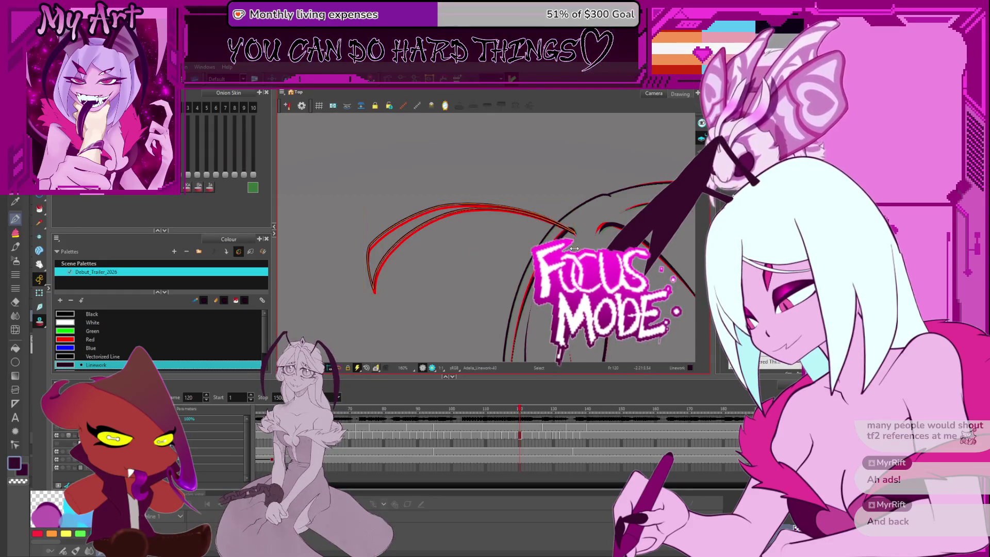
pyautogui.press(',')
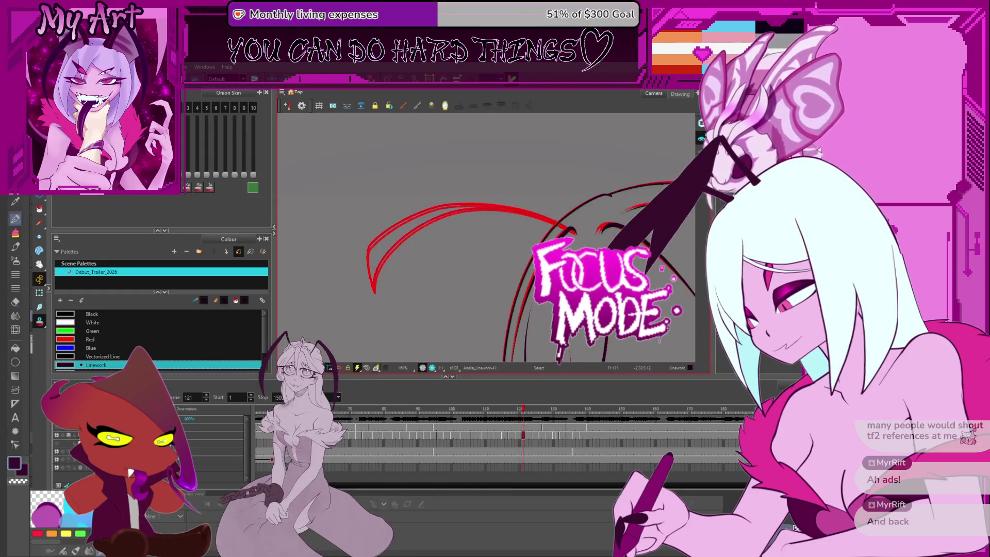
pyautogui.press('.')
pyautogui.press(',')
pyautogui.press('.')
pyautogui.press('.')
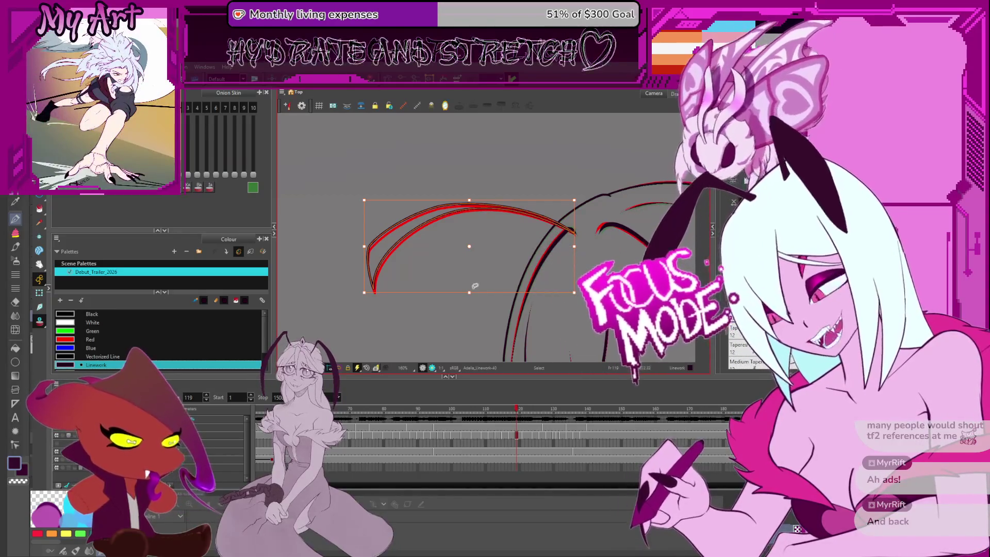
pyautogui.press('Escape')
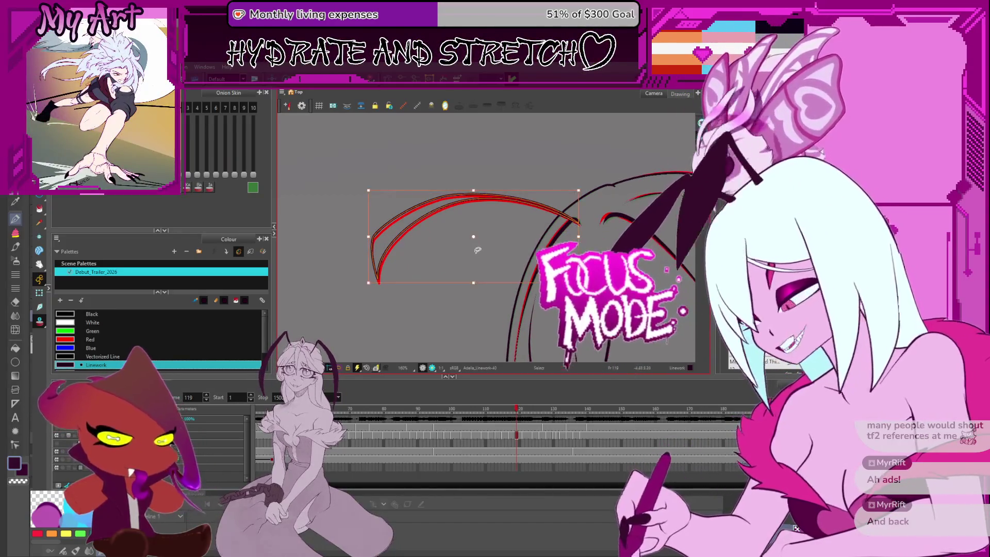
# - Move the strand down and left on frame 121, then step ahead to frame 124
pyautogui.press('.')
pyautogui.press('.')
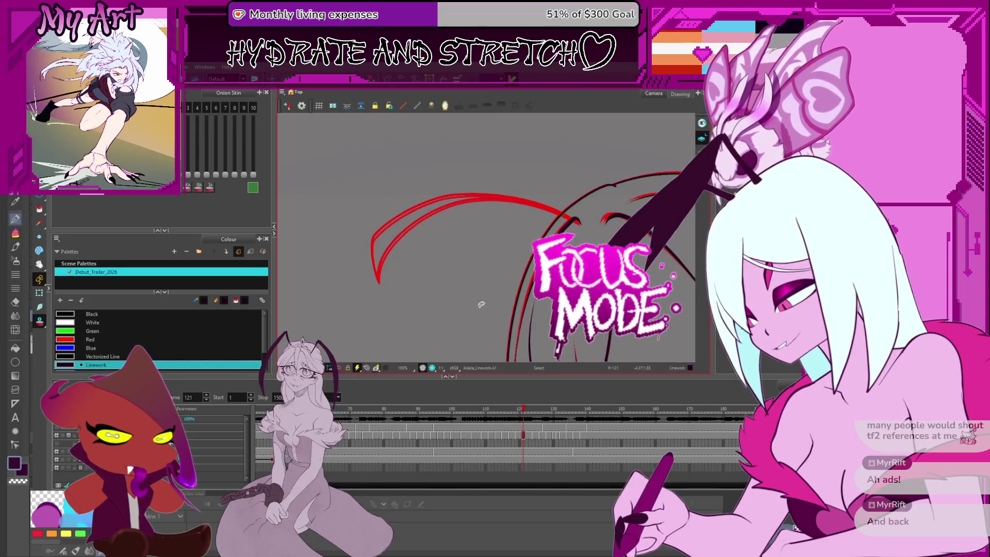
pyautogui.moveTo(473, 236); pyautogui.dragTo(468, 255)
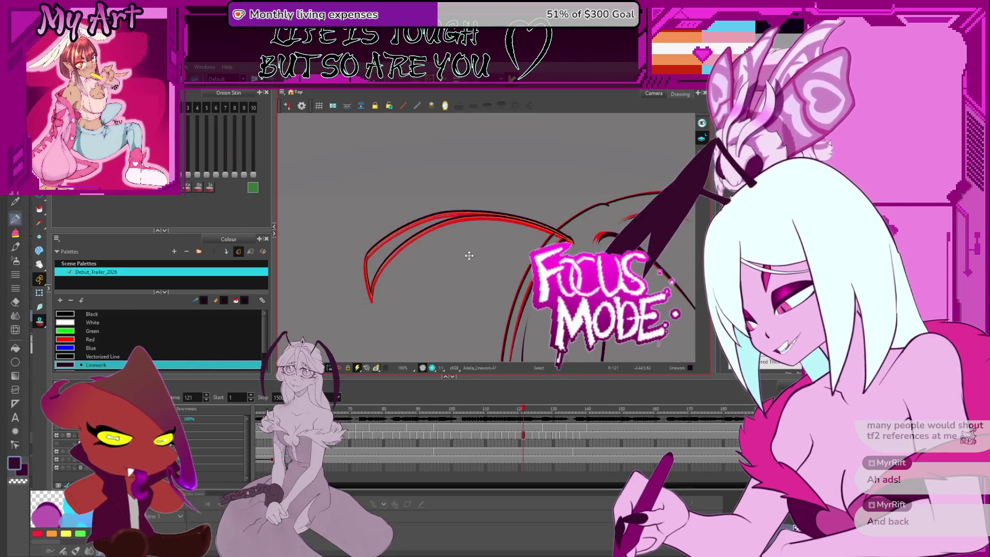
pyautogui.click(469, 255)
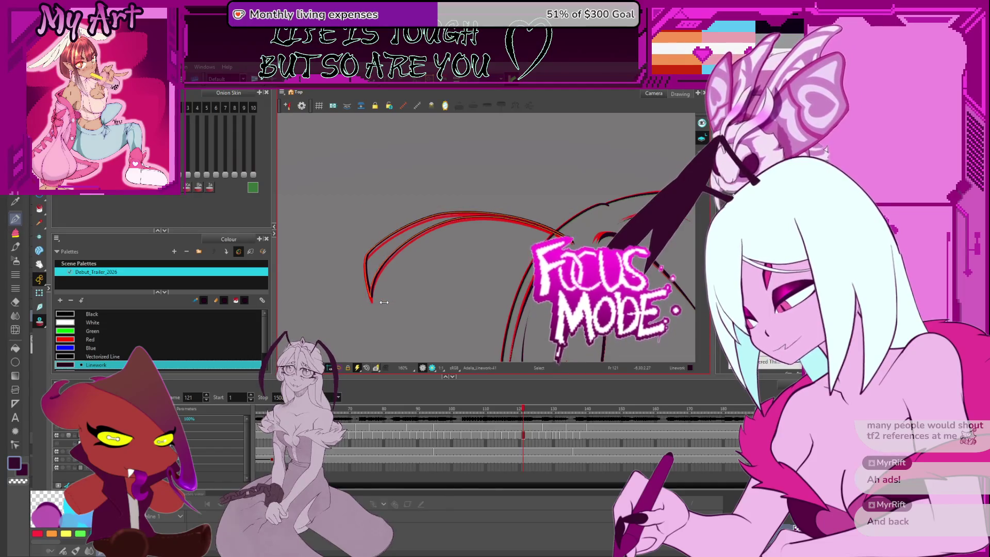
pyautogui.press('.')
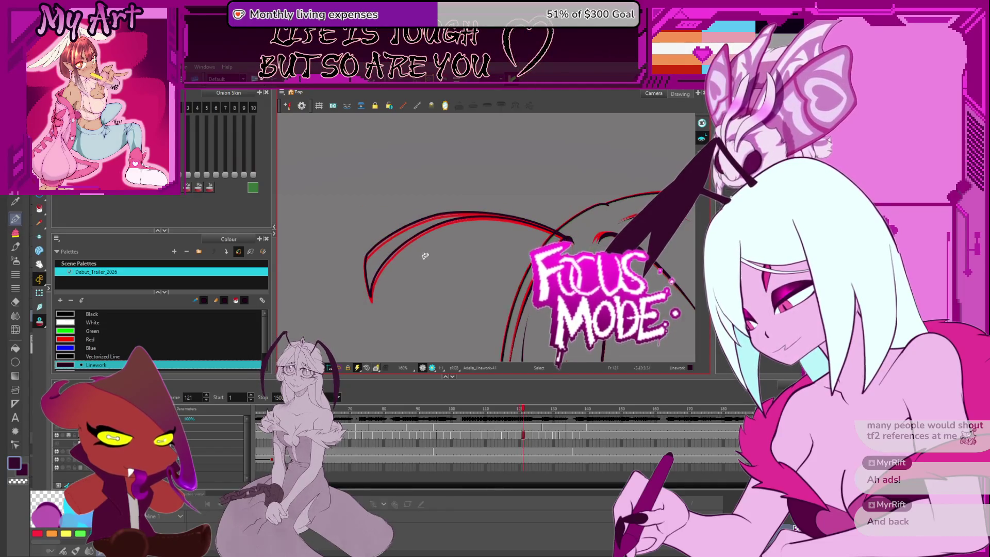
pyautogui.click(424, 256)
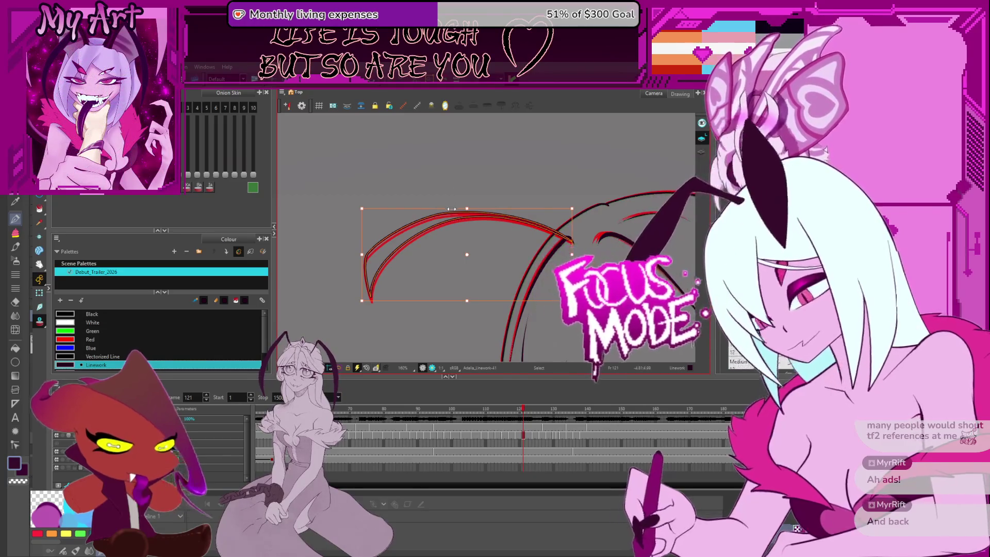
pyautogui.press('.')
pyautogui.press('.')
pyautogui.press('.')
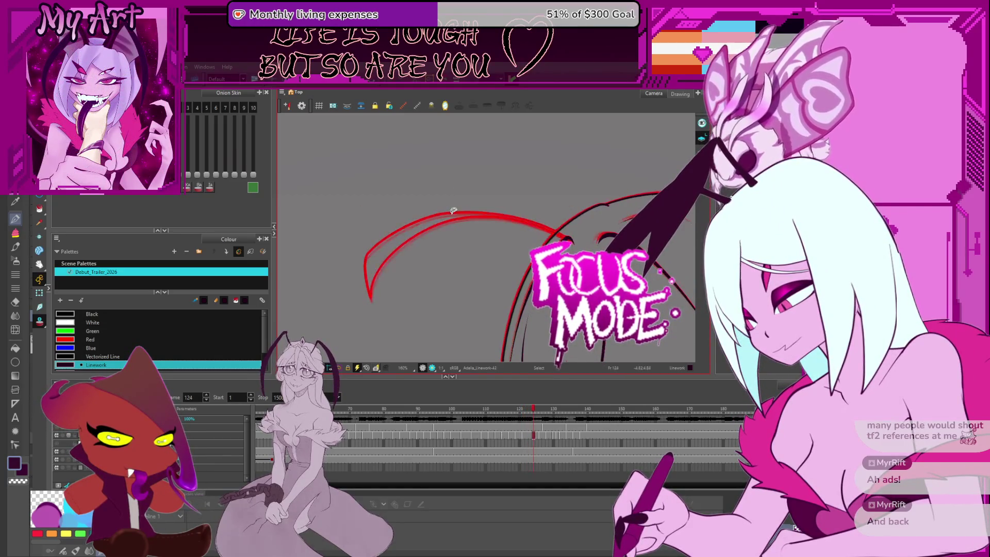
pyautogui.scroll(-3, 464, 285)
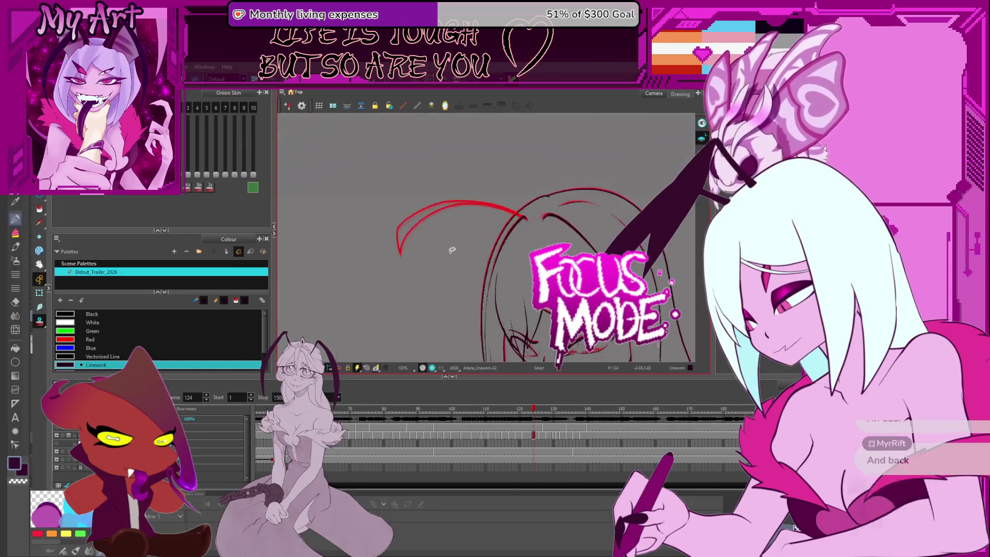
# - Compare the curved strand's placement across the neighbouring frames up to 128
pyautogui.press(',')
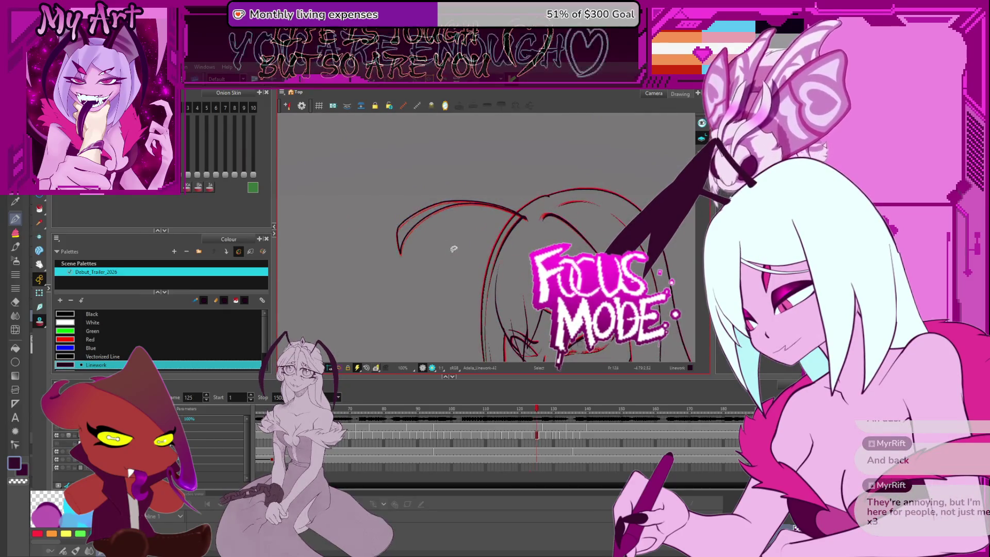
pyautogui.scroll(3, 473, 210)
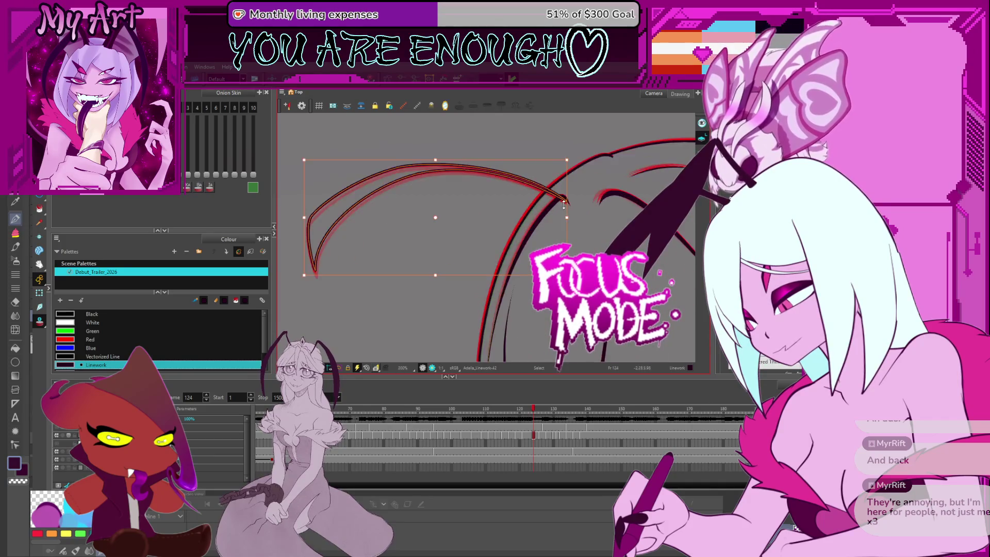
pyautogui.click(564, 207)
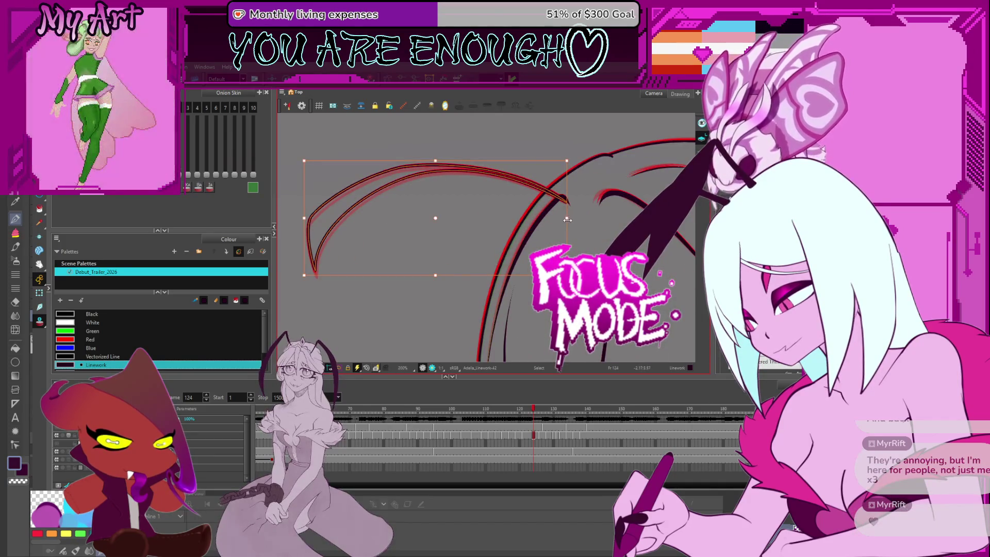
pyautogui.press('Escape')
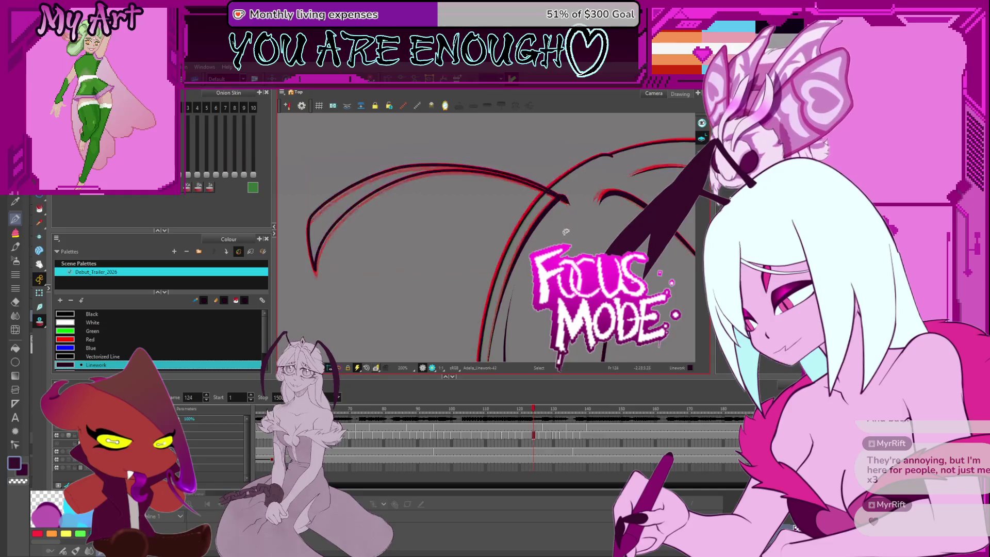
pyautogui.click(496, 178)
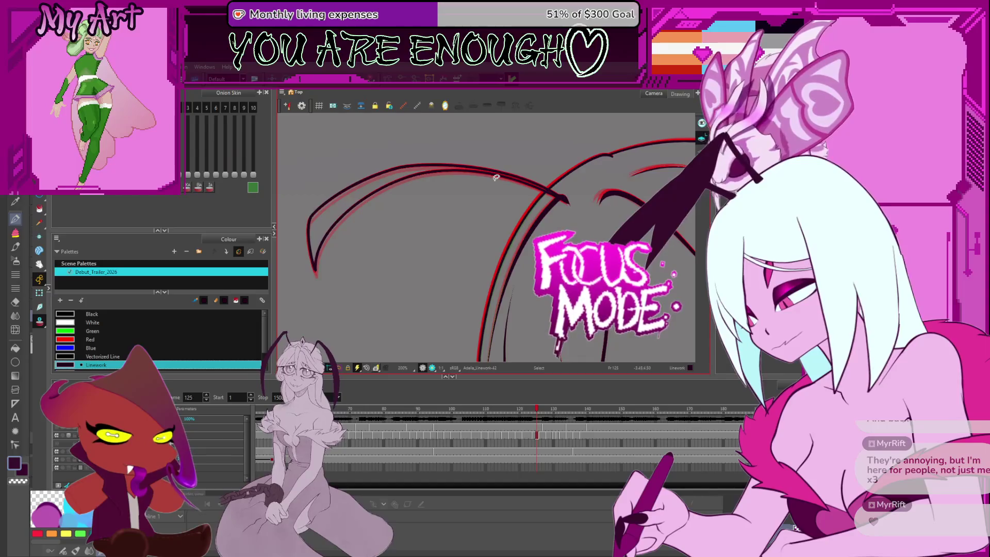
pyautogui.press('Escape')
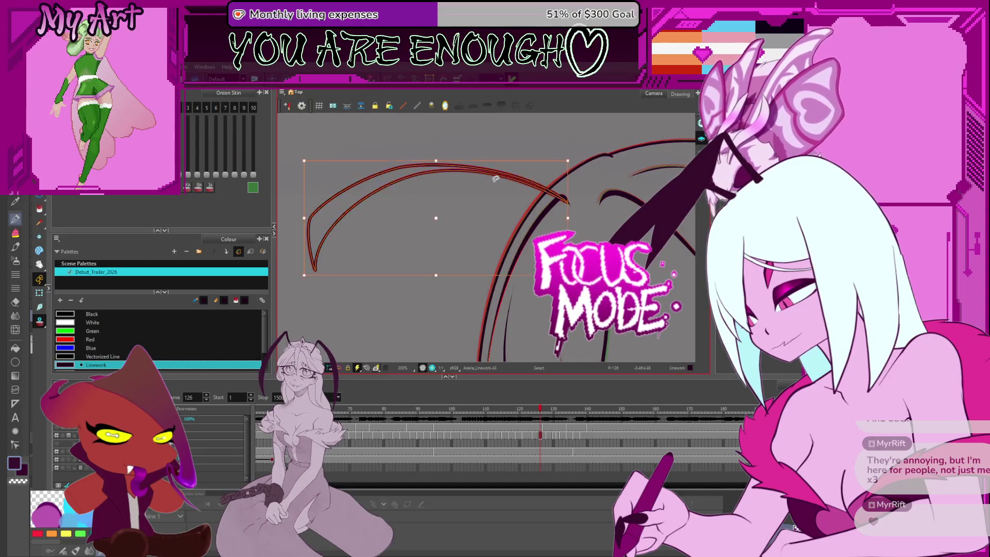
pyautogui.press('.')
pyautogui.press('.')
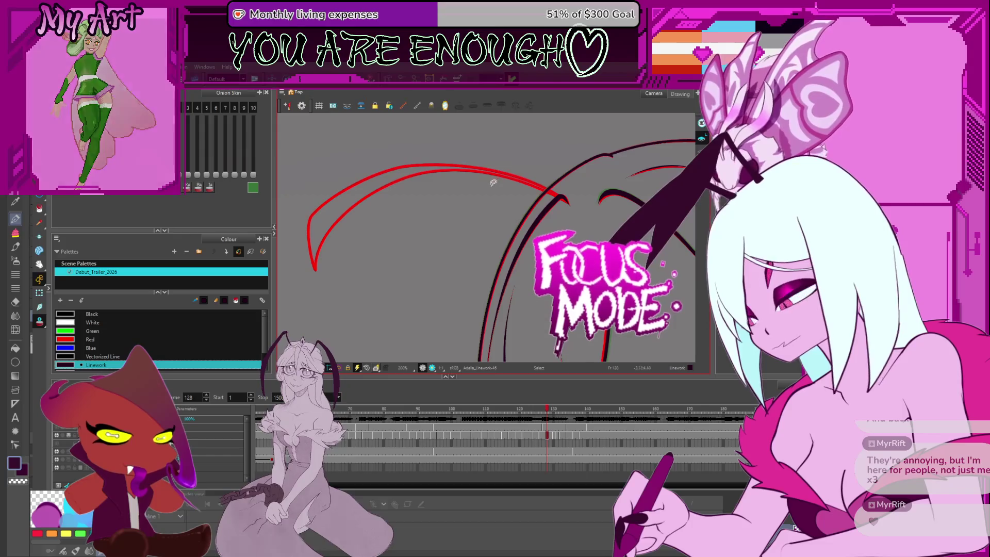
# - Select the strand on frame 128 and nudge it slightly lower with the arrow keys
pyautogui.moveTo(445, 218); pyautogui.dragTo(495, 193)
pyautogui.click(425, 240)
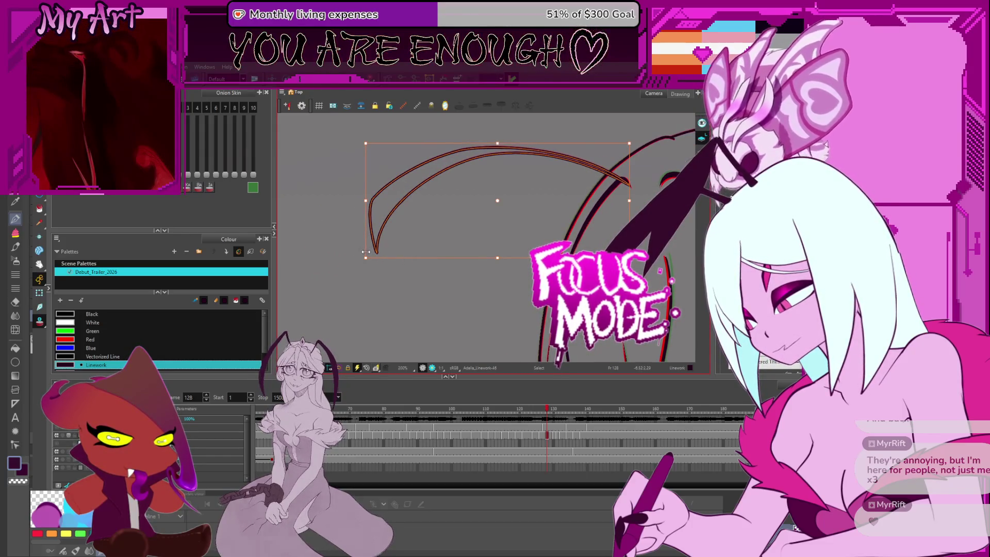
pyautogui.hotkey('alt', 'Up')
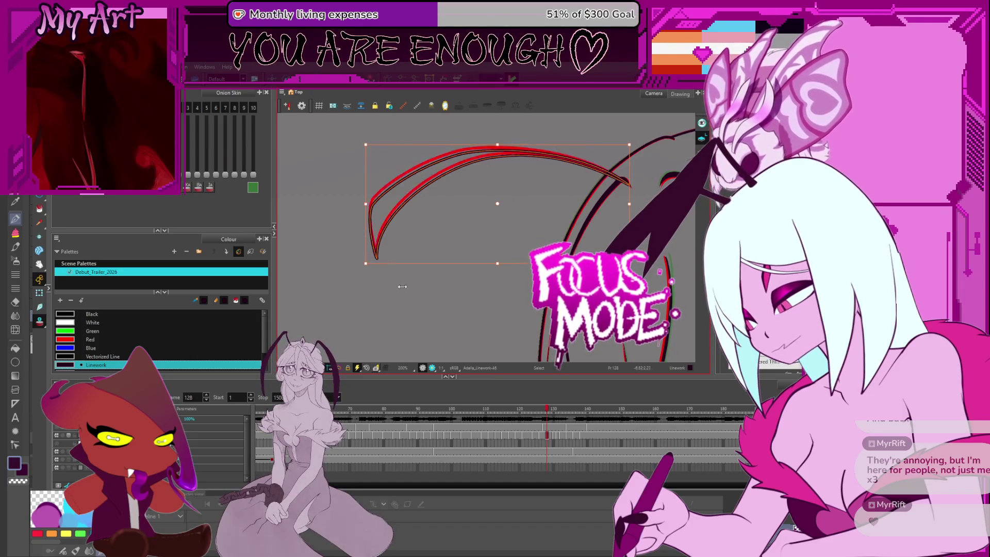
pyautogui.hotkey('ctrl', 'z')
pyautogui.press('Down')
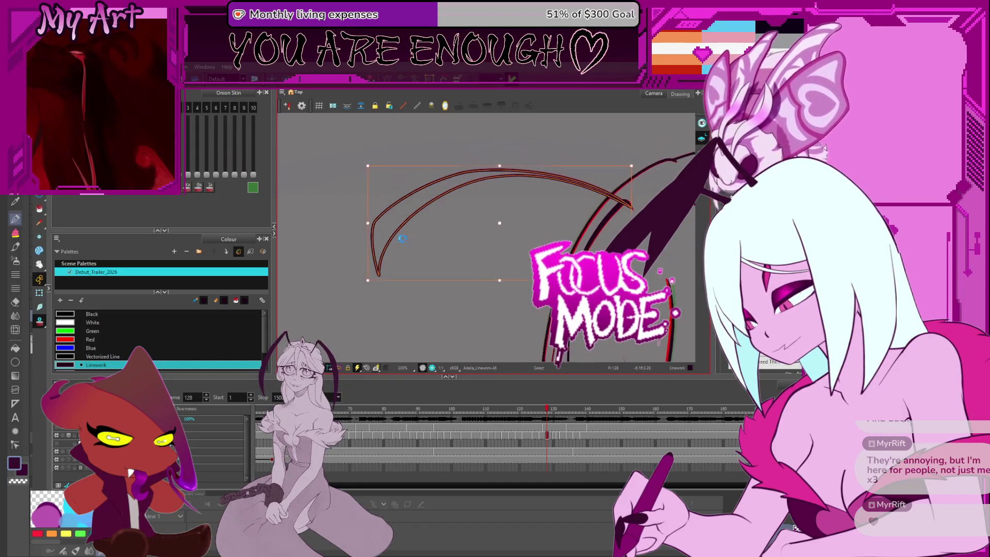
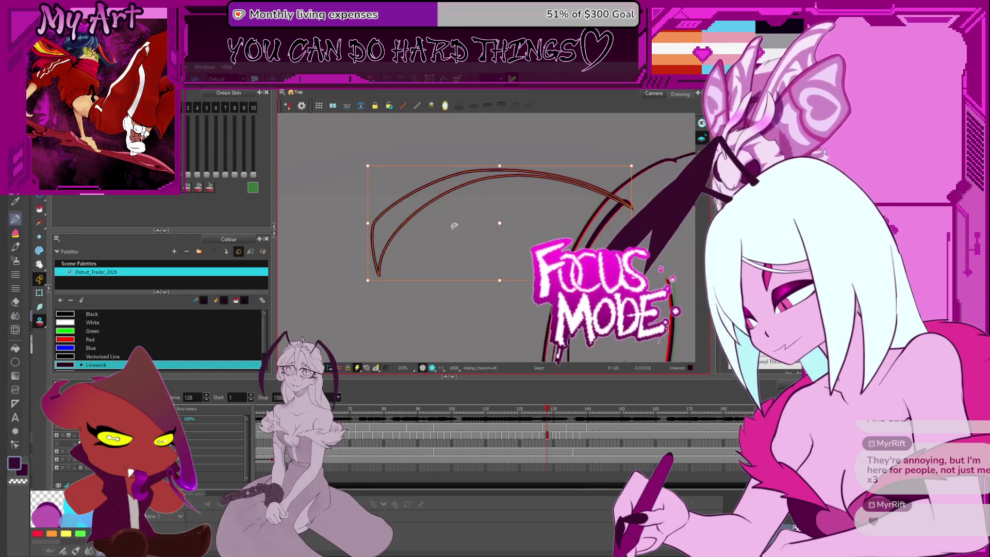
# - Select and inspect the curved hair stroke, recentring the canvas on the artwork
pyautogui.click(377, 258)
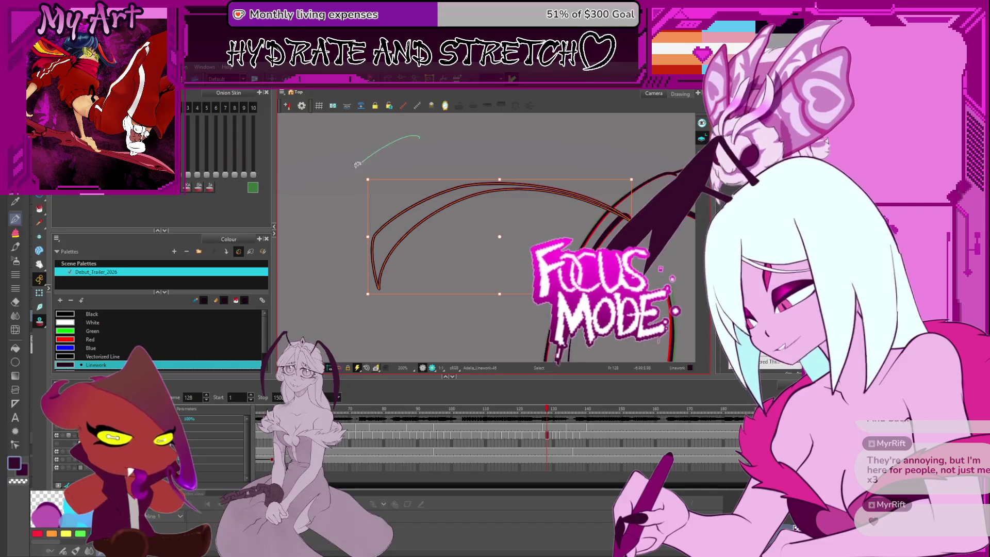
pyautogui.click(364, 223)
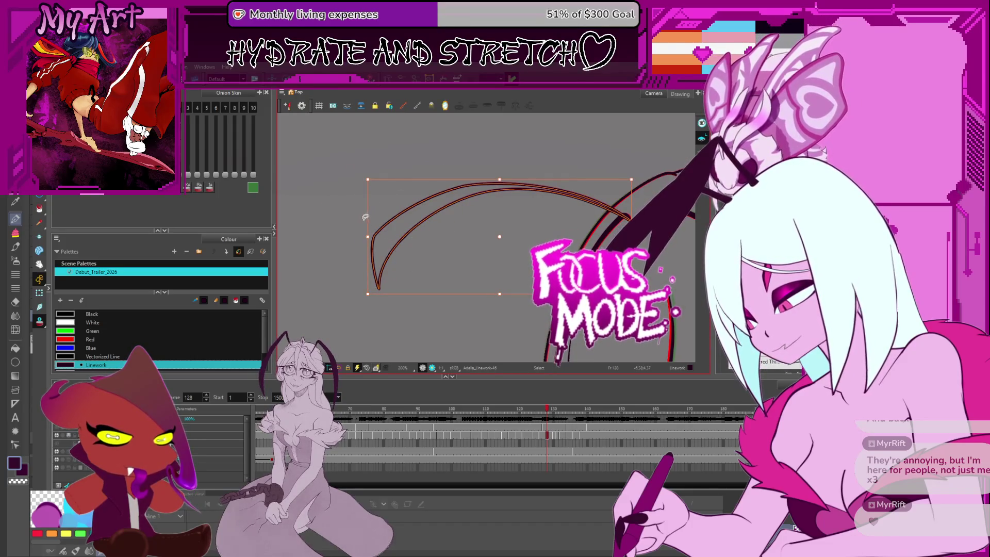
pyautogui.press('Escape')
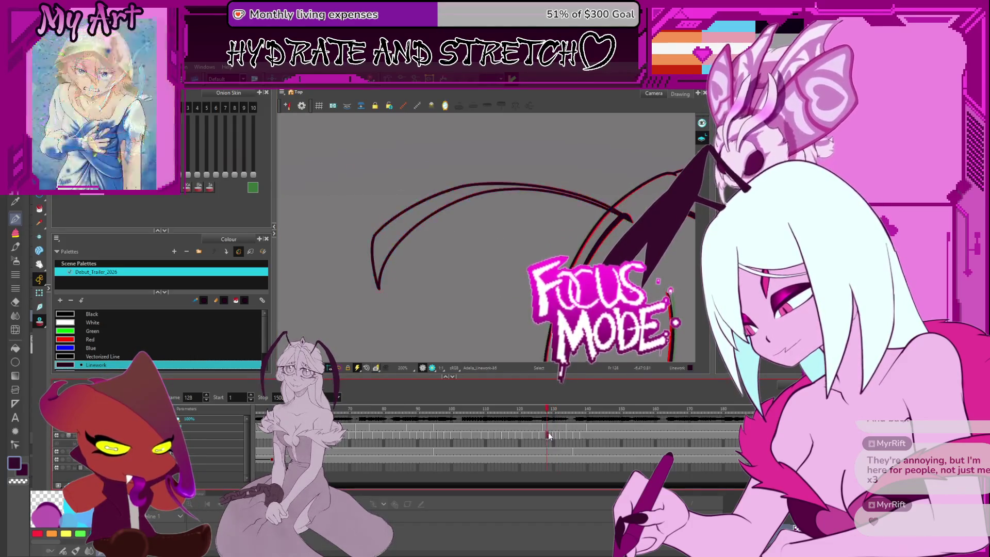
pyautogui.click(423, 224)
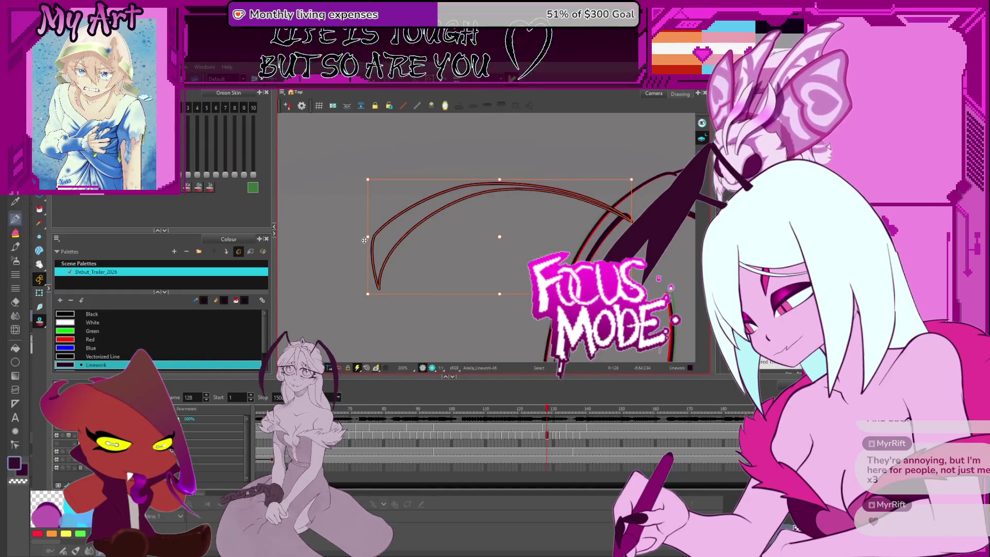
pyautogui.press('Escape')
pyautogui.scroll(2, 381, 227)
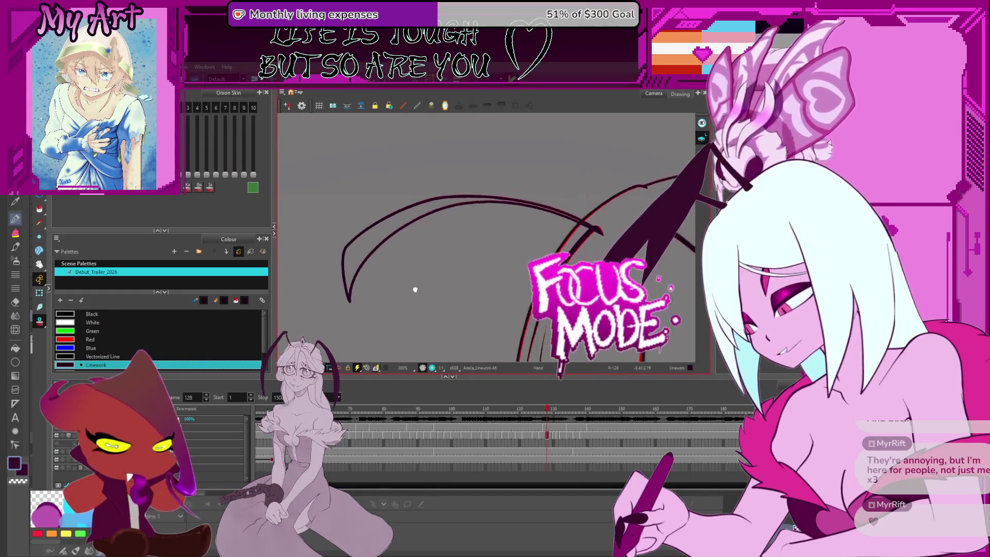
pyautogui.click(417, 184)
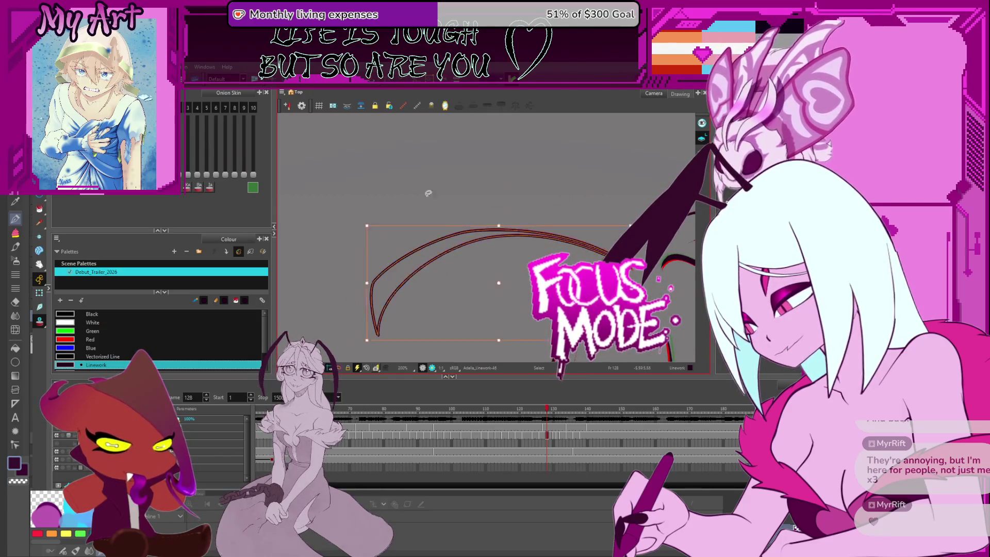
pyautogui.moveTo(367, 301); pyautogui.dragTo(355, 255)
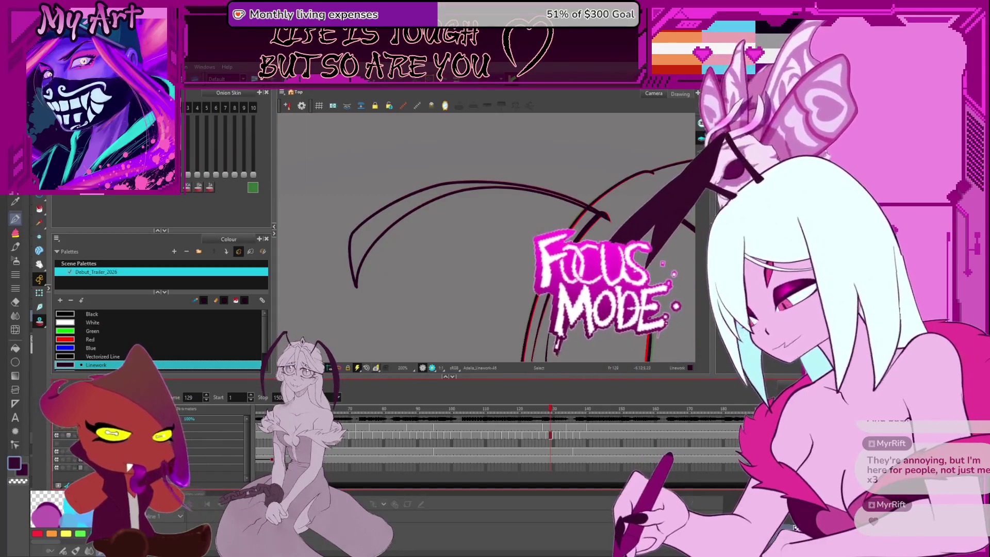
# - Compare both curved hair strokes between frames 127 and 128
pyautogui.press(',')
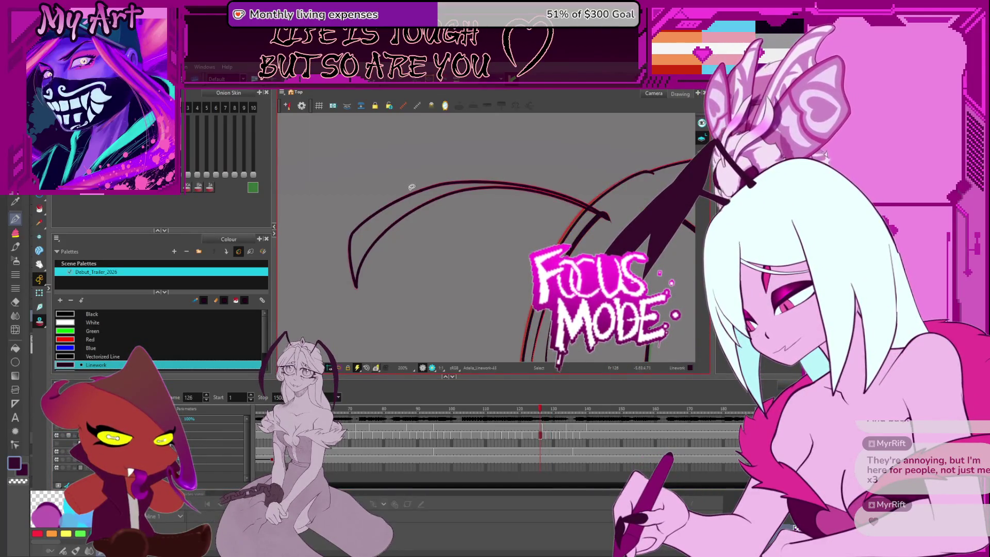
pyautogui.press('.')
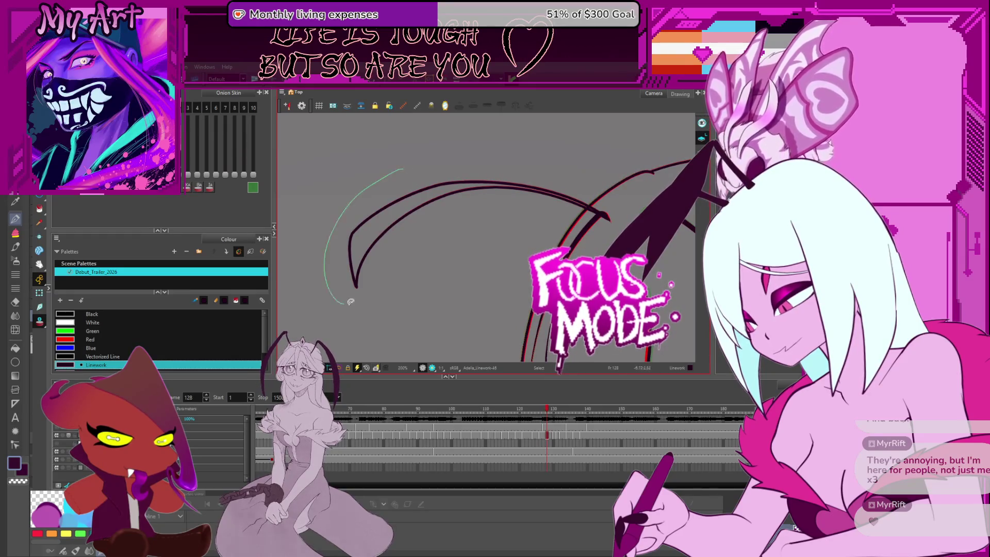
pyautogui.moveTo(350, 302); pyautogui.dragTo(342, 266)
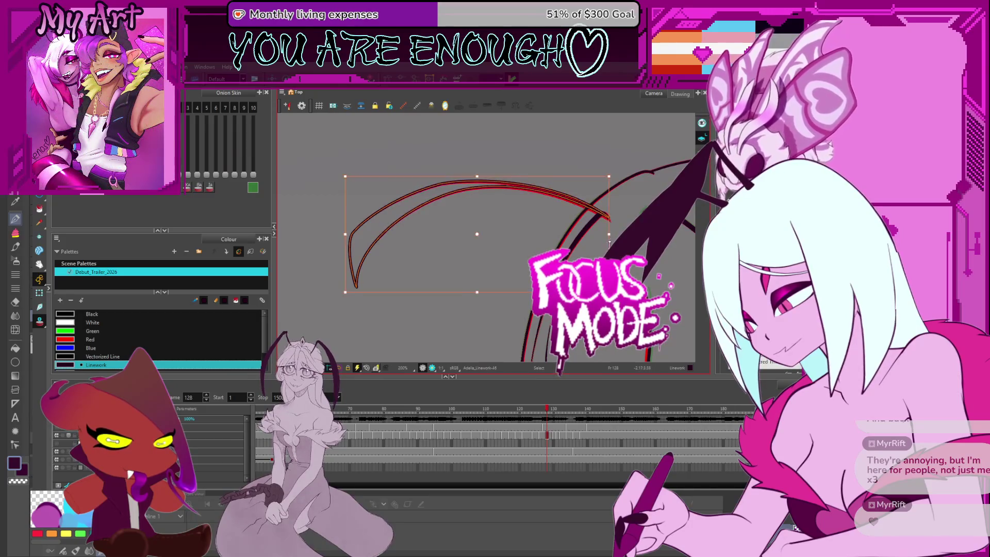
pyautogui.press('Escape')
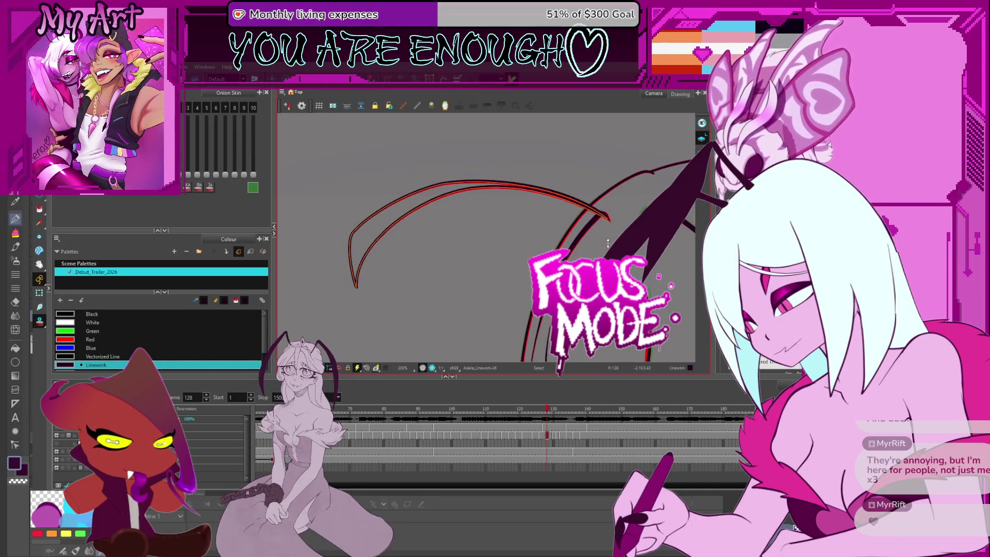
pyautogui.press('Escape')
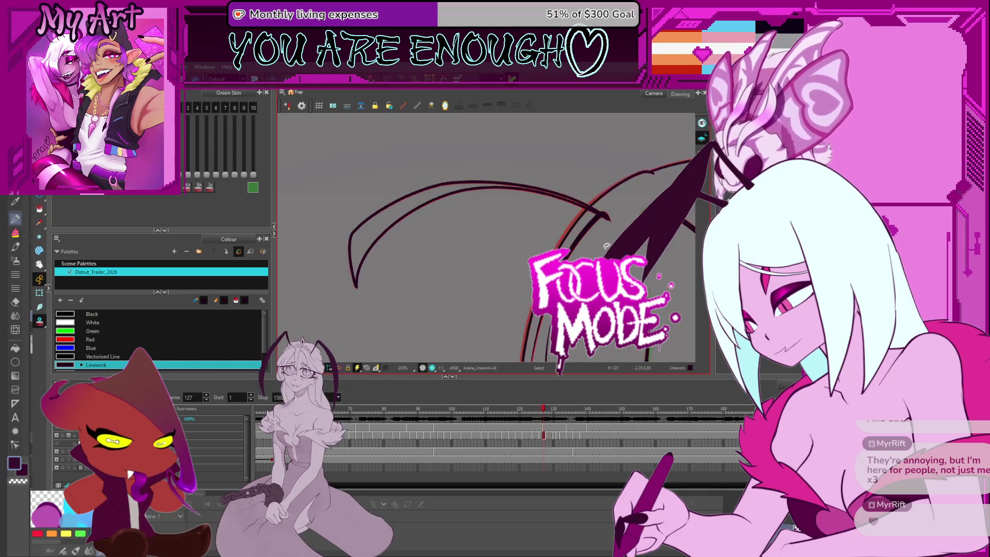
pyautogui.press('.')
pyautogui.click(457, 176)
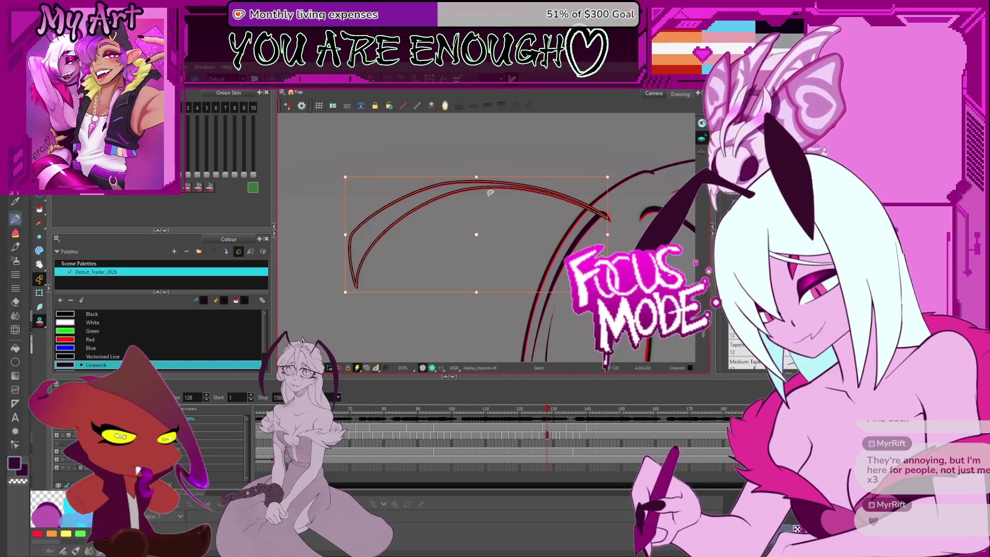
# - Check the hair curves on frames 130 and 131, ending selected on frame 131
pyautogui.press(',')
pyautogui.press('.')
pyautogui.press('.')
pyautogui.press('.')
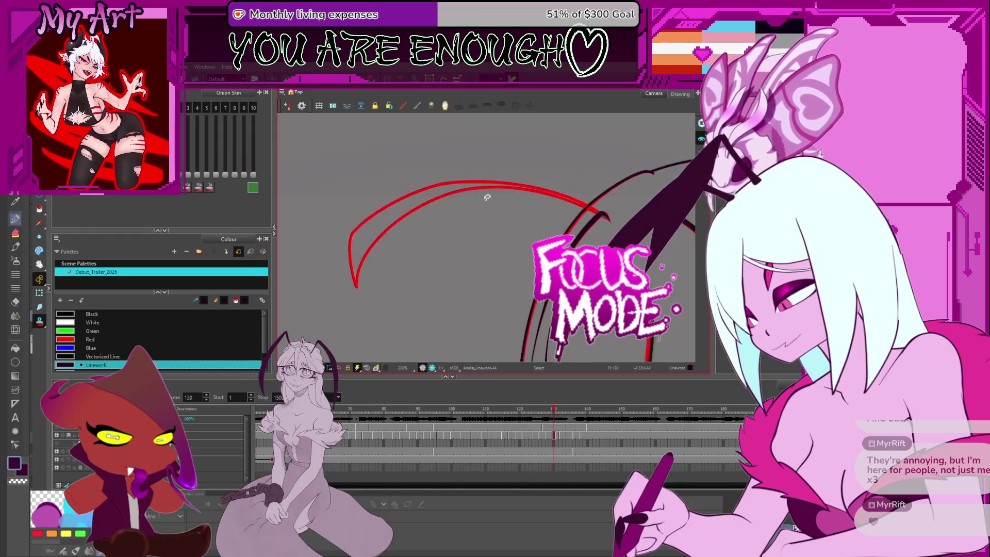
pyautogui.click(608, 220)
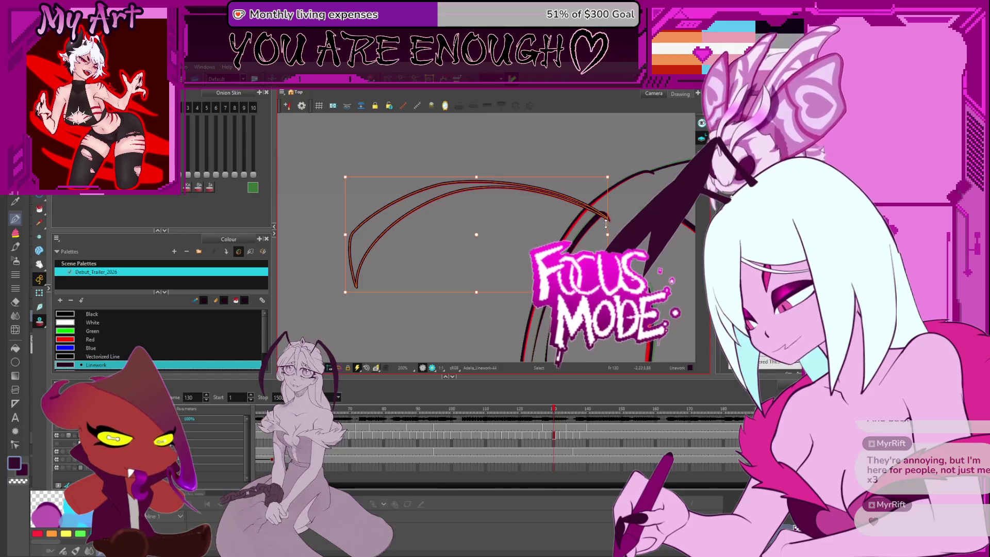
pyautogui.press('.')
pyautogui.click(606, 221)
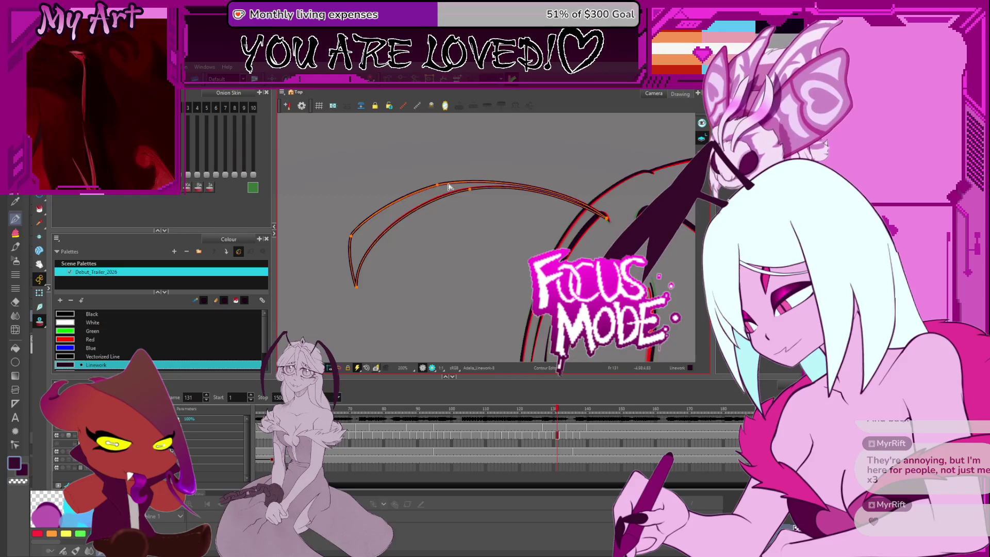
# - Nudge the upper hair curves slightly up-left on frame 131 and compare with frame 130
pyautogui.click(559, 212)
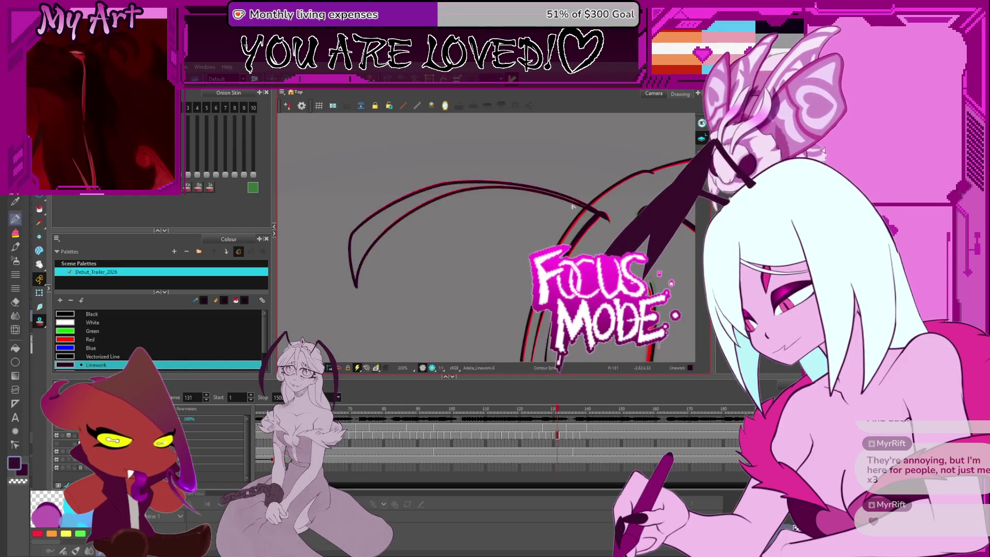
pyautogui.moveTo(504, 215); pyautogui.dragTo(510, 188)
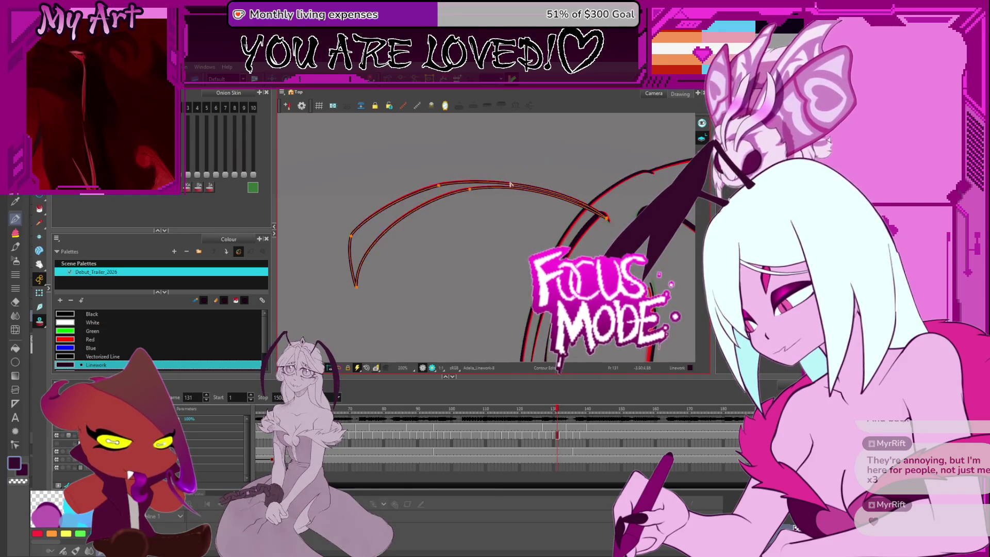
pyautogui.hotkey('alt', 's')
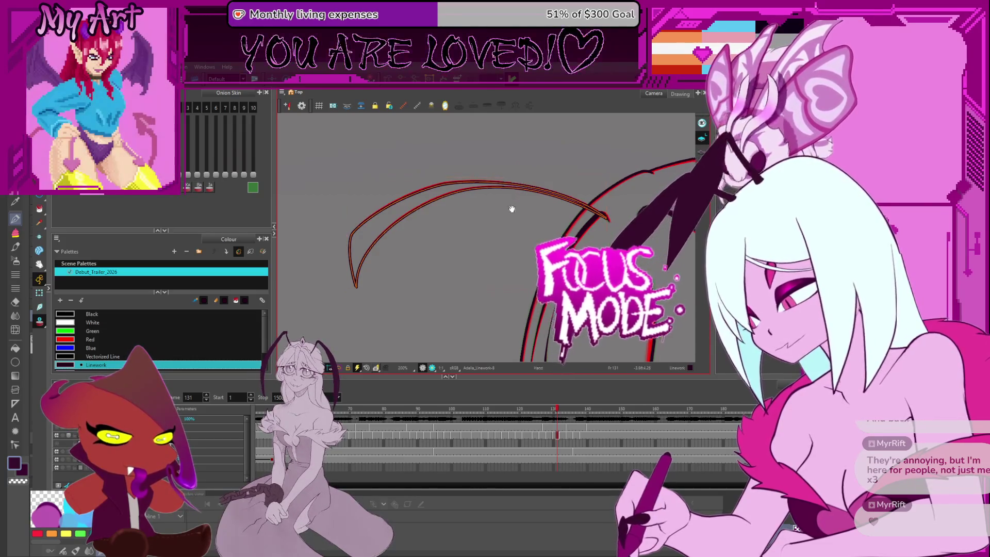
pyautogui.moveTo(511, 191); pyautogui.dragTo(508, 183)
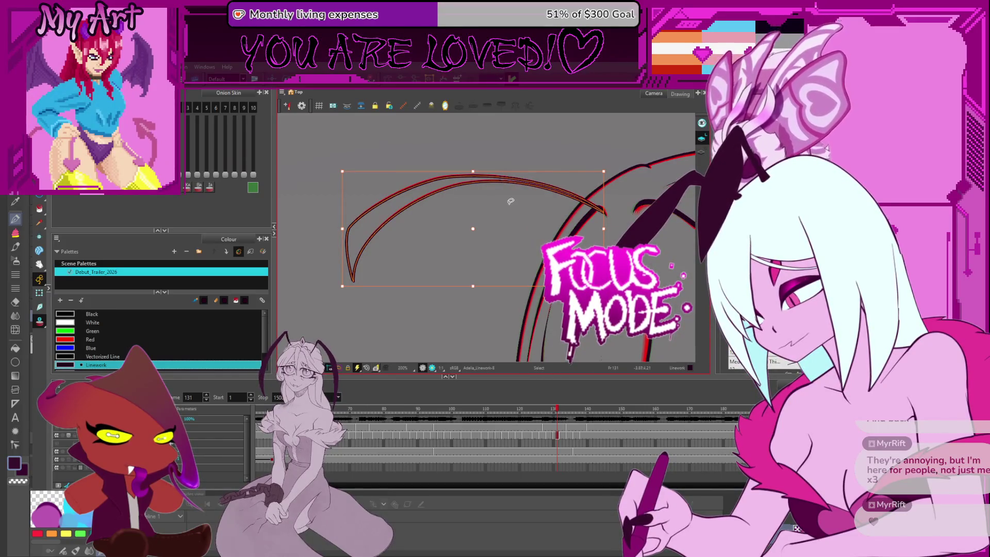
pyautogui.press(',')
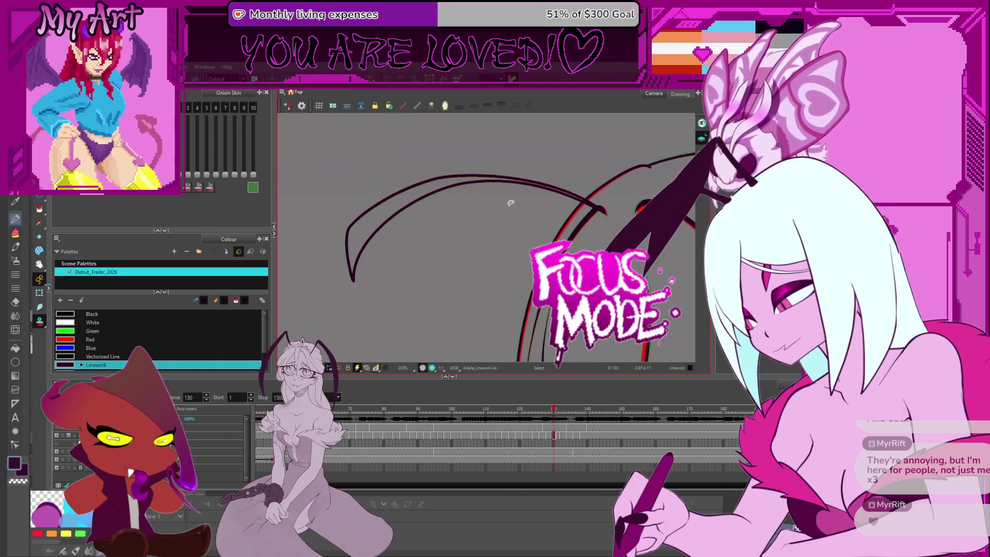
# - Adjust the right end of the red strokes on frame 132 and expose their contour points
pyautogui.press('.')
pyautogui.press('.')
pyautogui.hotkey('ctrl', 'a')
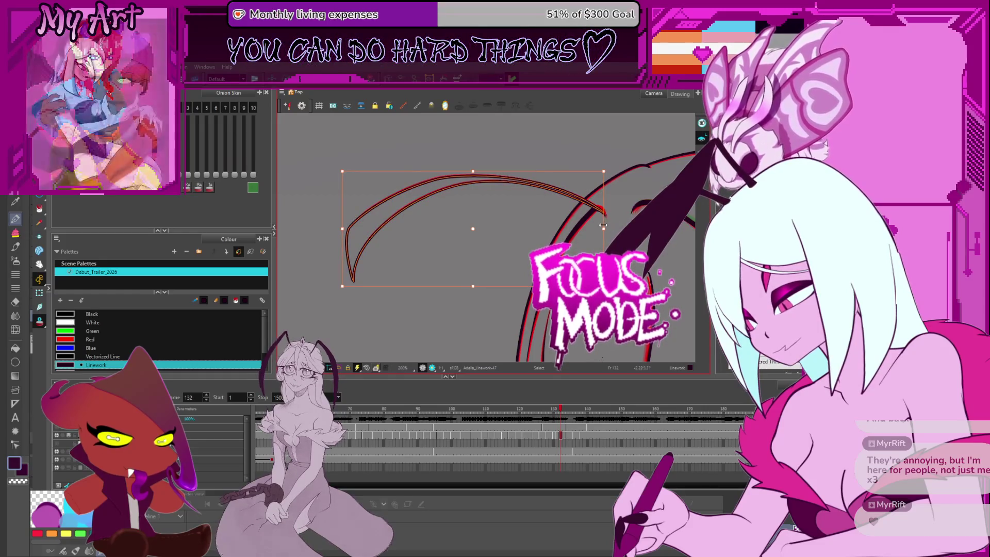
pyautogui.moveTo(604, 226); pyautogui.dragTo(605, 227)
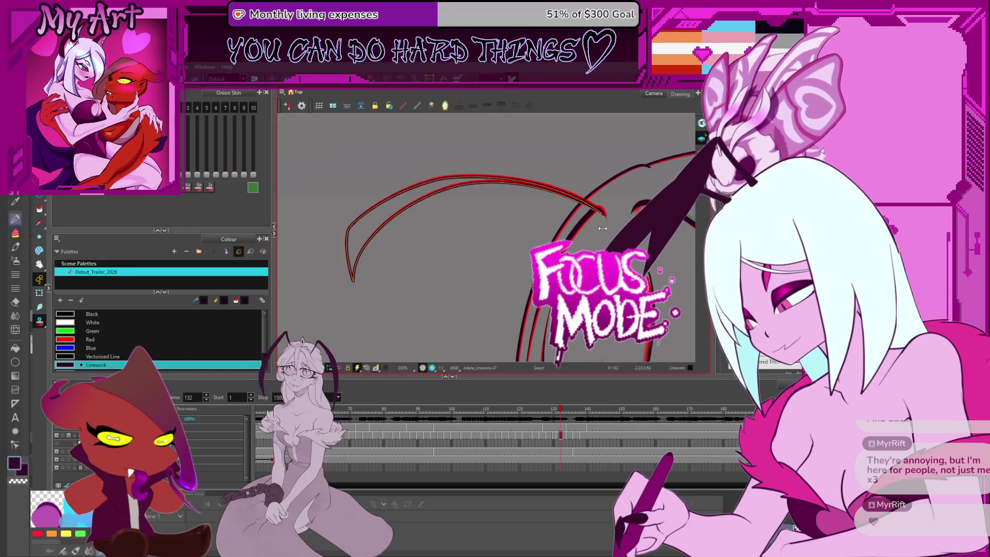
pyautogui.press('Escape')
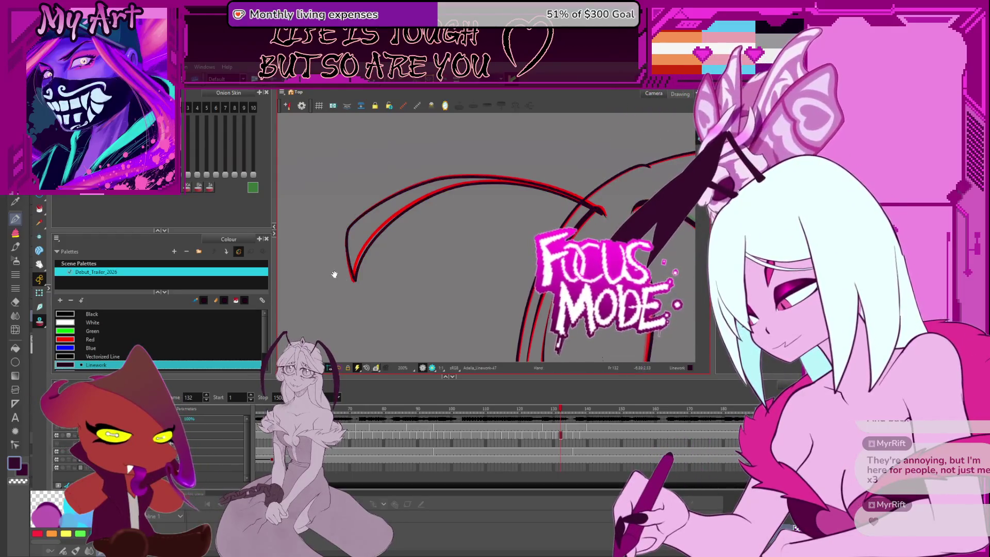
# - Recentre the strokes and reveal the red hair stroke's bezier control points on frame 132
pyautogui.moveTo(348, 233); pyautogui.dragTo(360, 252)
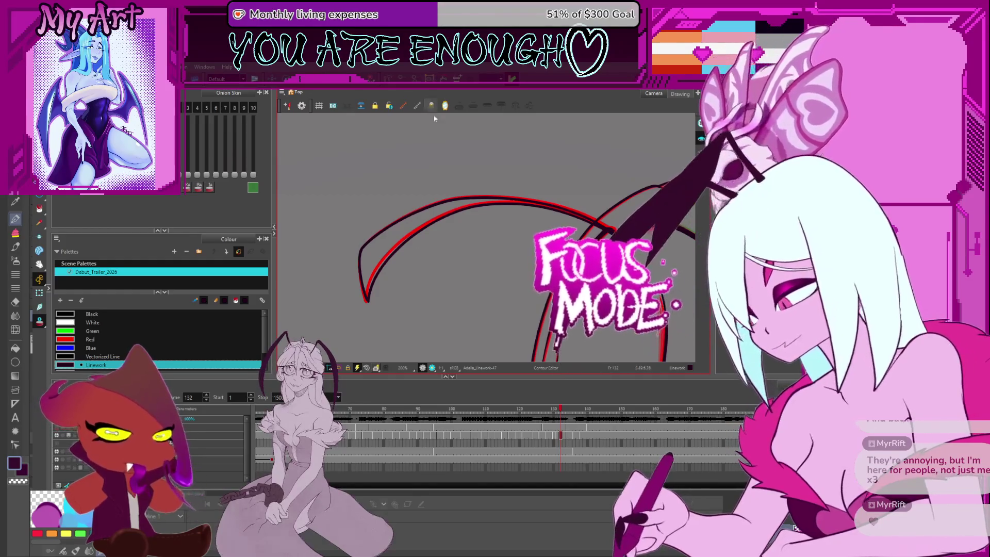
pyautogui.click(364, 247)
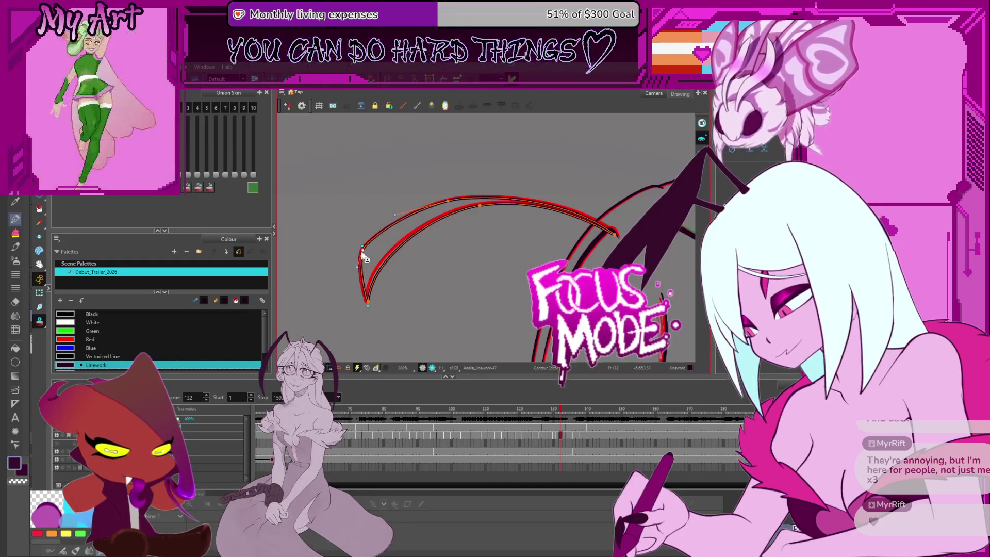
# - Show the red strokes' points on frame 133 and flip between neighbouring frames to compare
pyautogui.press('.')
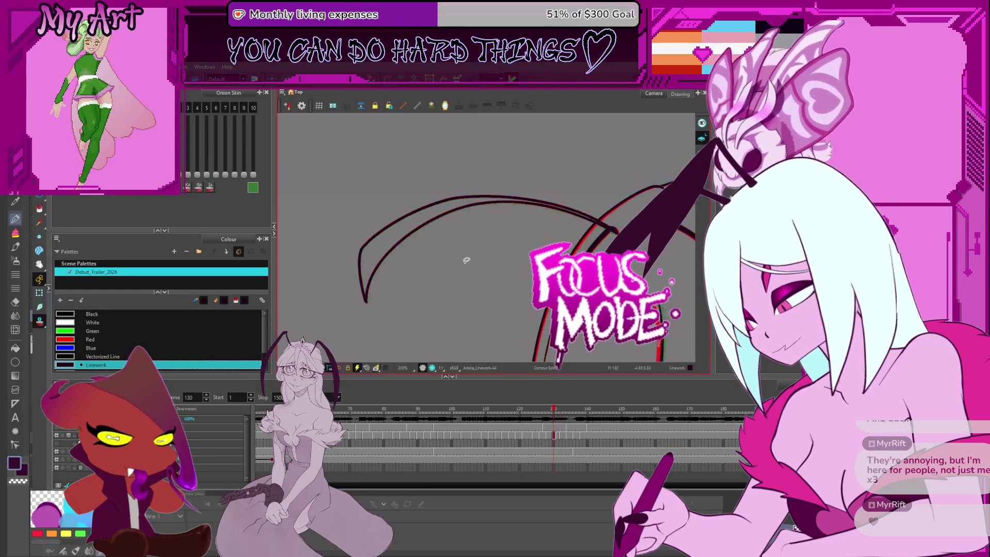
pyautogui.hotkey('ctrl', 'a')
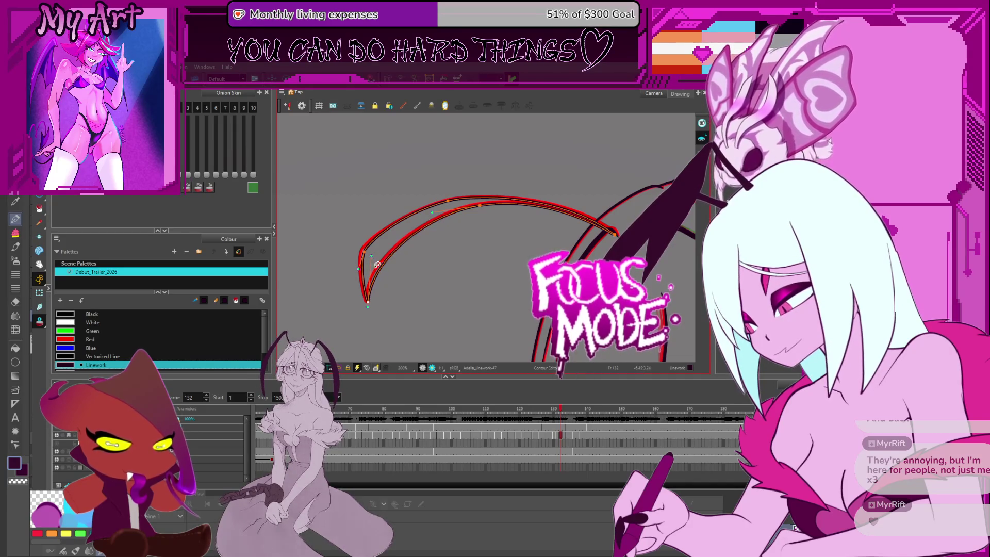
pyautogui.press(',')
pyautogui.press('.')
pyautogui.press(',')
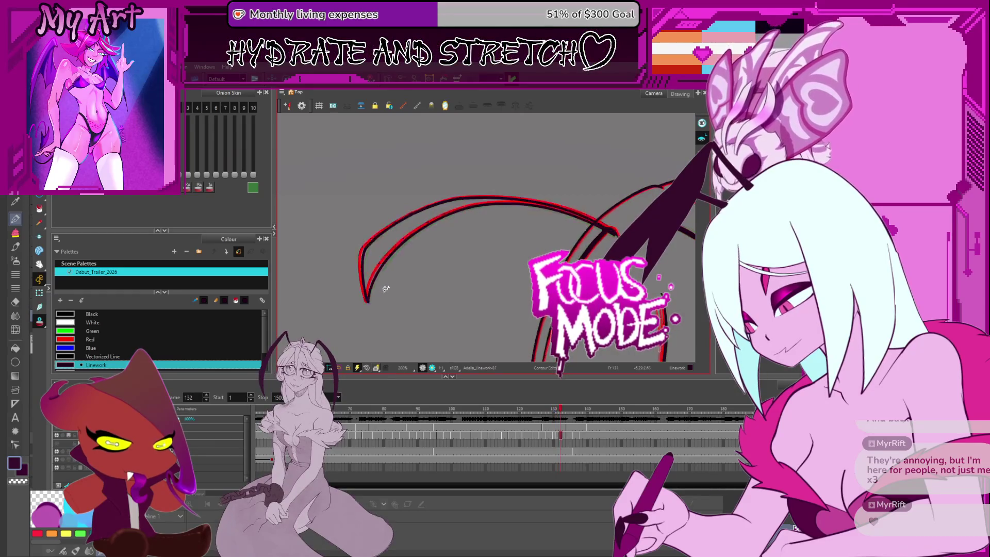
pyautogui.press('.')
pyautogui.press(',')
pyautogui.press('.')
# - Adjust a point on the upper hair strand curve and check the whole stroke
pyautogui.click(602, 229)
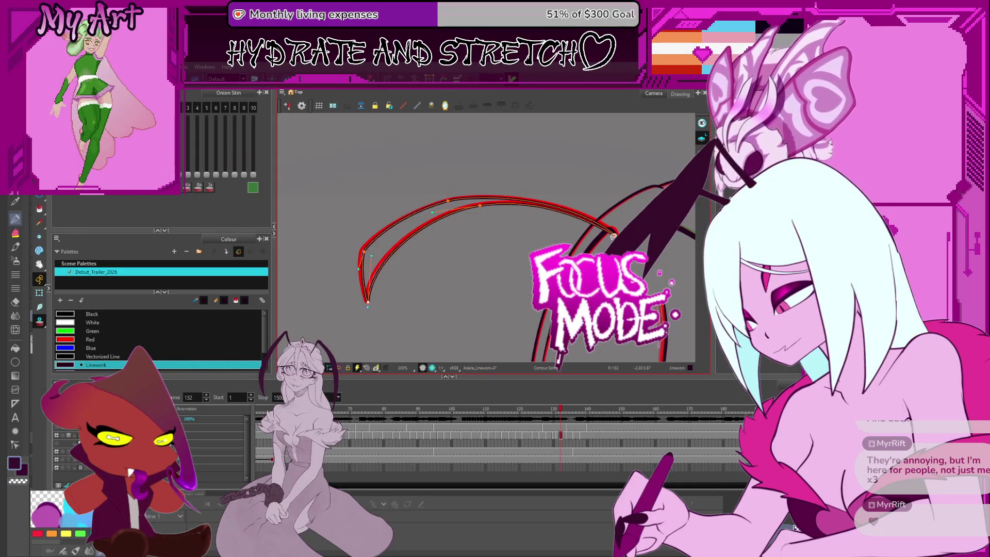
pyautogui.moveTo(613, 239); pyautogui.dragTo(616, 234)
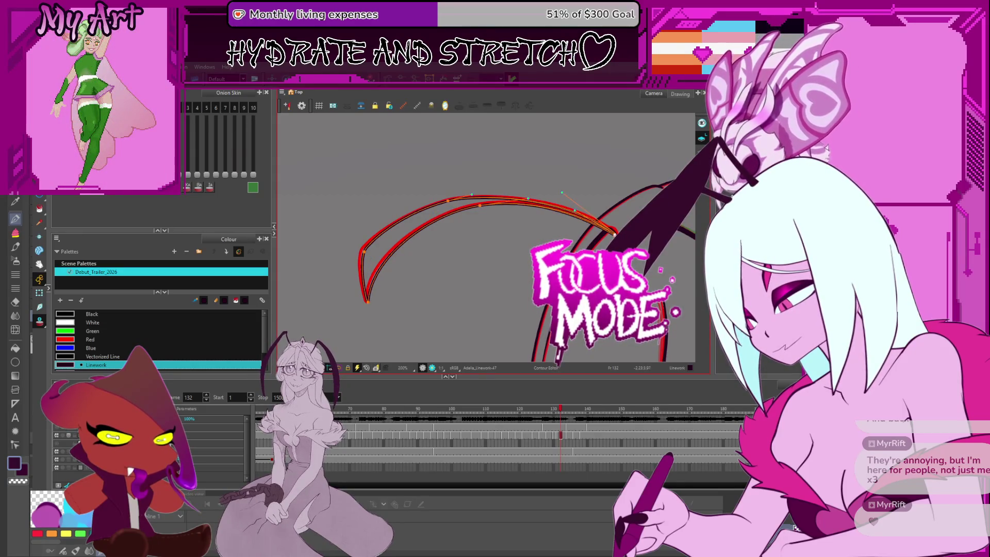
pyautogui.click(531, 207)
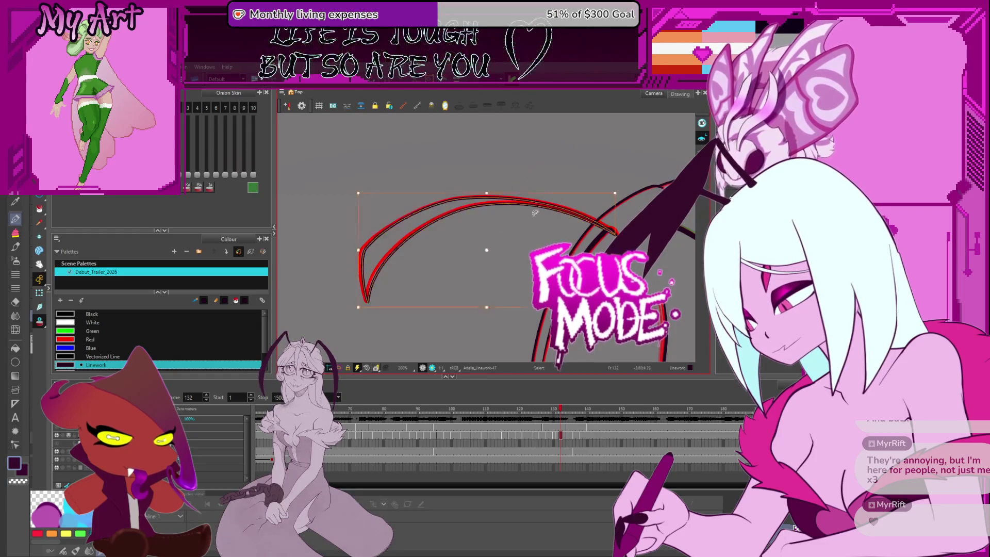
pyautogui.press('Escape')
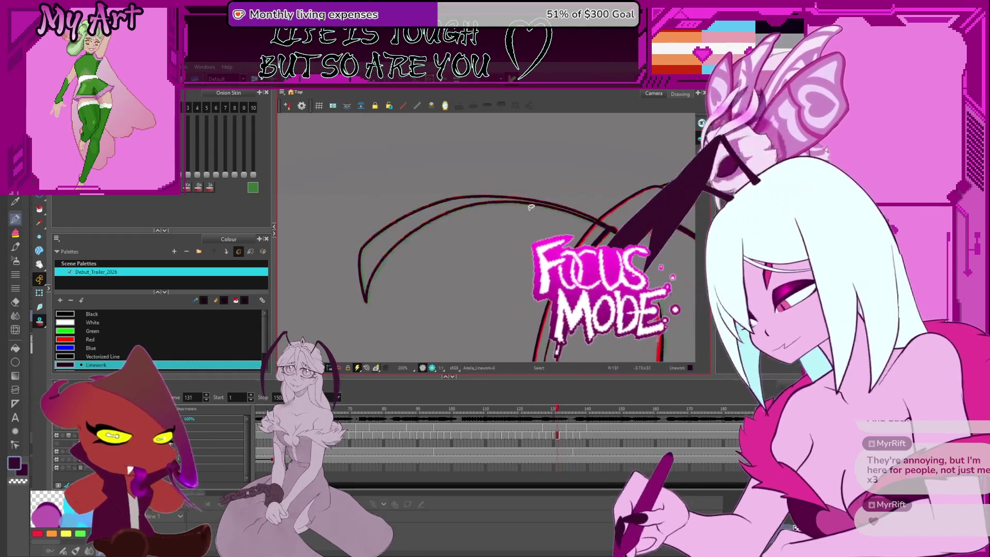
# - Move to frame 134 and start editing the hair strand's contour points there
pyautogui.press('.')
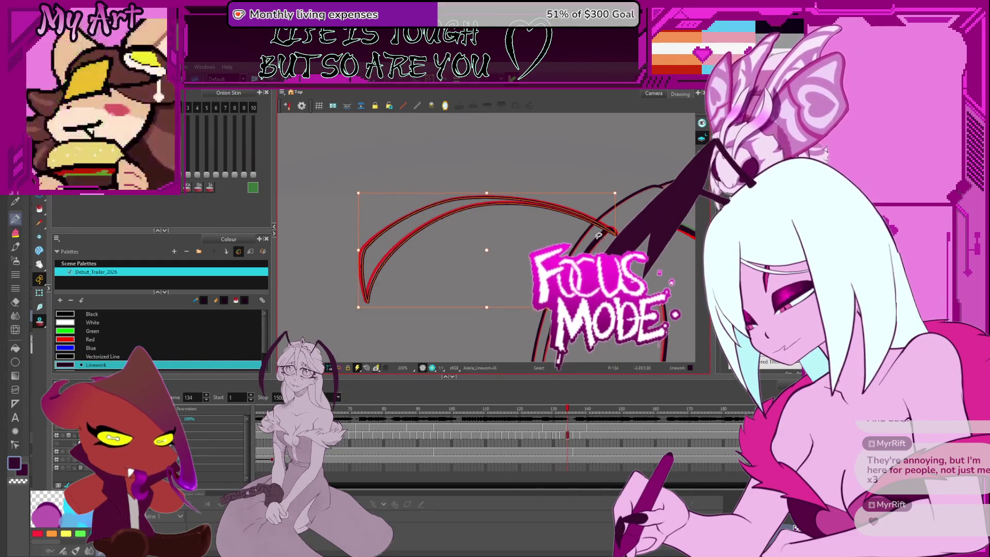
pyautogui.scroll(2, 536, 222)
pyautogui.moveTo(531, 228); pyautogui.dragTo(551, 238)
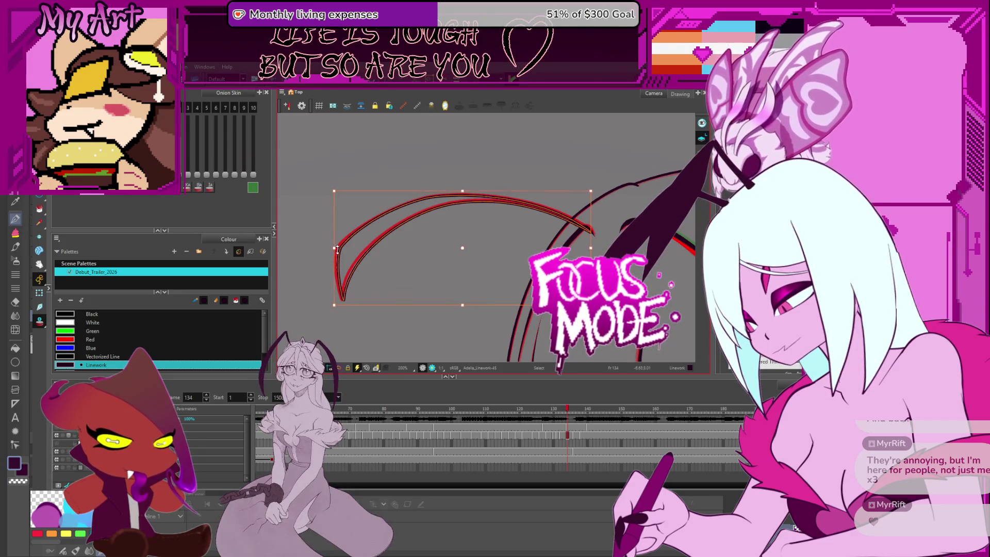
pyautogui.press('Escape')
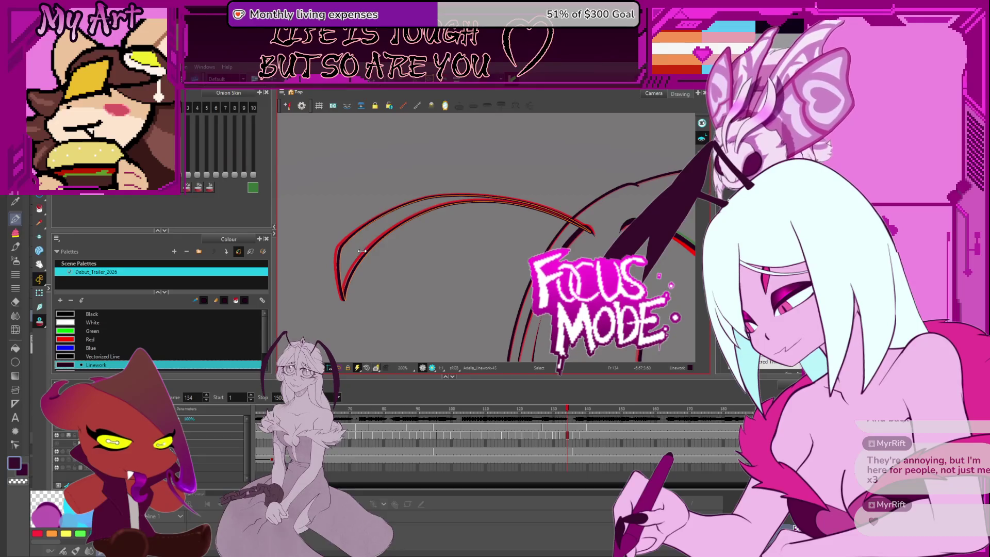
pyautogui.click(367, 265)
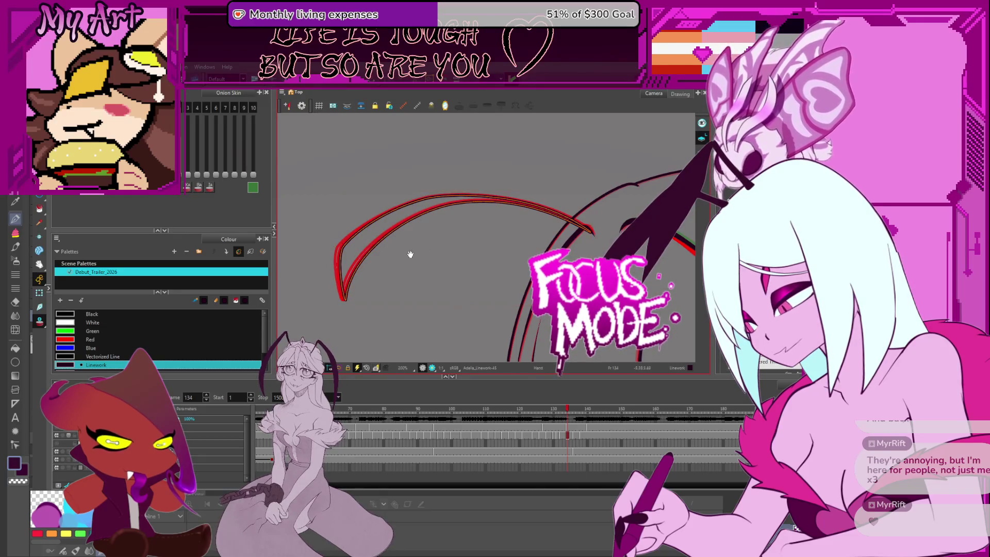
pyautogui.moveTo(410, 255); pyautogui.dragTo(411, 256)
pyautogui.press('Escape')
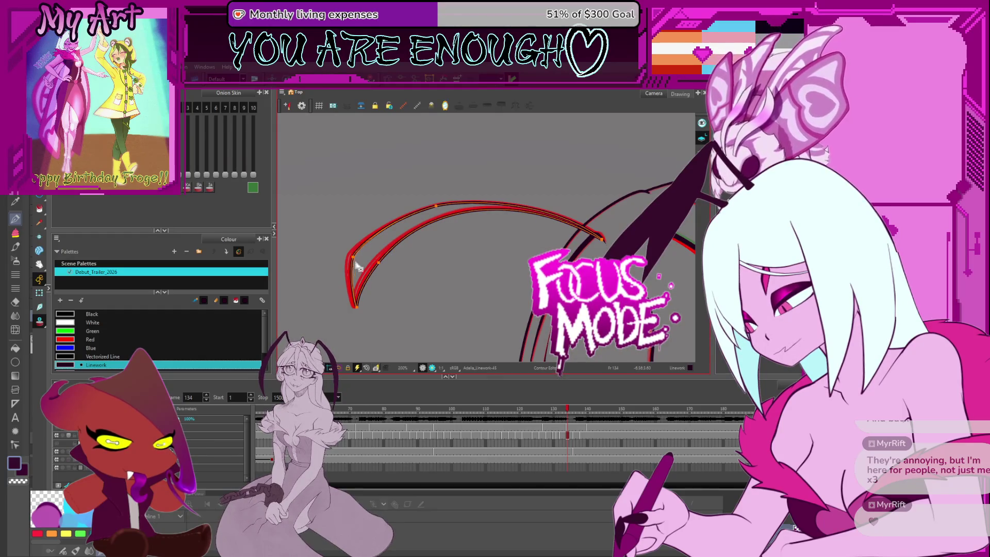
# - Adjust the strand's top on frame 135 and check the stroke on the following frame
pyautogui.click(379, 246)
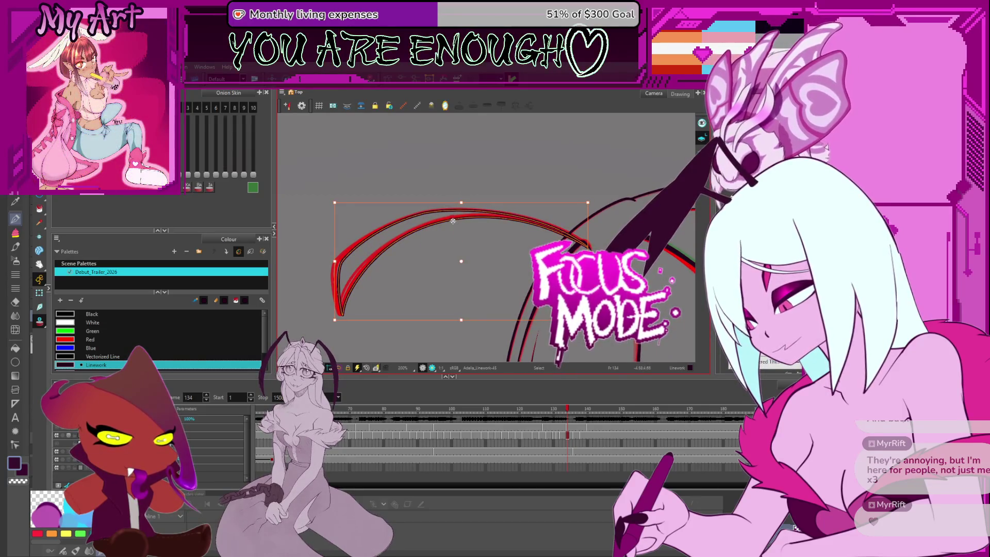
pyautogui.click(457, 220)
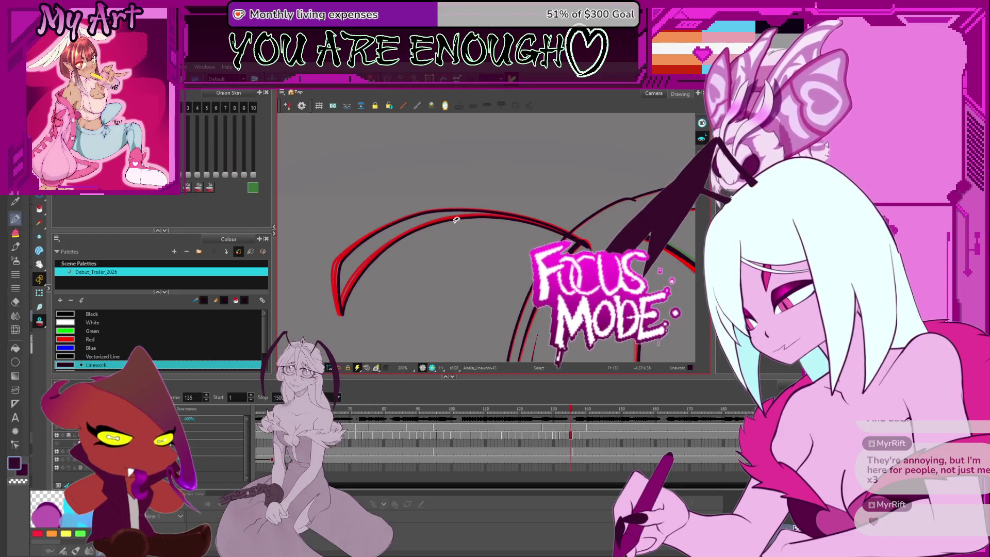
pyautogui.press('.')
pyautogui.click(456, 222)
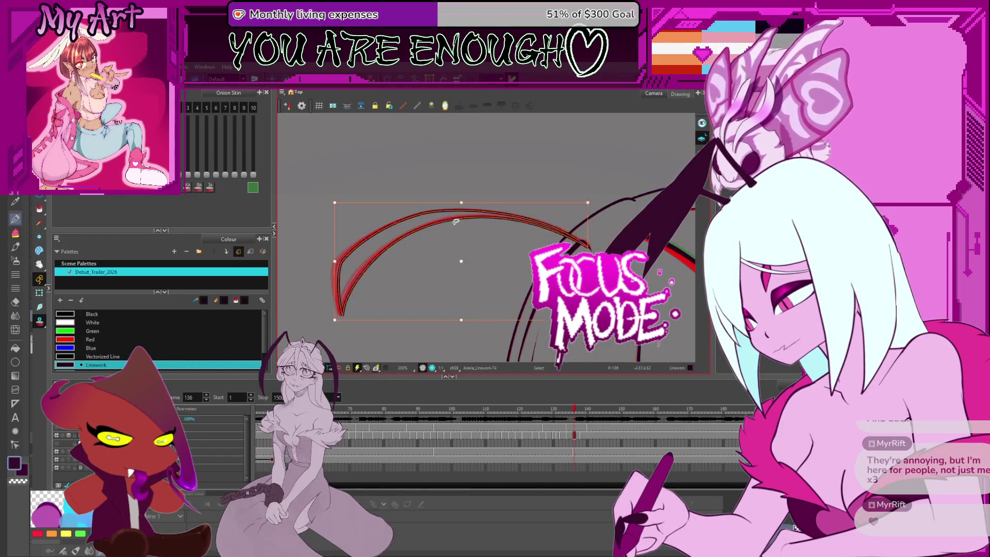
pyautogui.press('space')
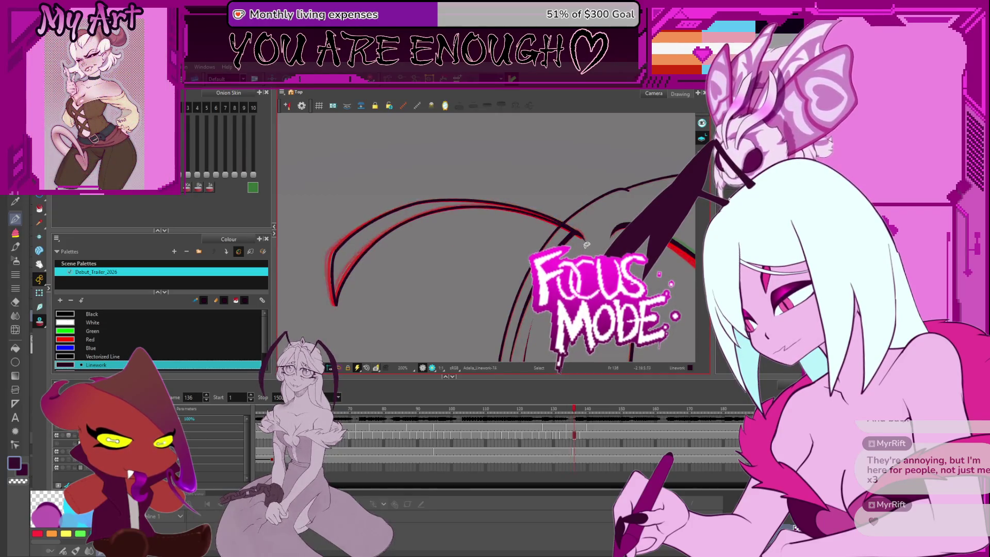
pyautogui.click(576, 234)
pyautogui.press('Escape')
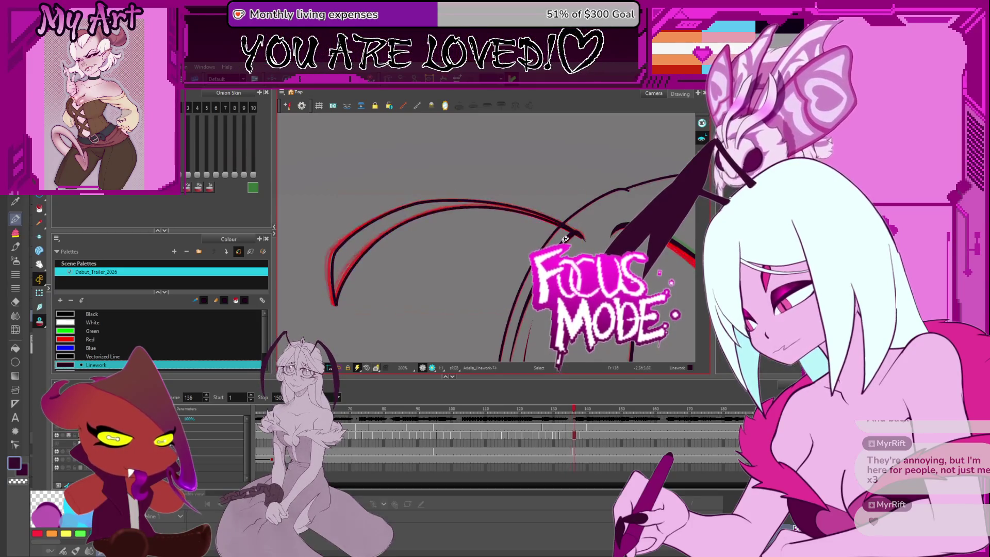
# - Flip between neighbouring frames to compare the strand's motion and review the stroke
pyautogui.press(',')
pyautogui.press('.')
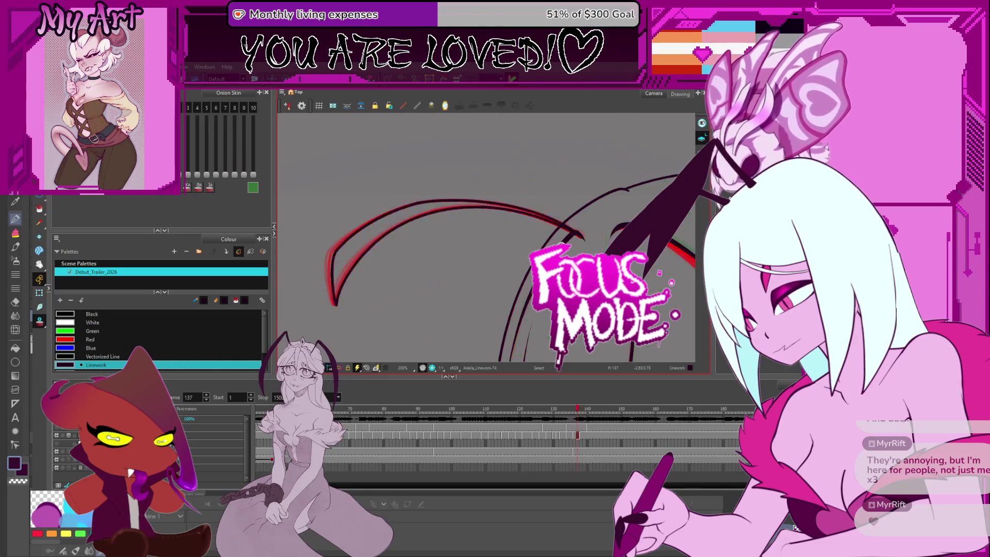
pyautogui.press(',')
pyautogui.press('.')
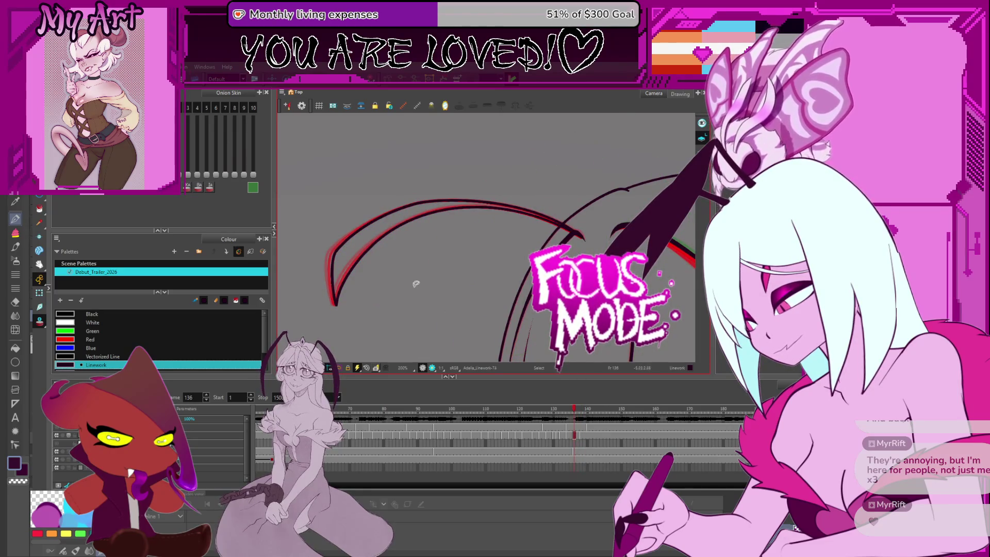
pyautogui.moveTo(416, 284); pyautogui.dragTo(434, 277)
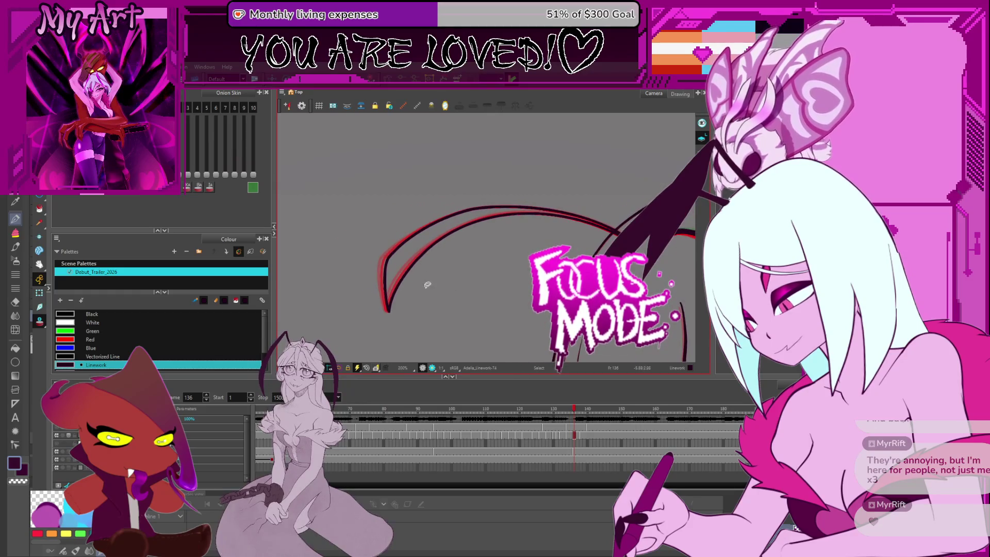
pyautogui.press(',')
pyautogui.press(',')
pyautogui.click(406, 283)
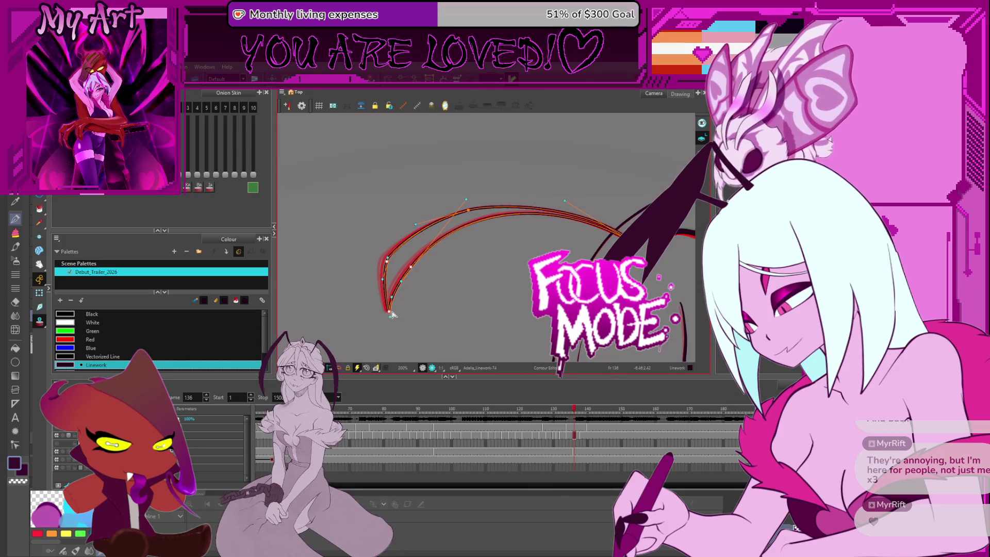
pyautogui.press('Escape')
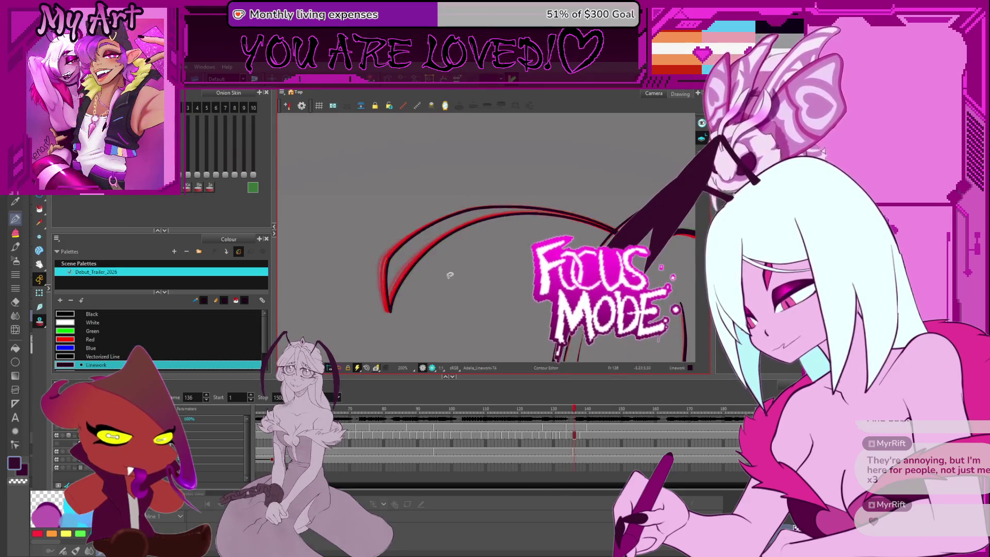
# - Compare the hair strand across the next two frames and expose its control points
pyautogui.press('.')
pyautogui.press('.')
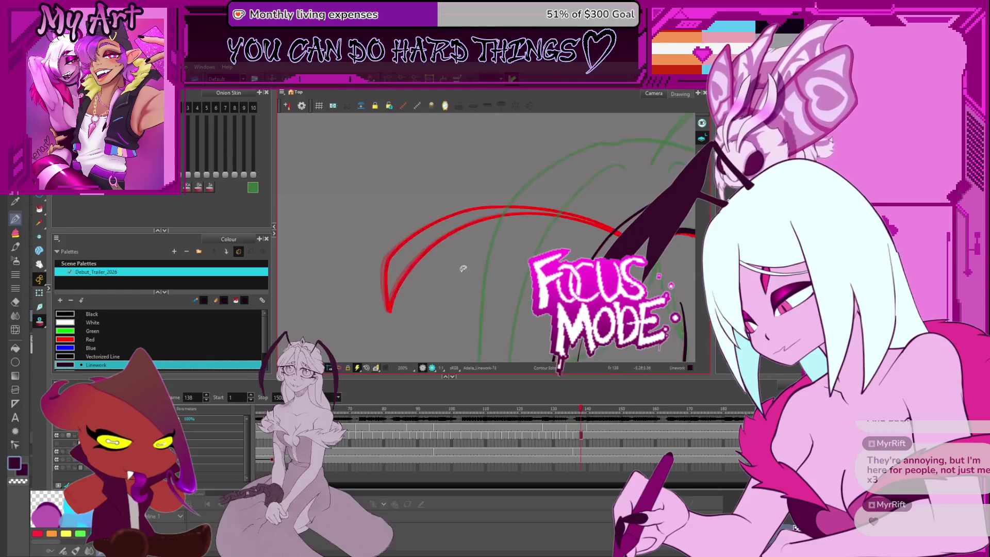
pyautogui.press(',')
pyautogui.click(480, 219)
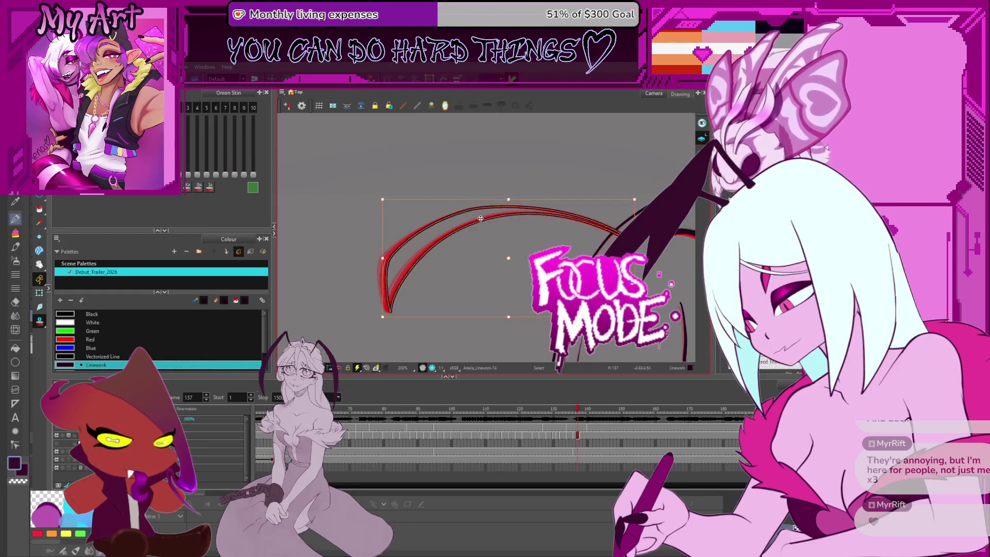
pyautogui.press('.')
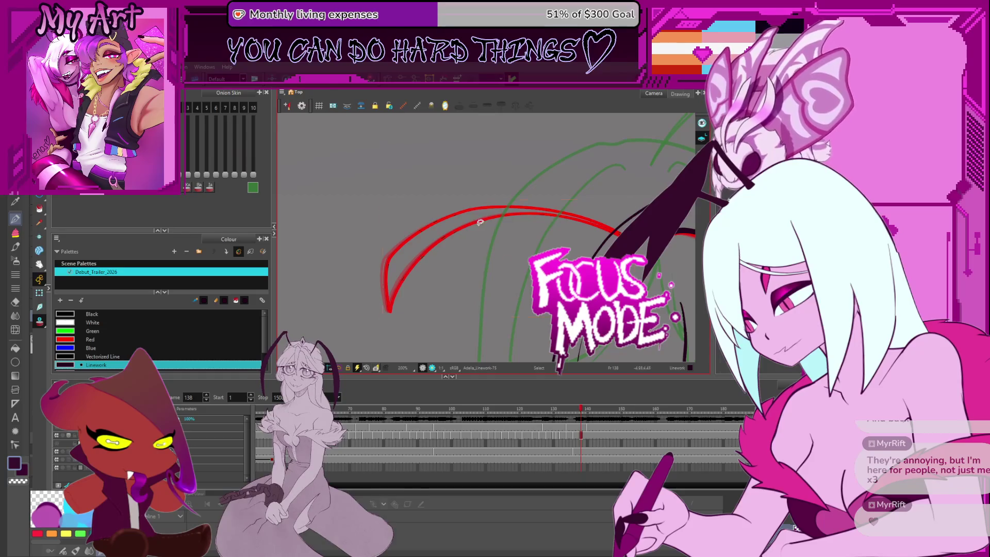
pyautogui.click(479, 223)
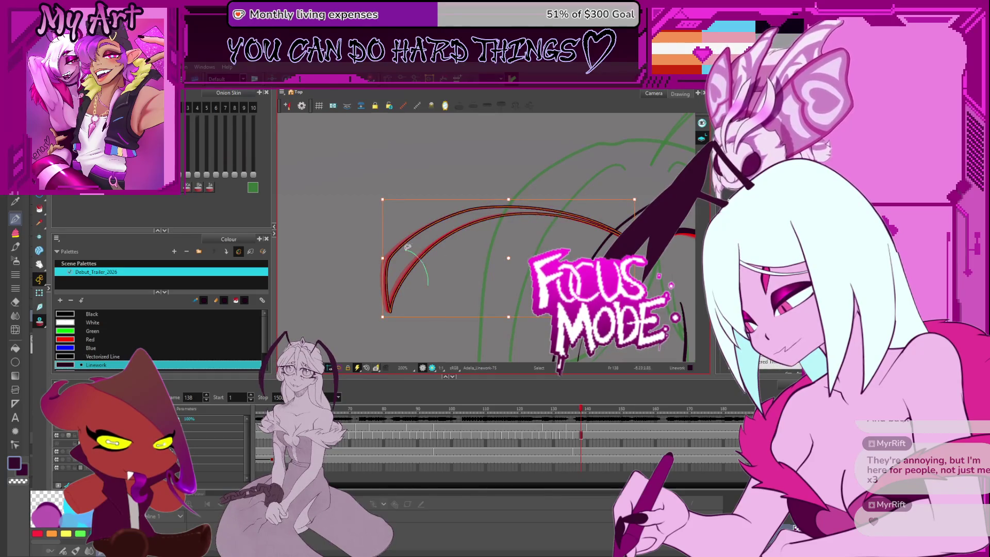
pyautogui.scroll(3, 411, 308)
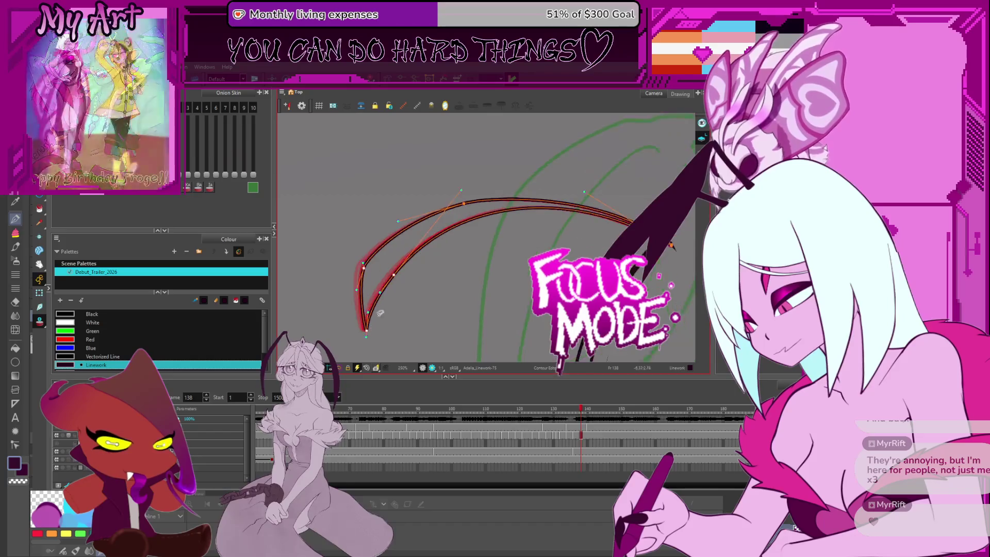
pyautogui.click(404, 304)
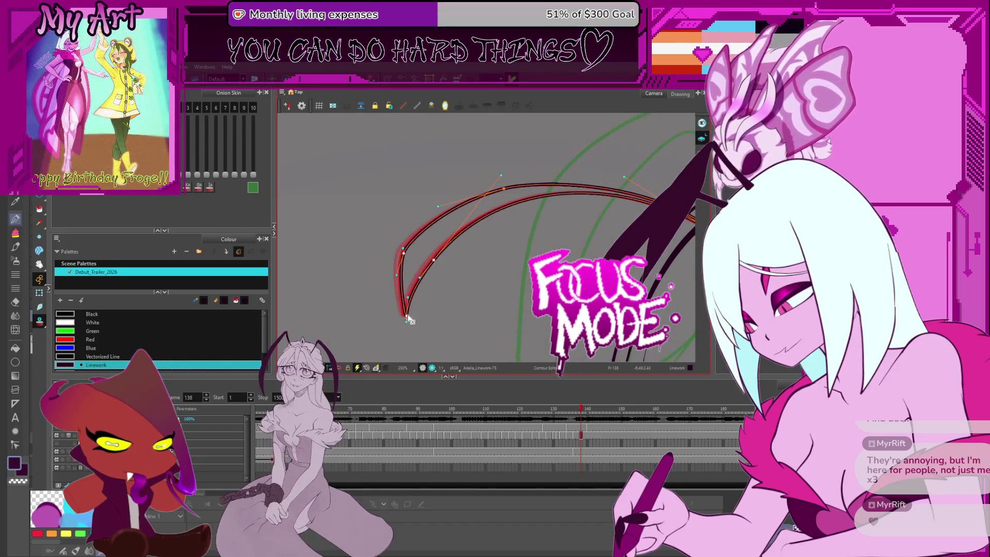
# - Select the strand's control points on frame 140 for reshaping, then show the whole character
pyautogui.click(590, 435)
pyautogui.press(',')
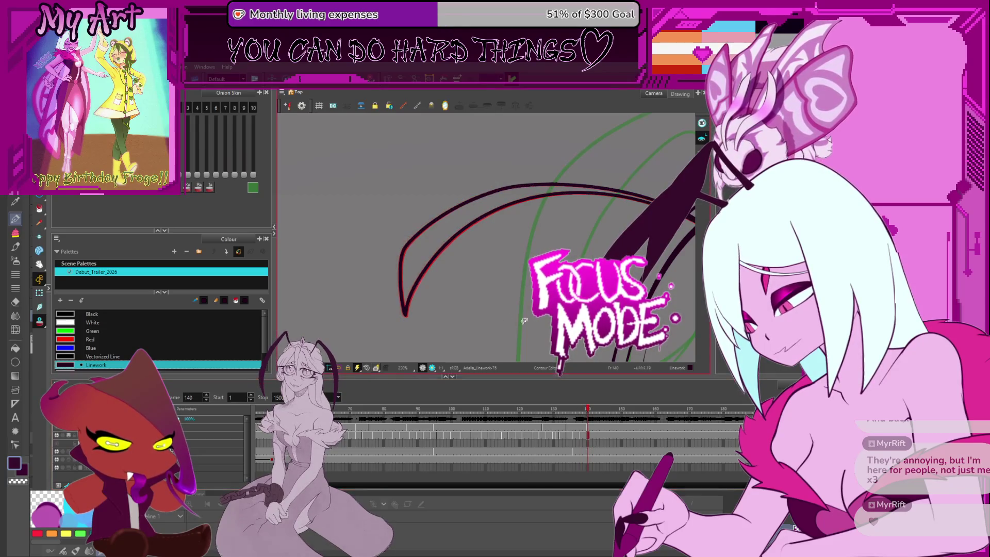
pyautogui.moveTo(405, 220); pyautogui.dragTo(432, 306)
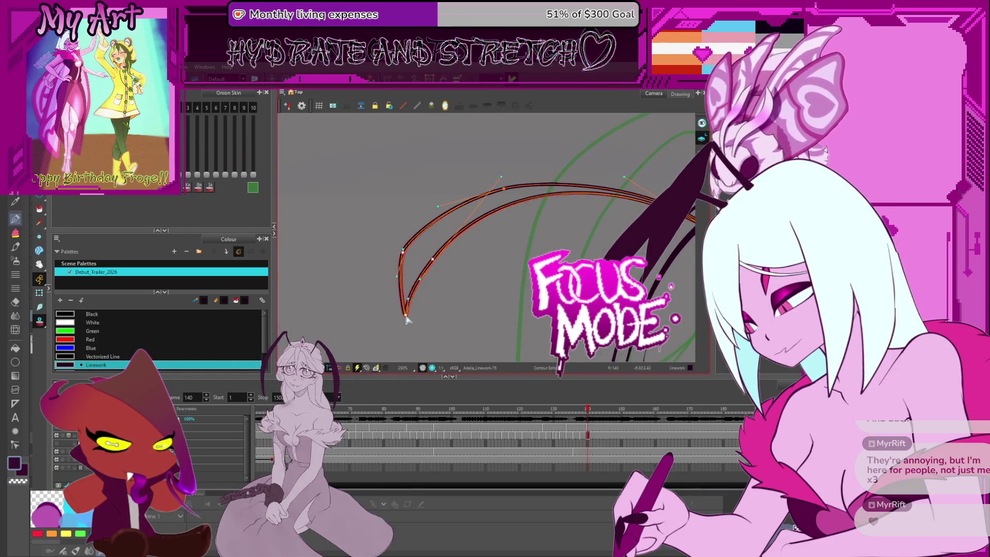
pyautogui.scroll(-3, 408, 320)
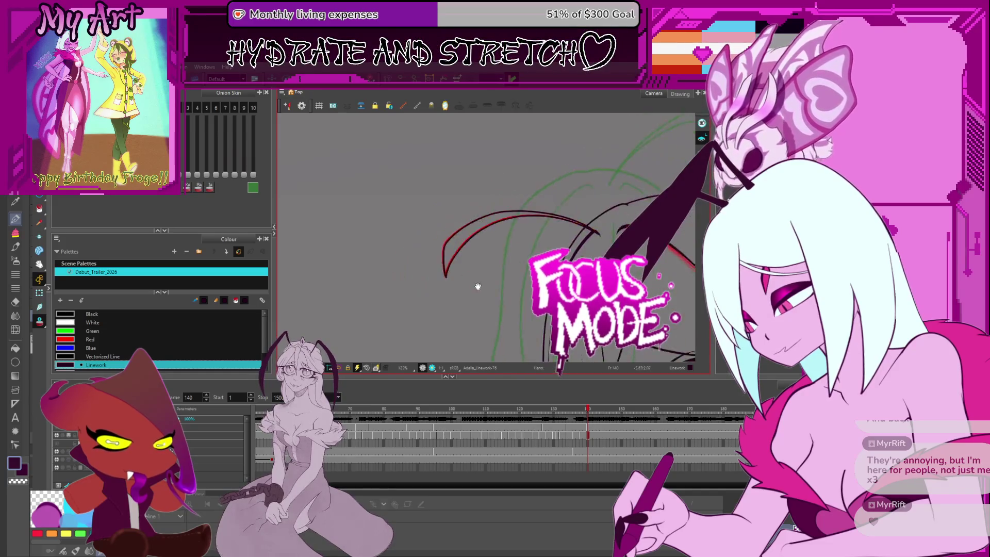
pyautogui.scroll(-3, 464, 294)
pyautogui.press('.')
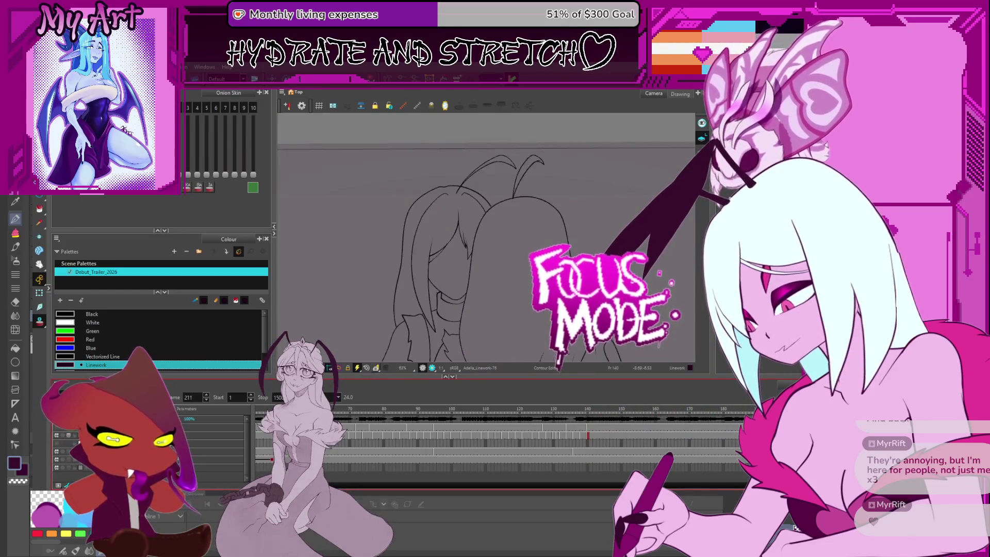
# - Jump around the timeline to frame 132 and restore the upright, centred view
pyautogui.click(553, 435)
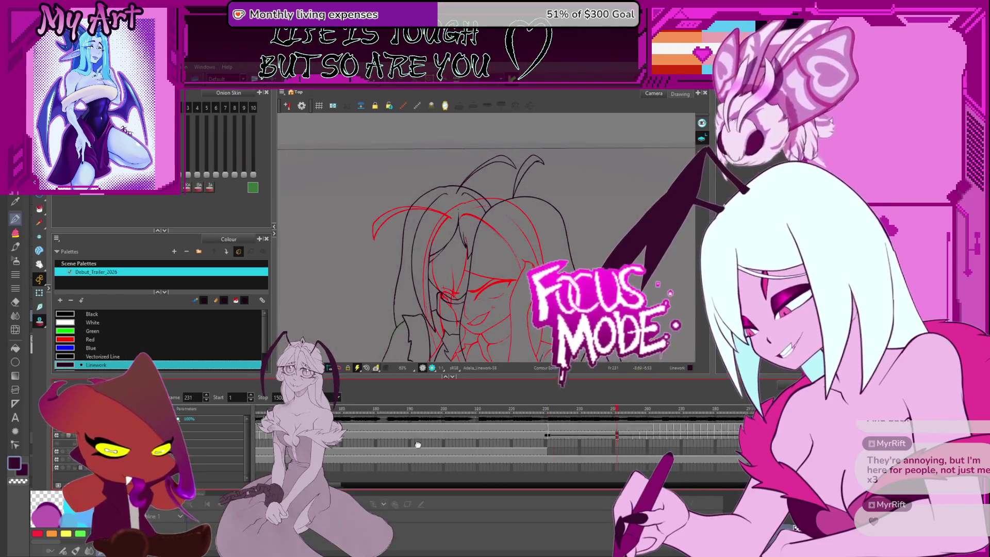
pyautogui.scroll(5, 429, 444)
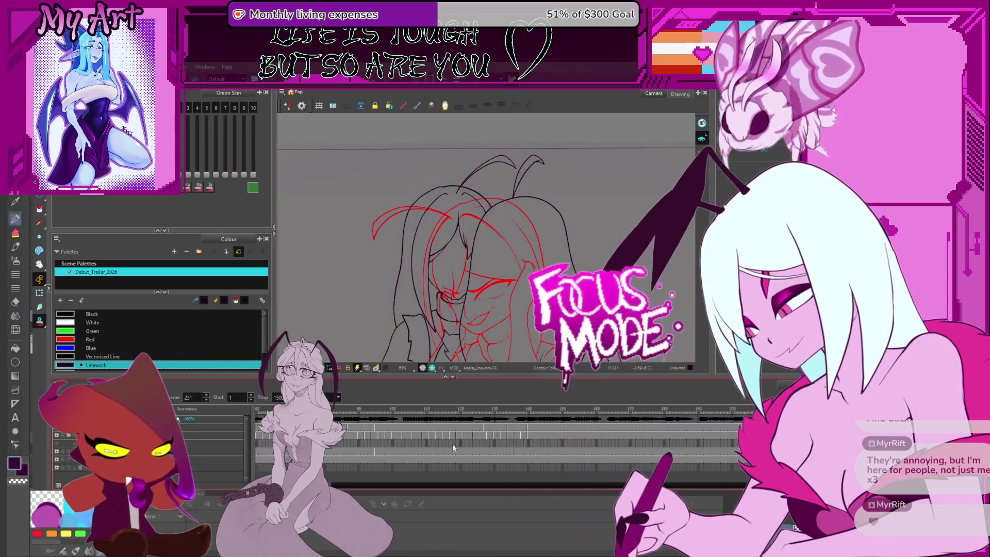
pyautogui.click(503, 410)
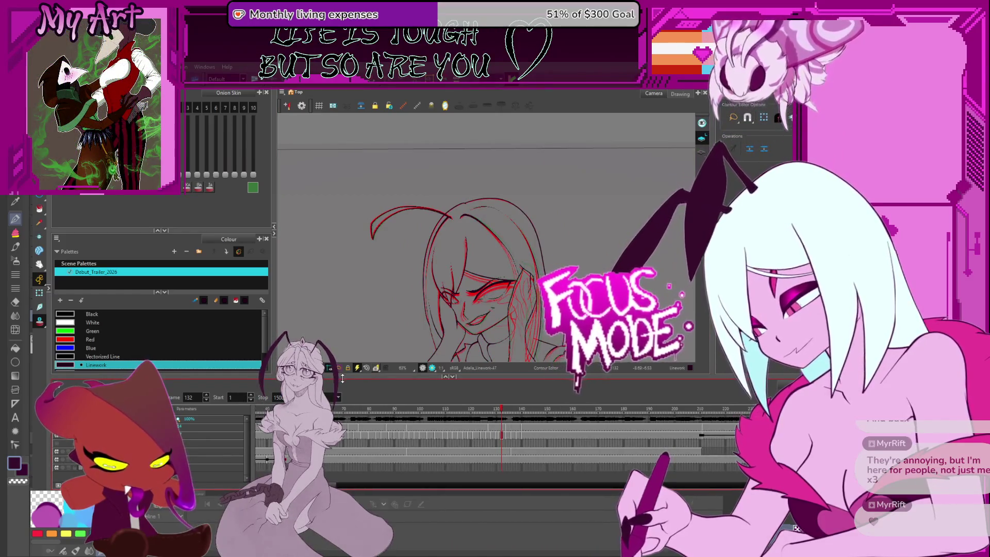
pyautogui.click(343, 452)
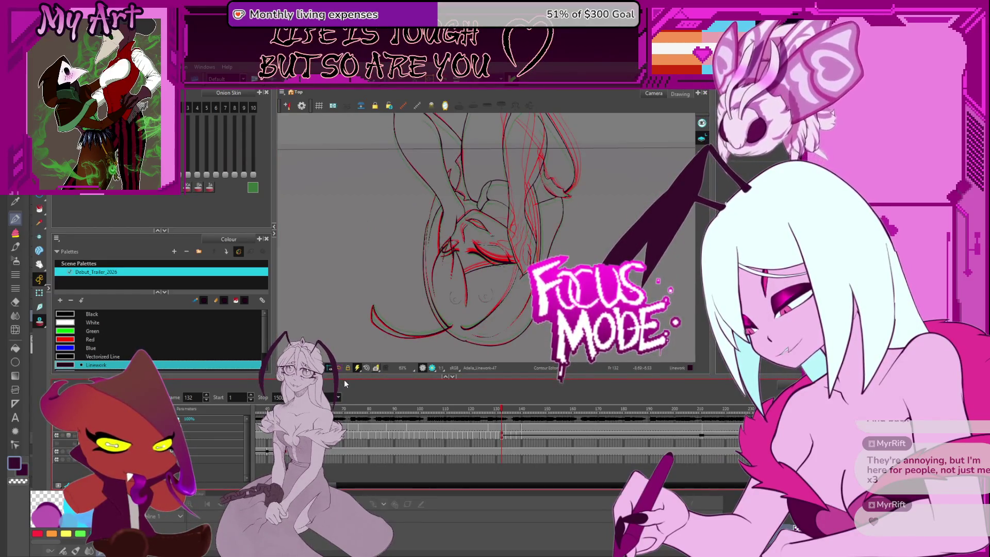
pyautogui.hotkey('shift', 'x')
pyautogui.press('space')
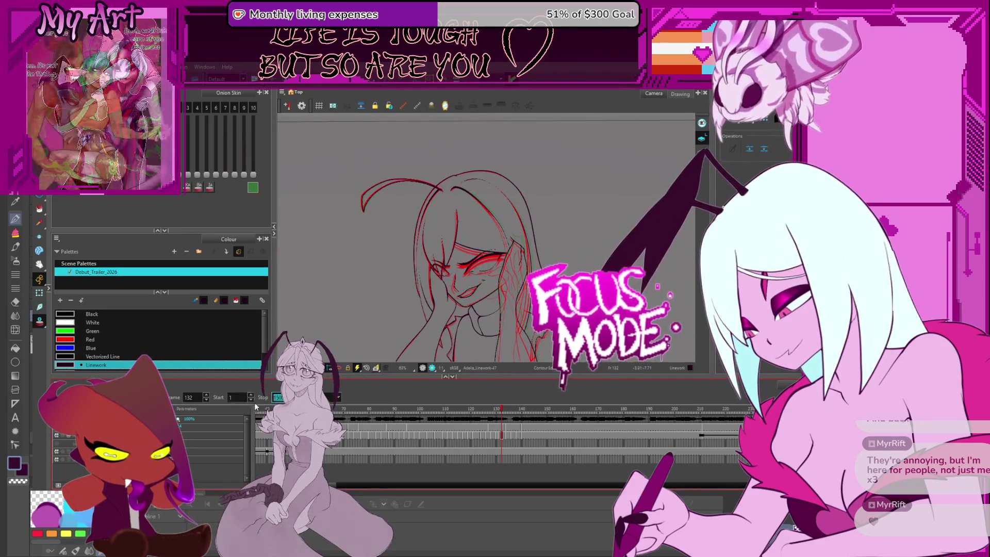
pyautogui.write('0')
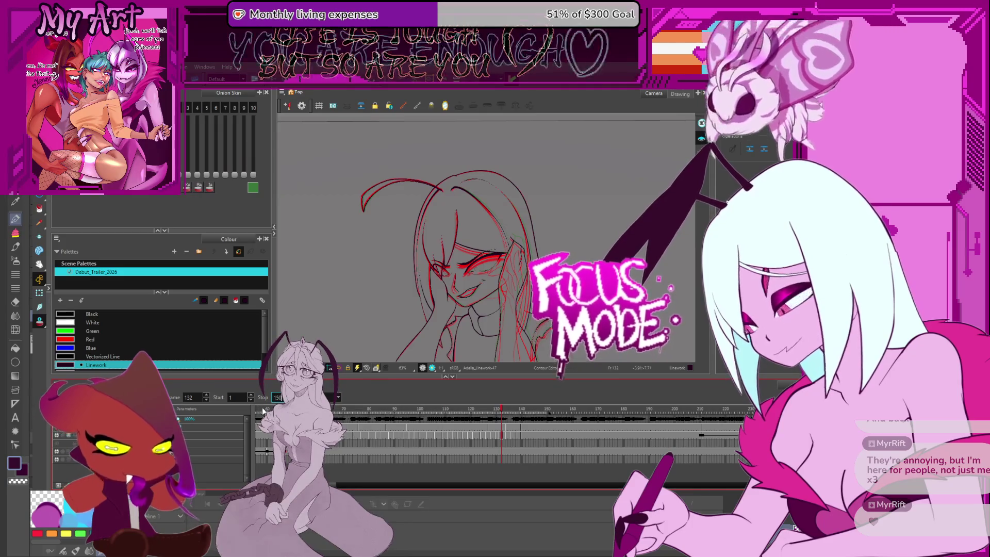
# - Scrub back to frame 72 and play the lineart animation from there
pyautogui.moveTo(508, 414); pyautogui.dragTo(455, 415)
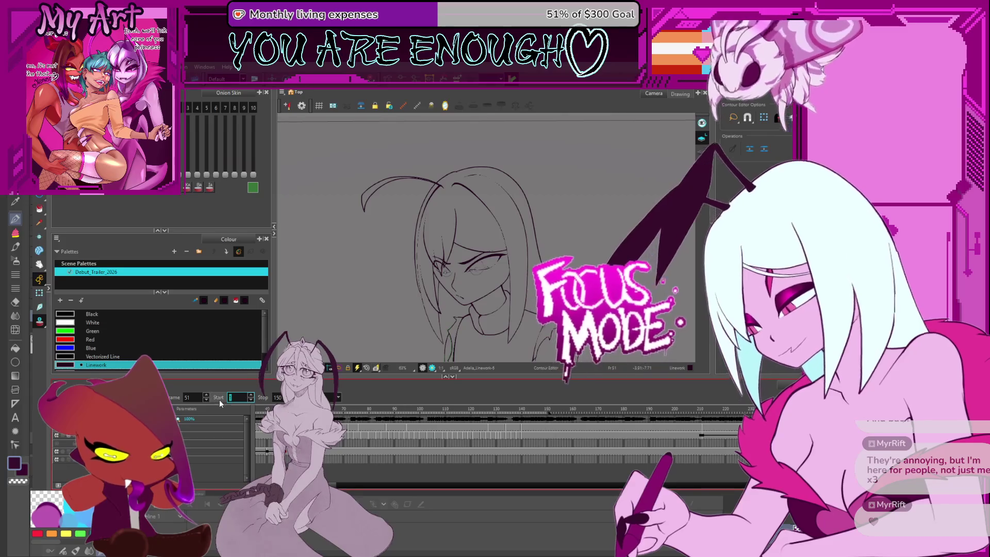
pyautogui.write('50')
pyautogui.click(350, 413)
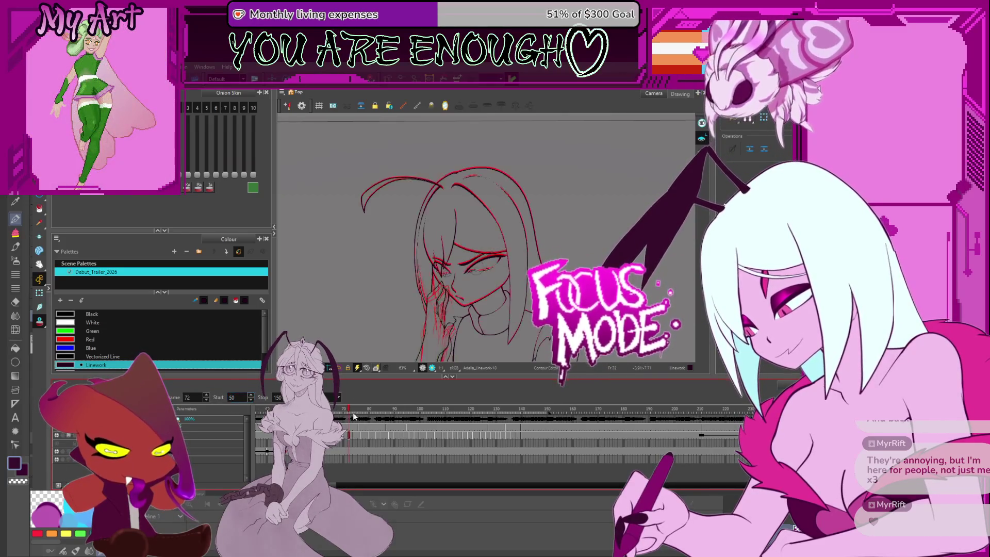
pyautogui.press('Return')
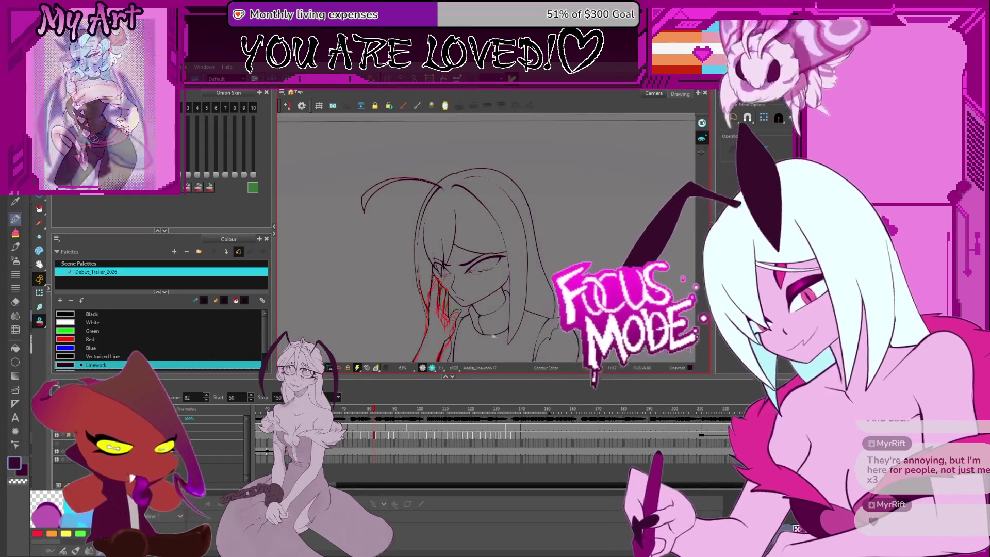
pyautogui.scroll(5, 481, 269)
pyautogui.scroll(1, 481, 269)
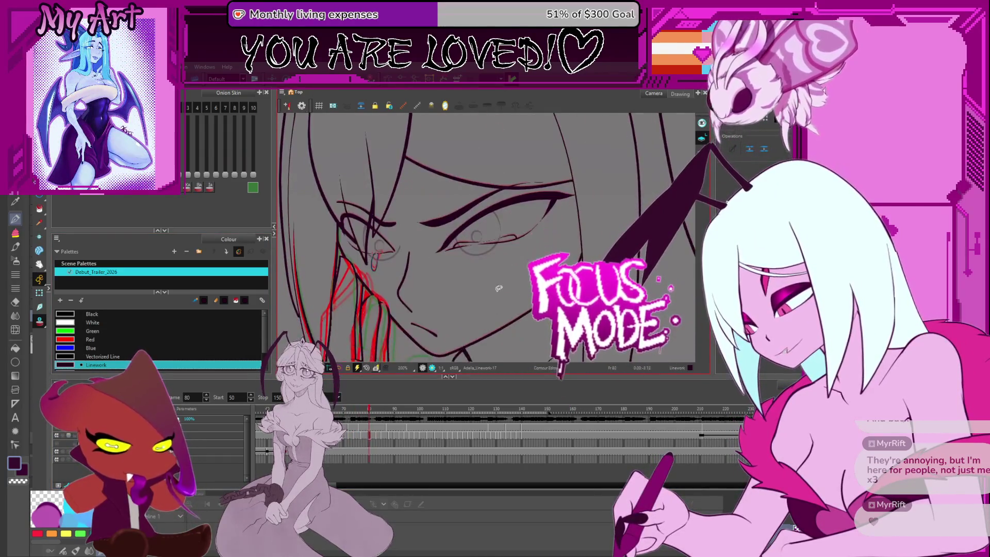
# - Step through frames to 137, pan to the eye and select the lower eyelid stroke for editing
pyautogui.press('.')
pyautogui.press('.')
pyautogui.press('.')
pyautogui.press('.')
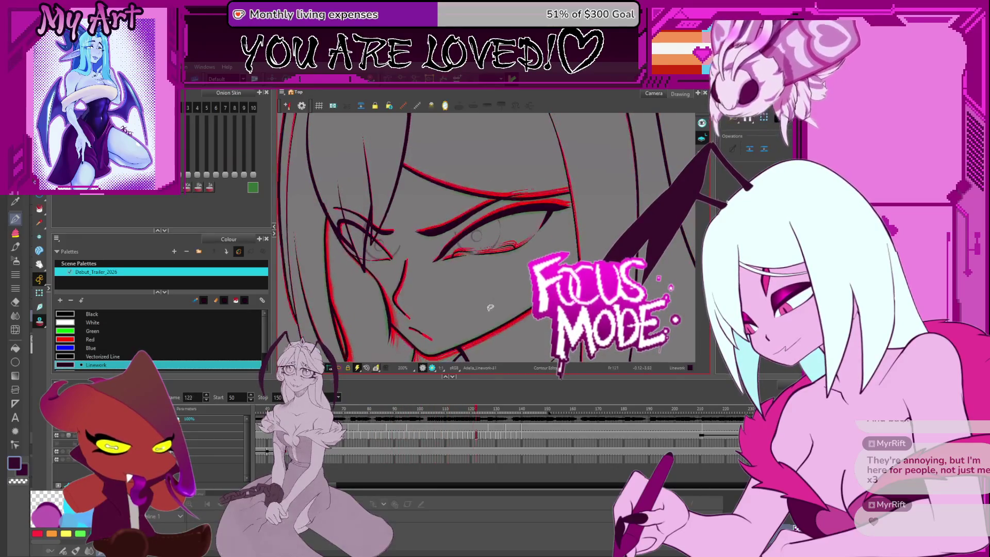
pyautogui.press('.')
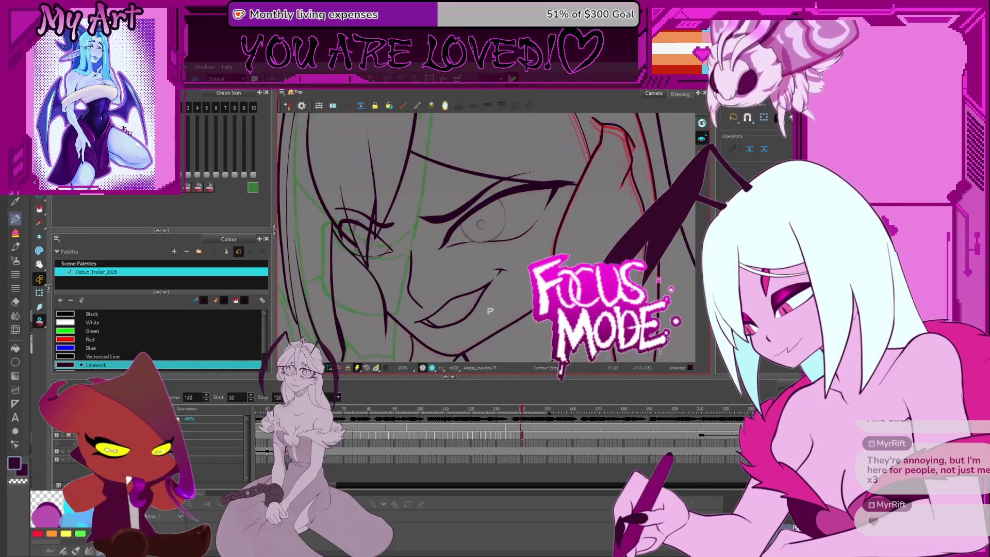
pyautogui.press(',')
pyautogui.press(',')
pyautogui.press(',')
pyautogui.press(',')
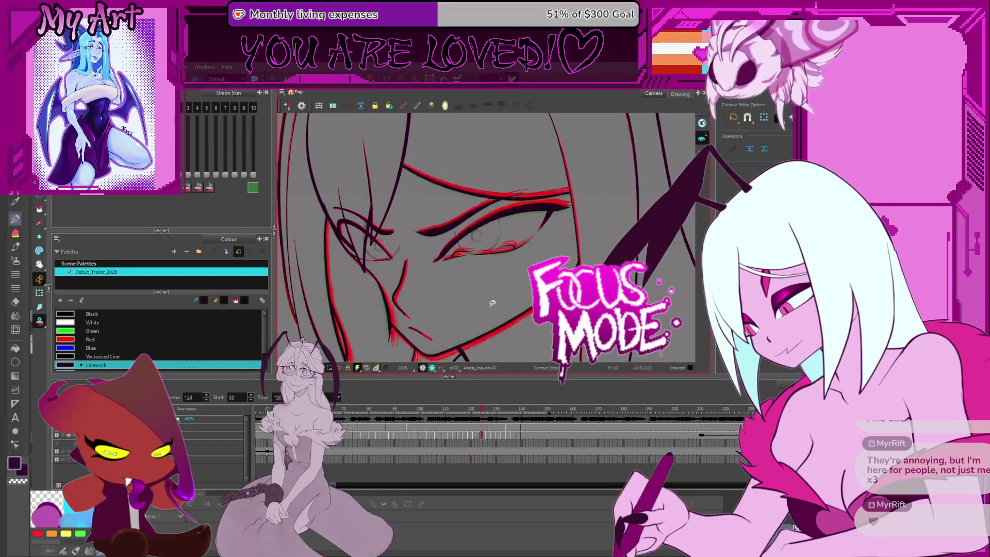
pyautogui.press('.')
pyautogui.press('.')
pyautogui.press('.')
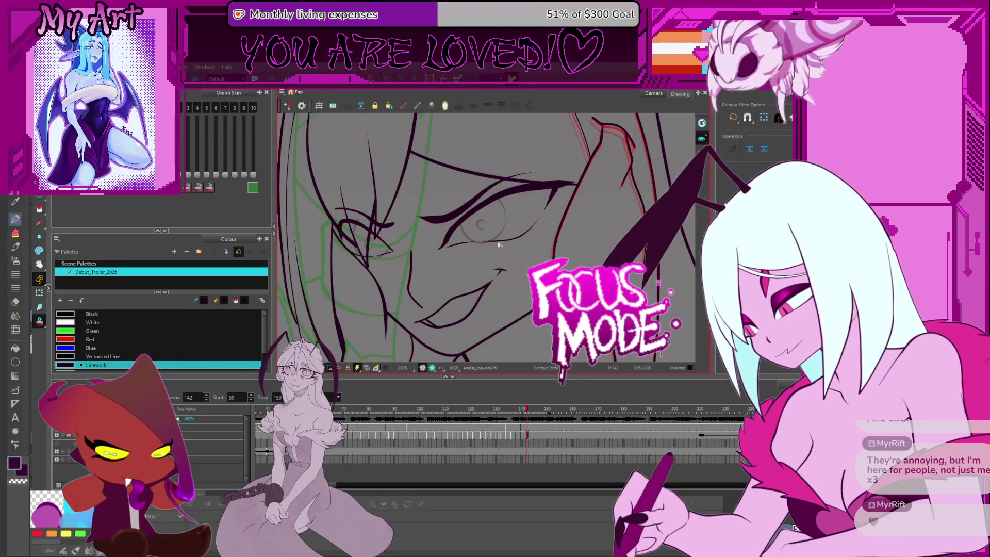
pyautogui.moveTo(494, 269); pyautogui.dragTo(461, 286)
pyautogui.press(',')
pyautogui.press(',')
pyautogui.press(',')
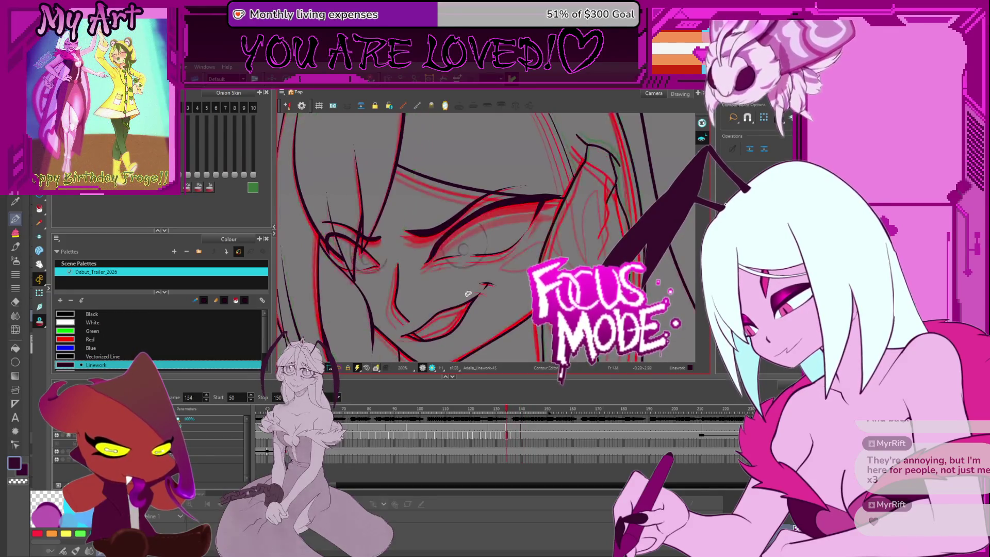
pyautogui.press(',')
pyautogui.press(',')
pyautogui.scroll(2, 483, 255)
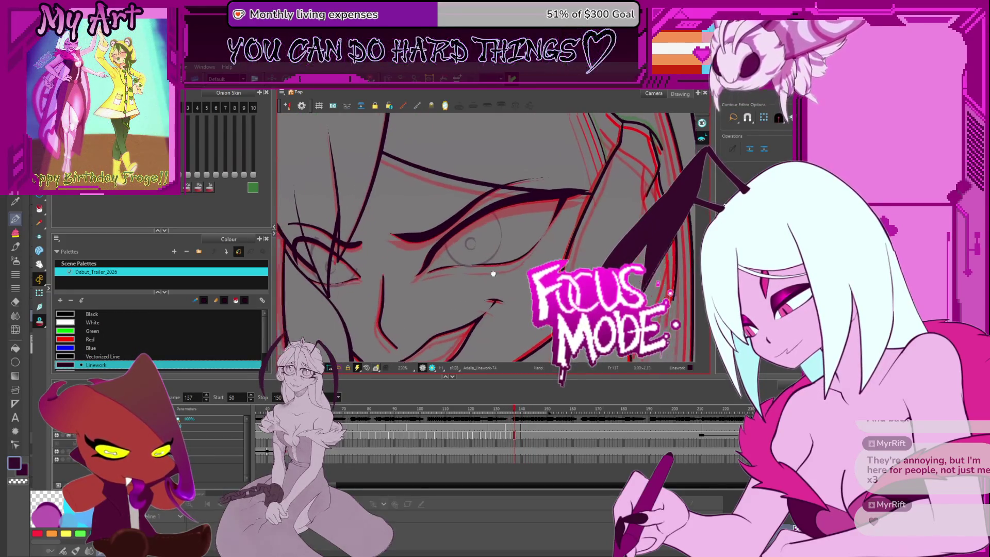
pyautogui.click(513, 268)
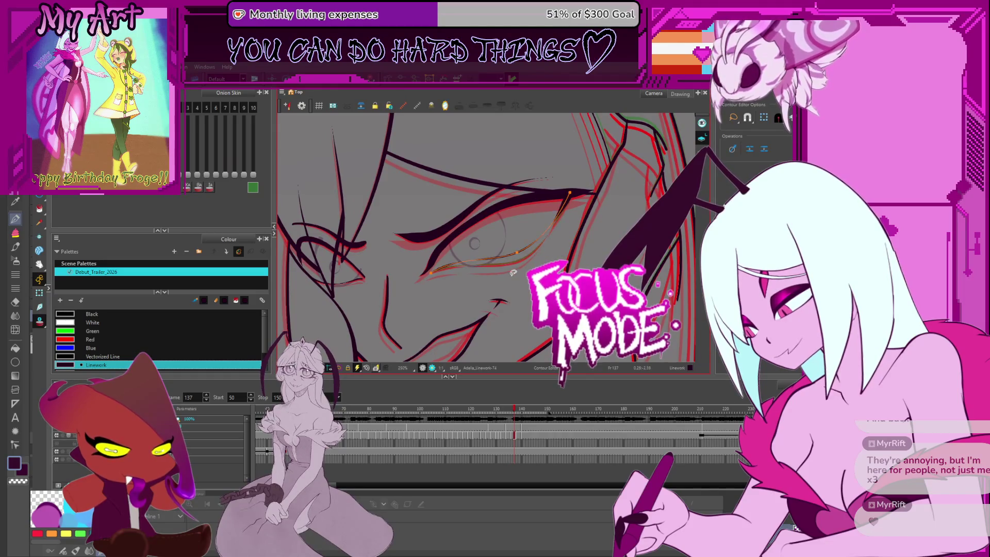
pyautogui.scroll(-2, 513, 272)
# - Step back through the neighbouring frames to compare the eyelid, then view the whole head
pyautogui.press(',')
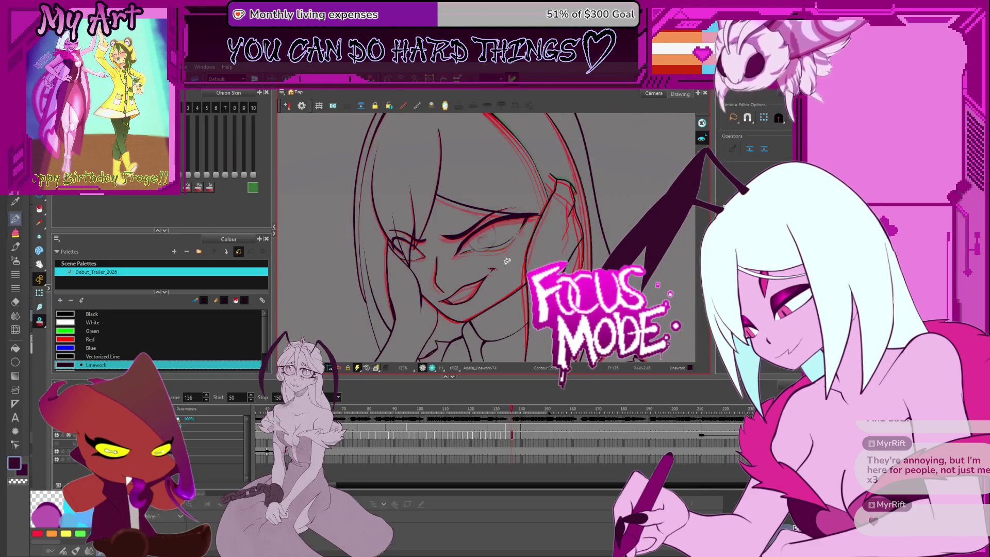
pyautogui.press('.')
pyautogui.scroll(2, 510, 259)
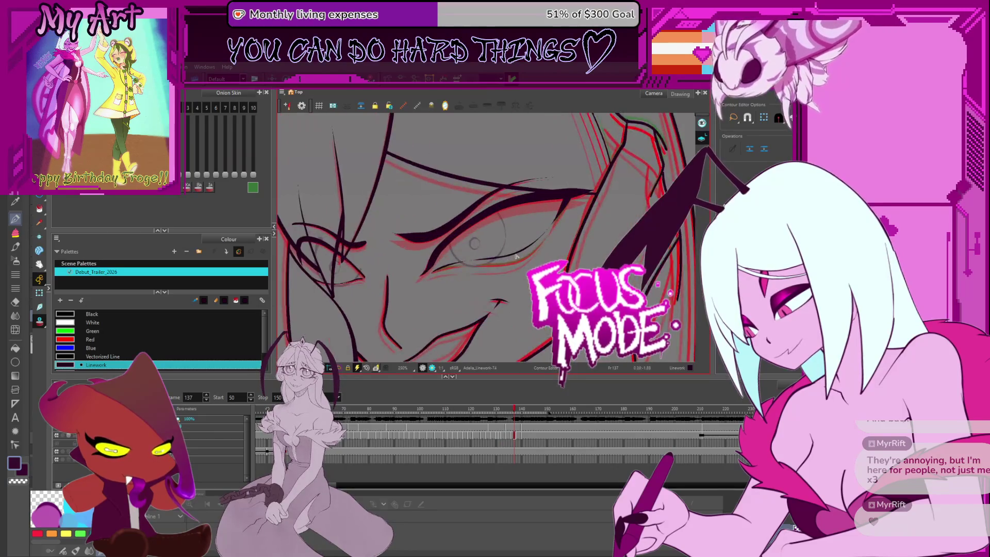
pyautogui.press(',')
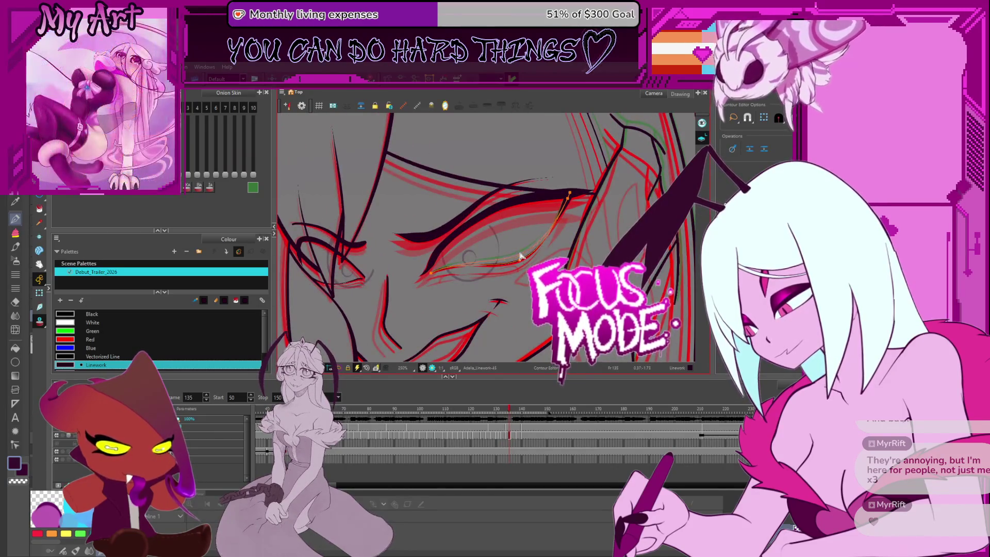
pyautogui.press(',')
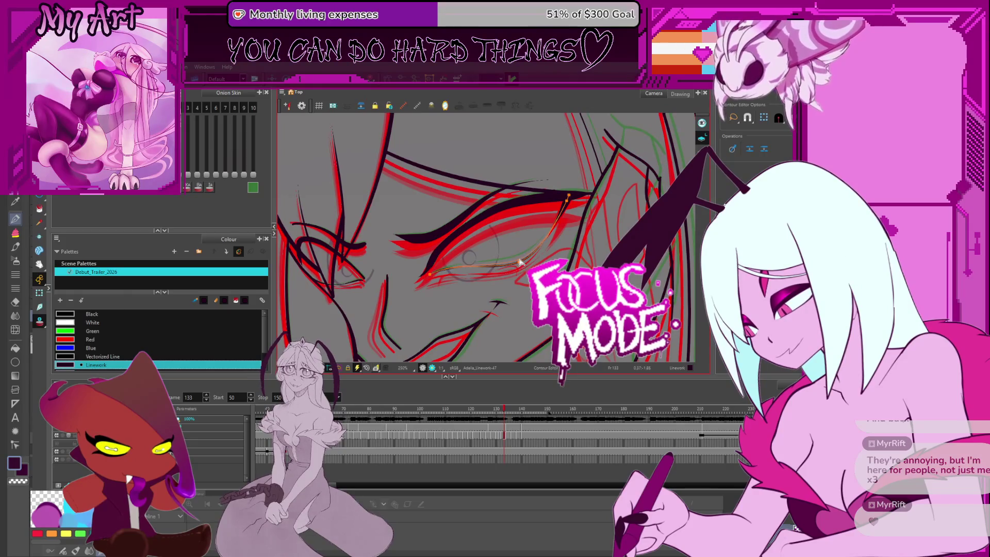
pyautogui.press(',')
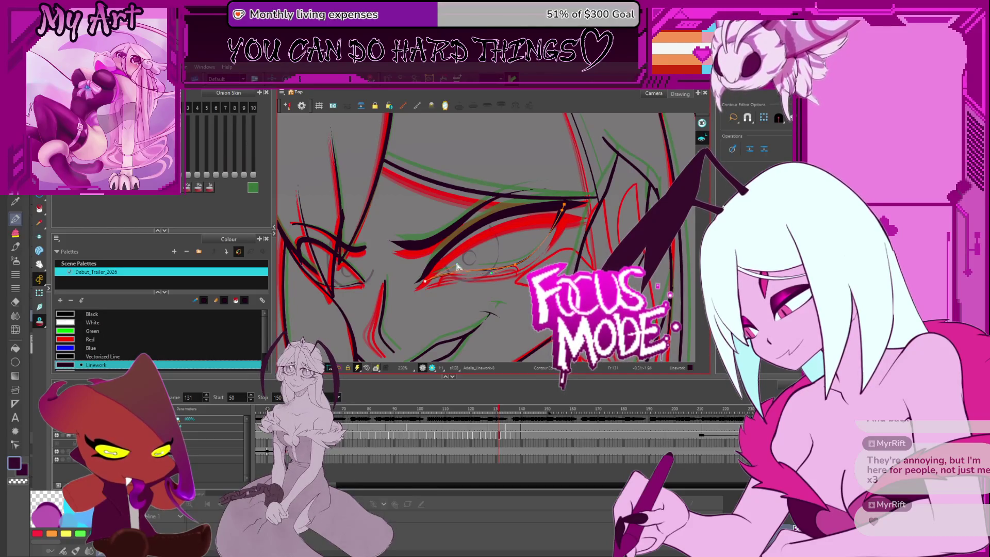
pyautogui.hotkey('shift', 'z')
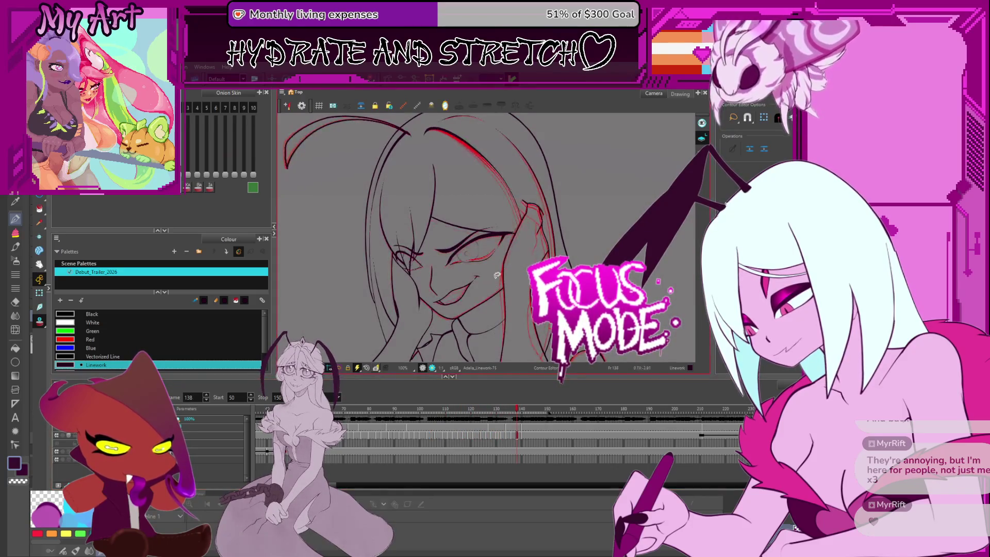
pyautogui.scroll(3, 464, 255)
# - Review the eye strokes on frames 137 to 140, zoom out and turn onion skin off
pyautogui.click(480, 293)
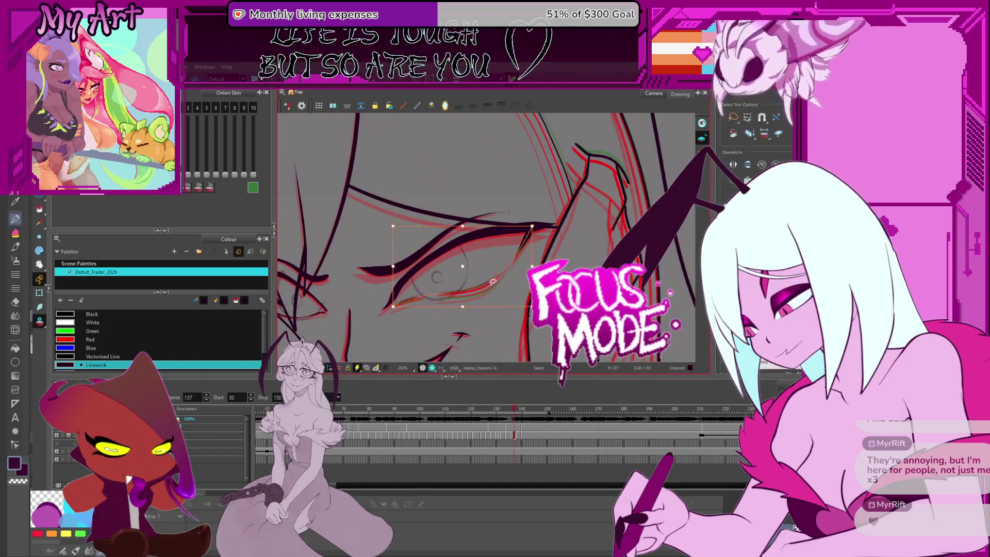
pyautogui.press('.')
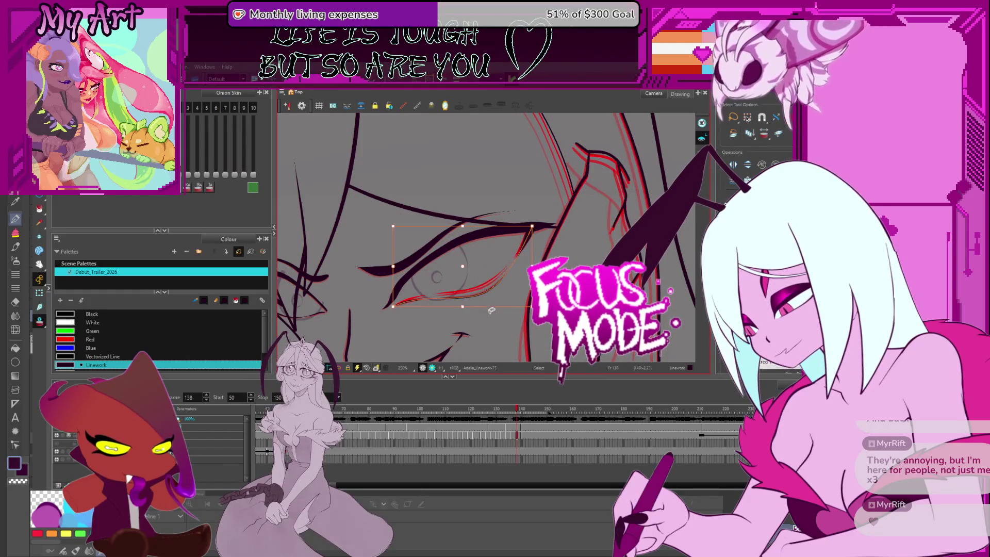
pyautogui.click(475, 293)
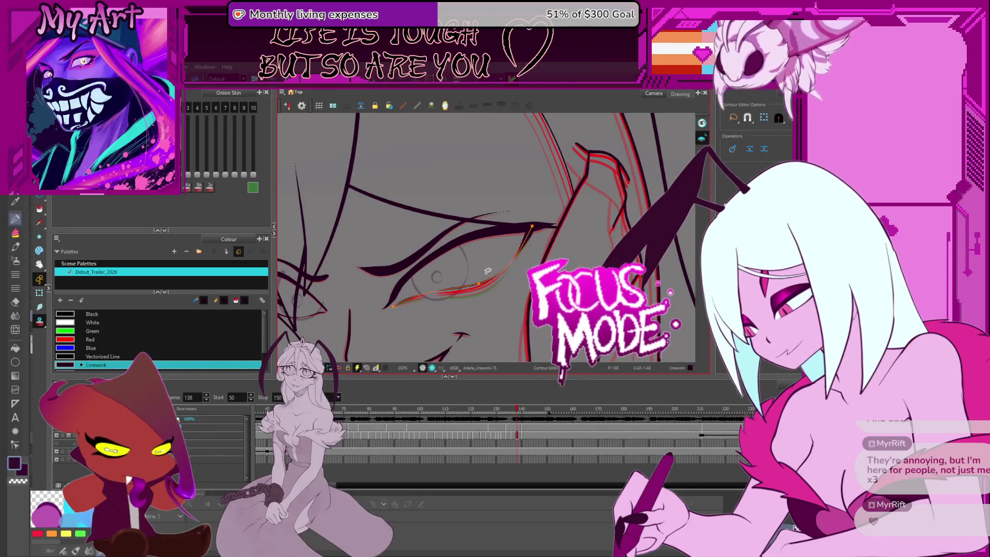
pyautogui.press('.')
pyautogui.press('.')
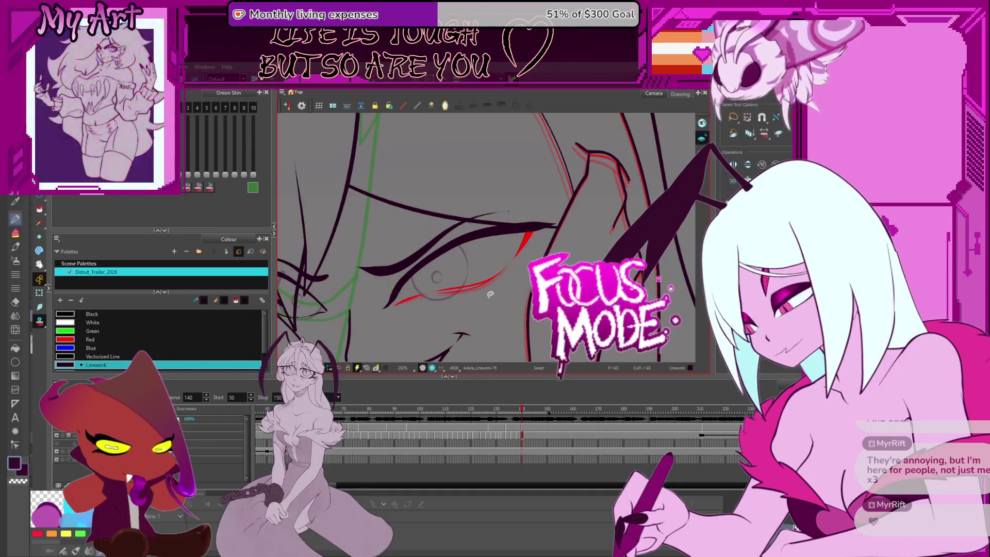
pyautogui.press('1')
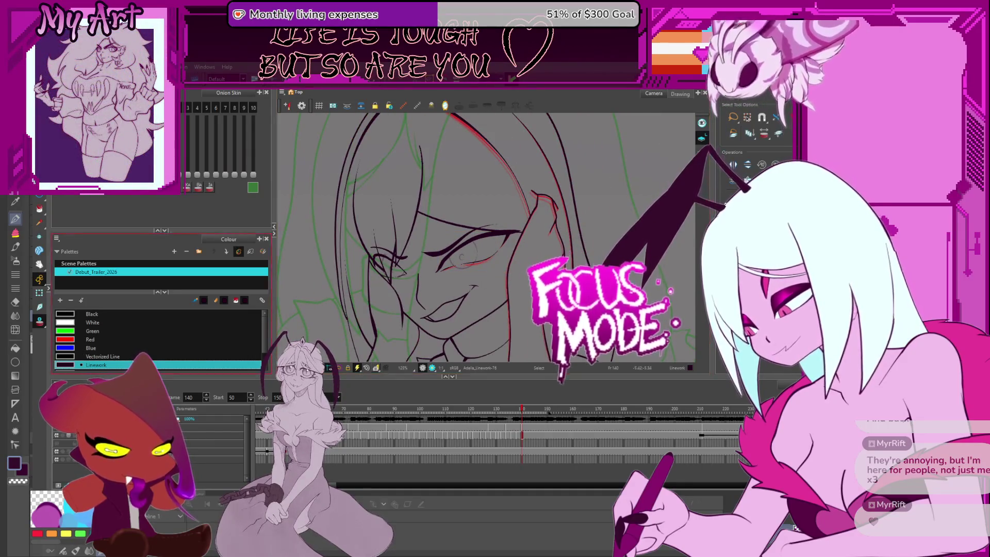
pyautogui.hotkey('alt', 'o')
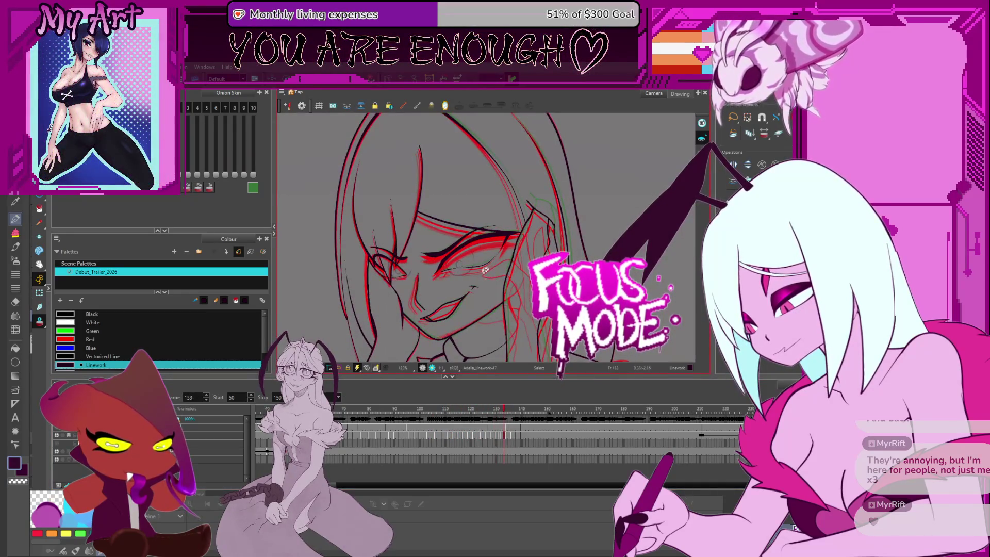
pyautogui.scroll(3, 491, 283)
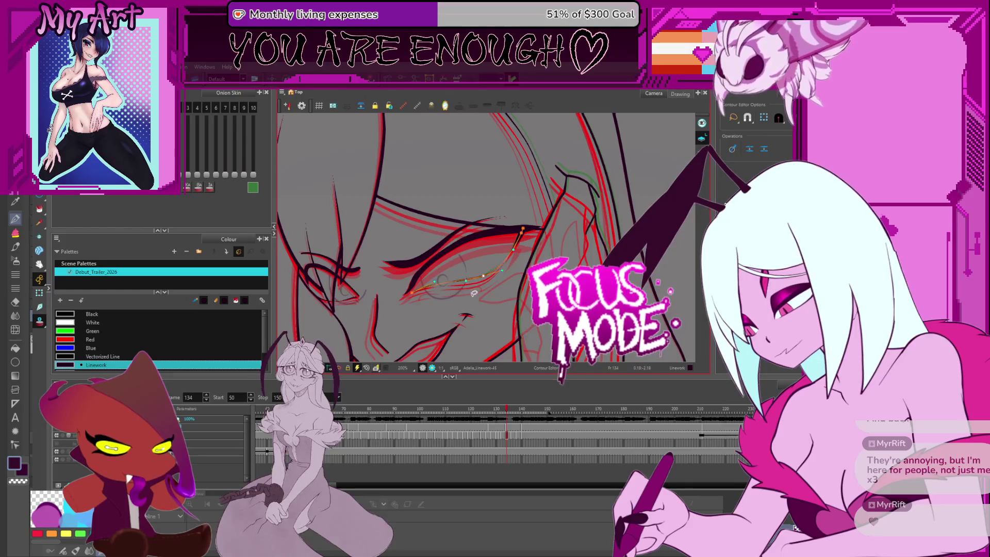
# - Reshape the lower eyelid line on frame 132 and the neighbouring frames
pyautogui.press(',')
pyautogui.press(',')
pyautogui.moveTo(414, 292); pyautogui.dragTo(480, 288)
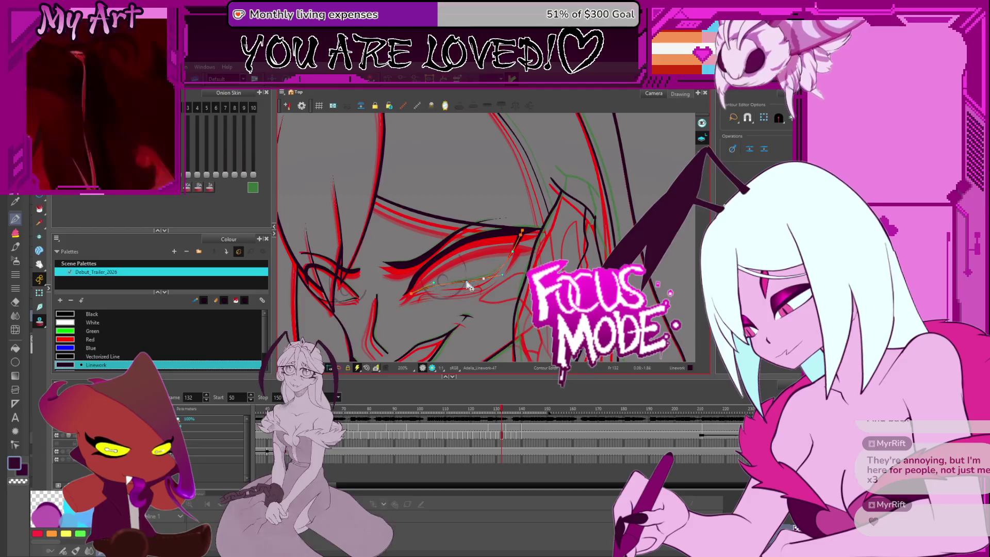
pyautogui.press(',')
pyautogui.press(',')
pyautogui.press('.')
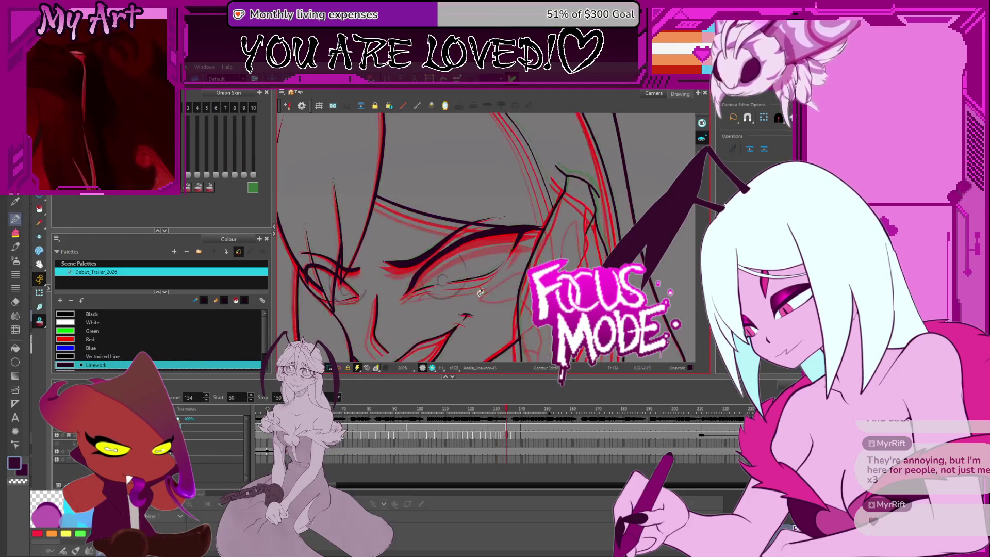
pyautogui.press('.')
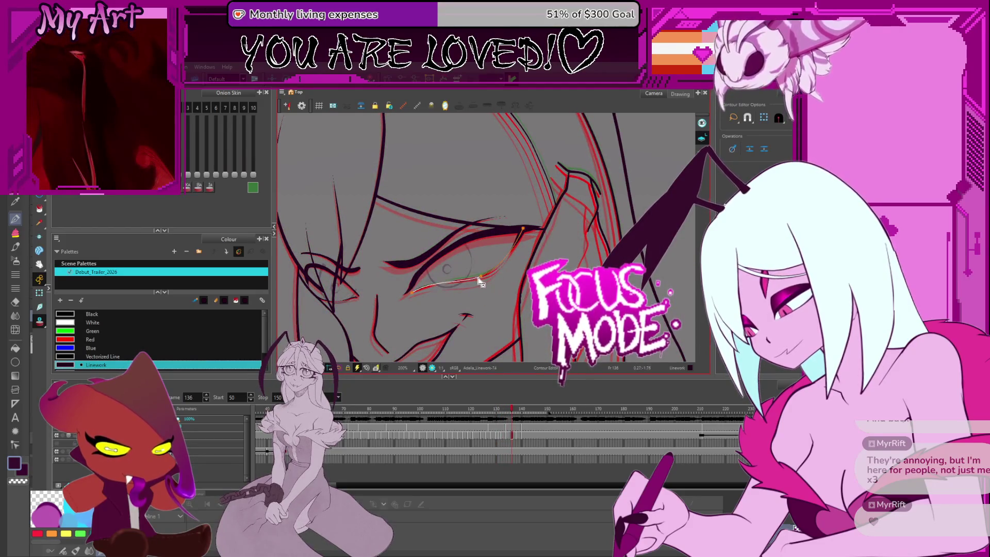
pyautogui.moveTo(466, 292); pyautogui.dragTo(480, 278)
pyautogui.click(483, 279)
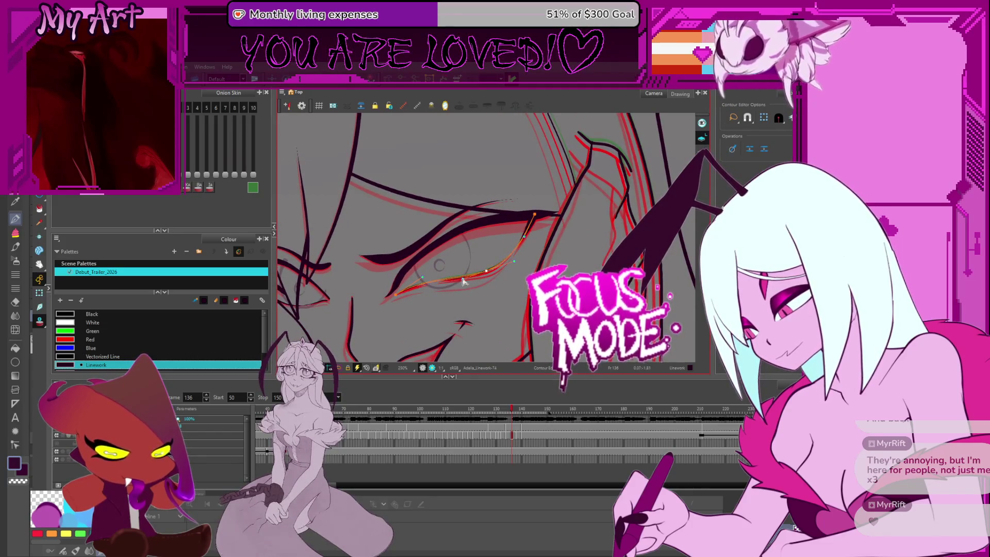
# - Move to a later frame, frame the whole character and play the animation back
pyautogui.press('.')
pyautogui.press('.')
pyautogui.press('.')
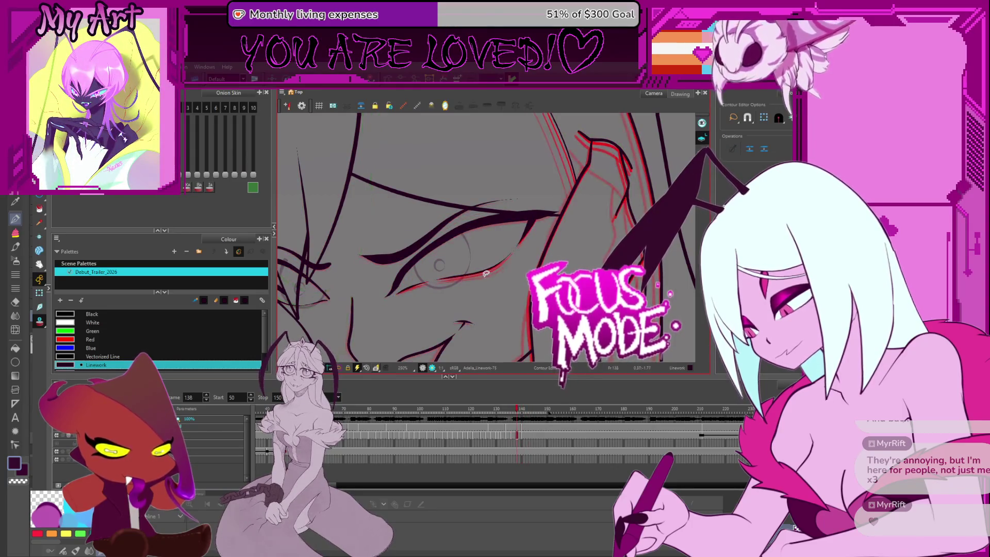
pyautogui.scroll(-5, 503, 281)
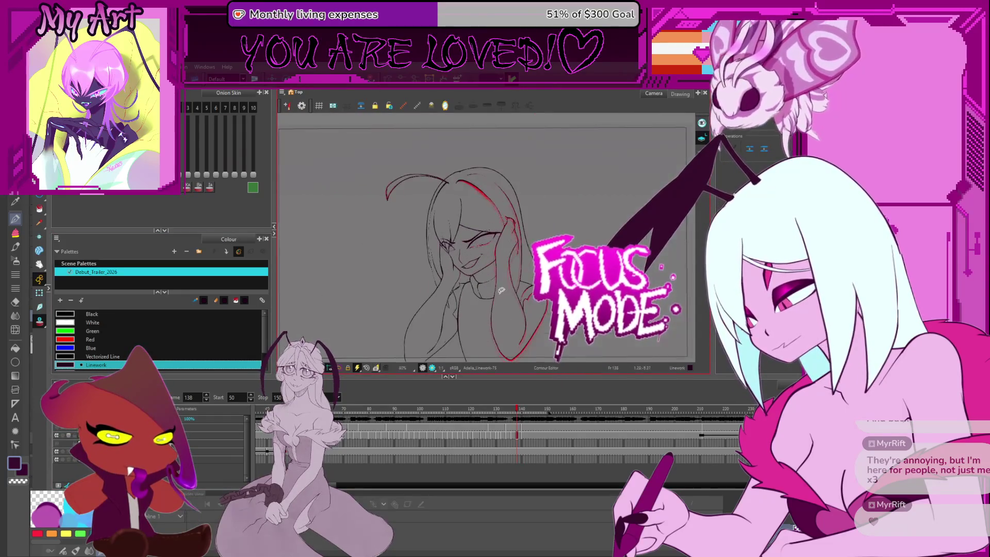
pyautogui.moveTo(495, 294); pyautogui.dragTo(481, 312)
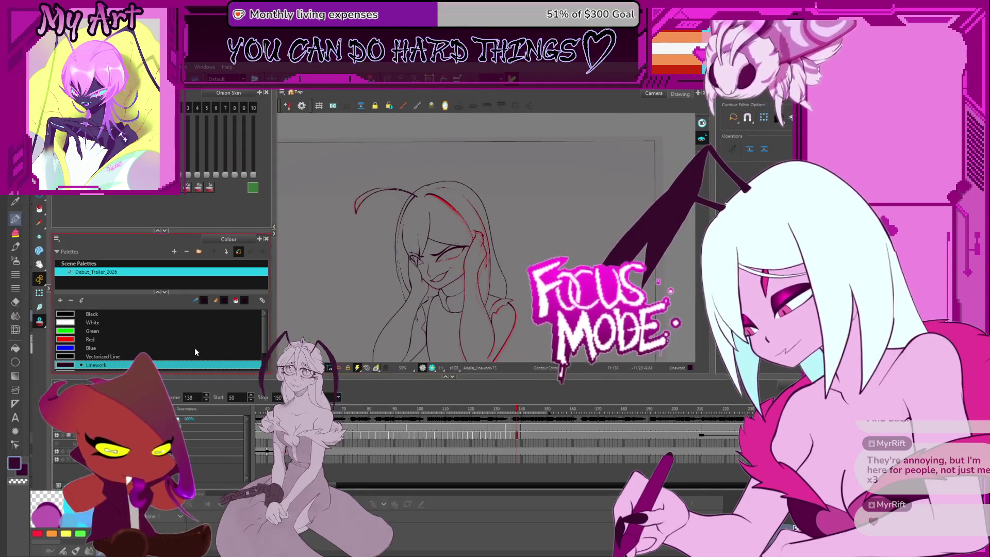
pyautogui.press('Return')
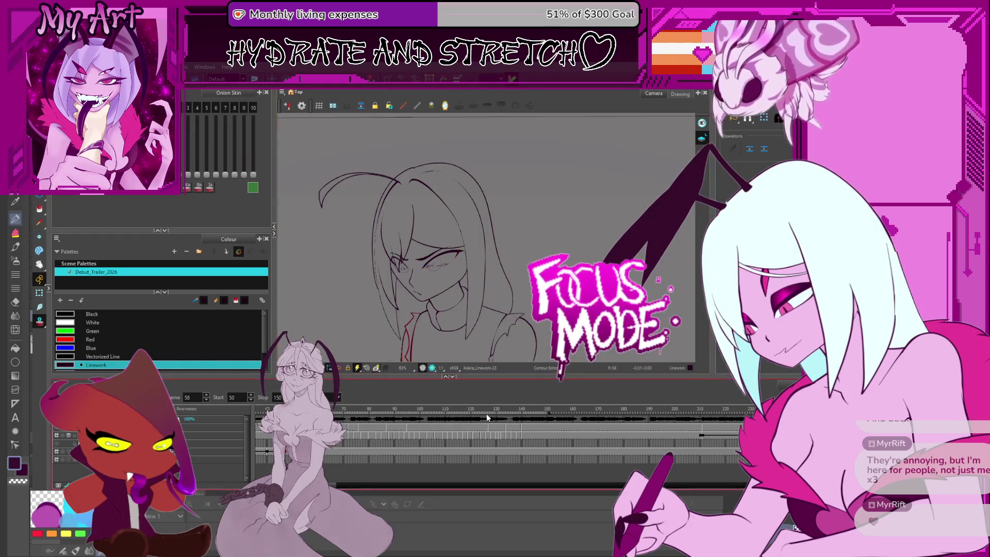
# - Check frame 142, return to an earlier frame and replay to verify the changes
pyautogui.click(514, 415)
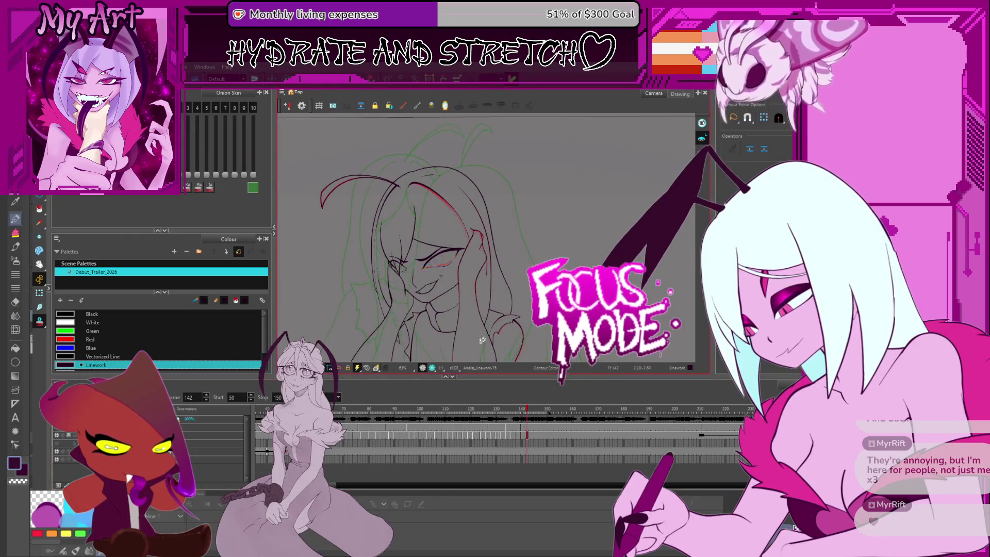
pyautogui.scroll(5, 483, 340)
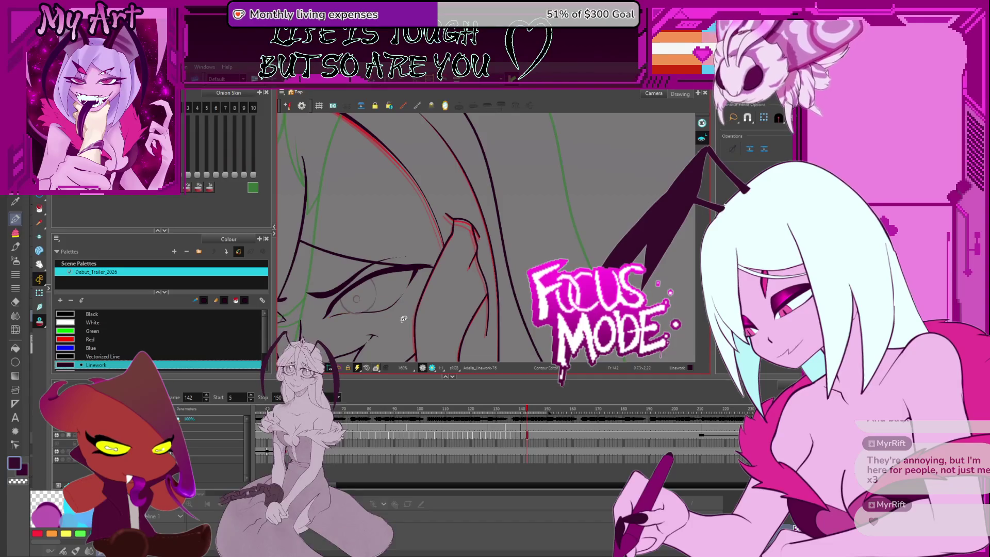
pyautogui.moveTo(403, 319); pyautogui.dragTo(464, 319)
pyautogui.scroll(-5, 467, 320)
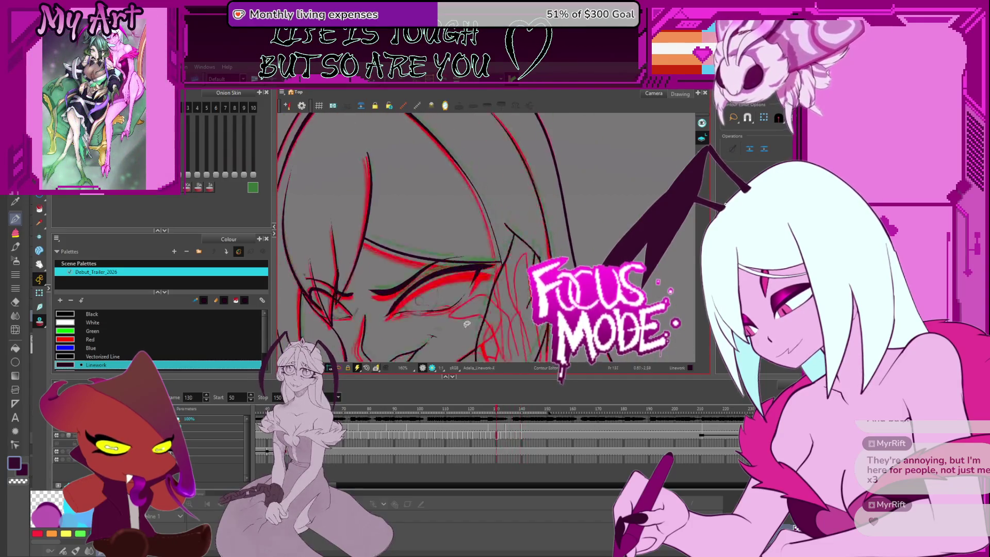
pyautogui.click(484, 416)
pyautogui.press('Return')
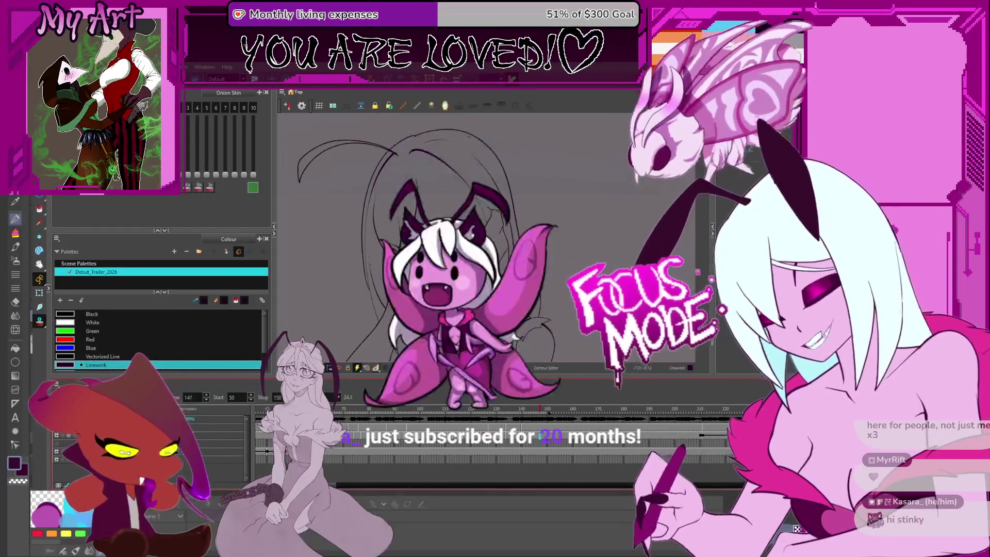
pyautogui.press('Return')
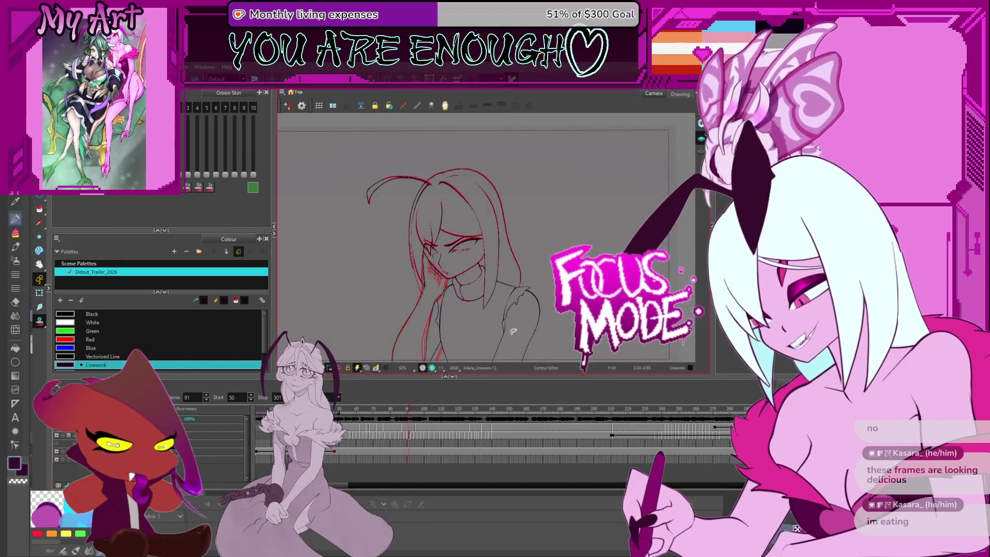
# - Scrub back to frame 55 and bring the face and collar into view
pyautogui.press('.')
pyautogui.press('.')
pyautogui.press('.')
pyautogui.press('.')
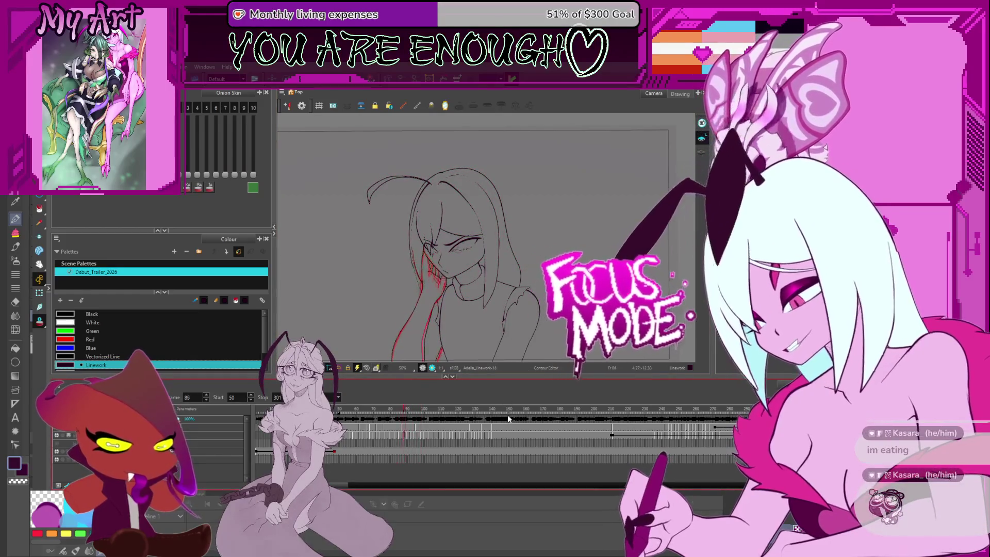
pyautogui.moveTo(509, 408); pyautogui.dragTo(502, 414)
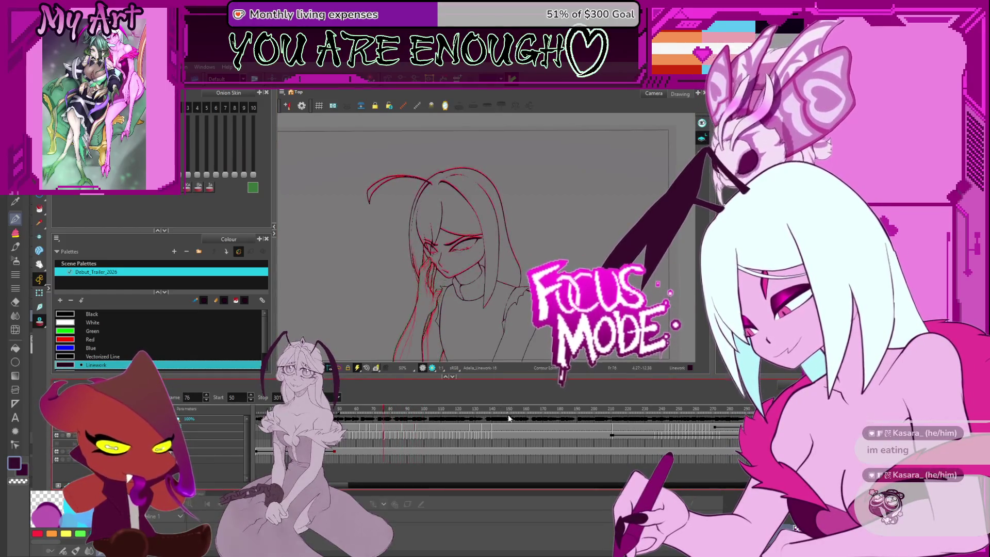
pyautogui.scroll(2, 464, 256)
pyautogui.scroll(2, 472, 293)
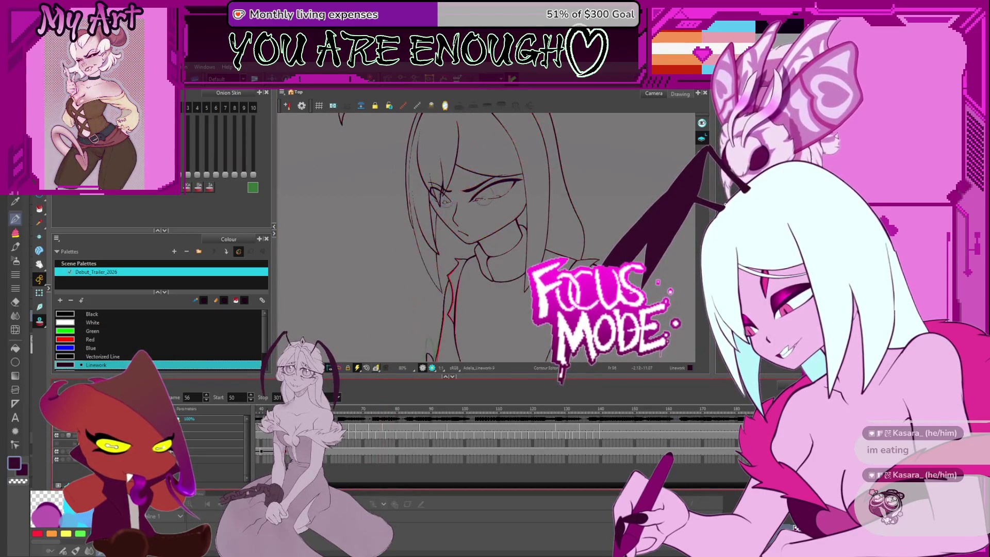
pyautogui.press(',')
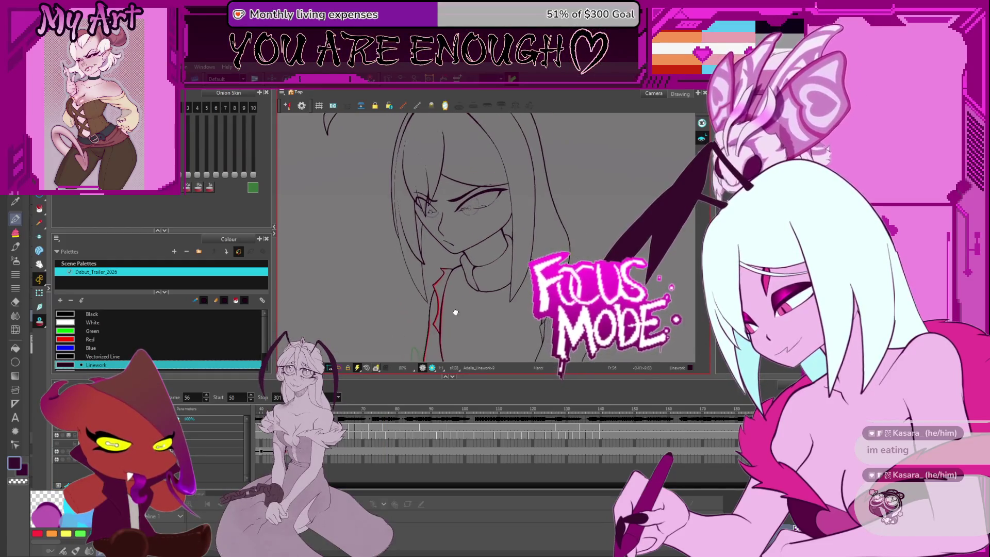
pyautogui.moveTo(466, 325)
pyautogui.mouseDown()
pyautogui.moveTo(520, 299)
pyautogui.moveTo(496, 308)
pyautogui.mouseUp()
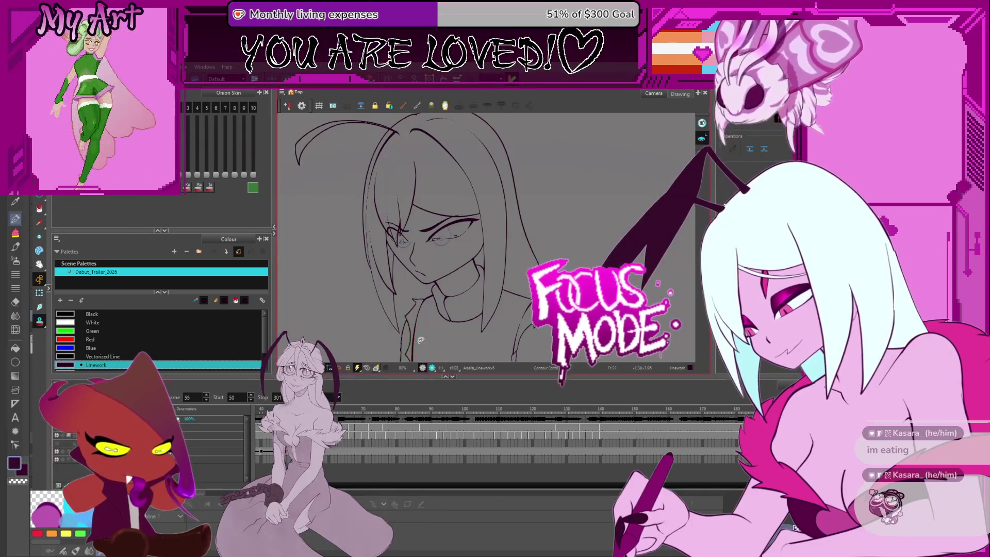
# - Pan the view onto the collar and neck lines for close inspection
pyautogui.moveTo(496, 308)
pyautogui.mouseDown()
pyautogui.moveTo(497, 274)
pyautogui.moveTo(494, 284)
pyautogui.moveTo(481, 277)
pyautogui.mouseUp()
pyautogui.scroll(-3, 526, 298)
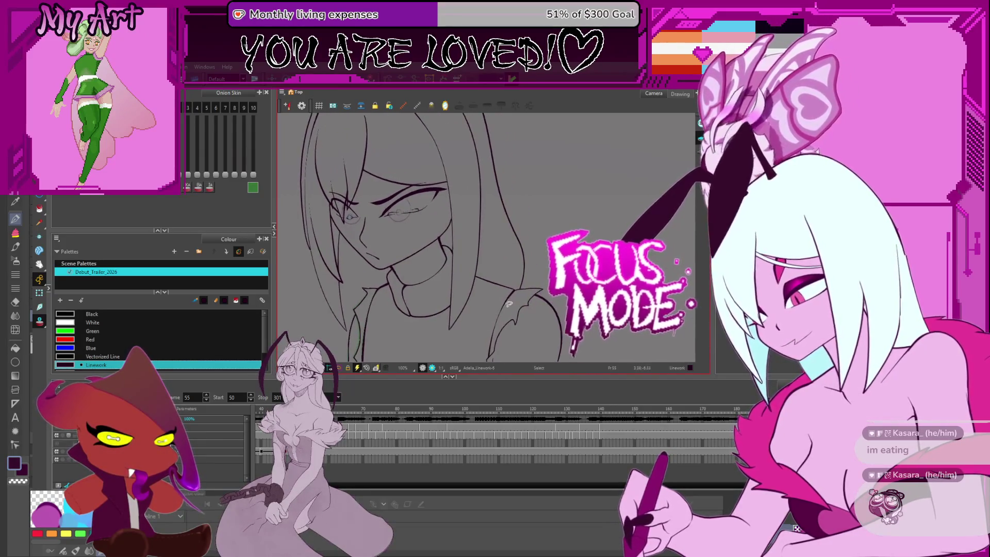
pyautogui.scroll(-2, 503, 309)
pyautogui.scroll(3, 493, 323)
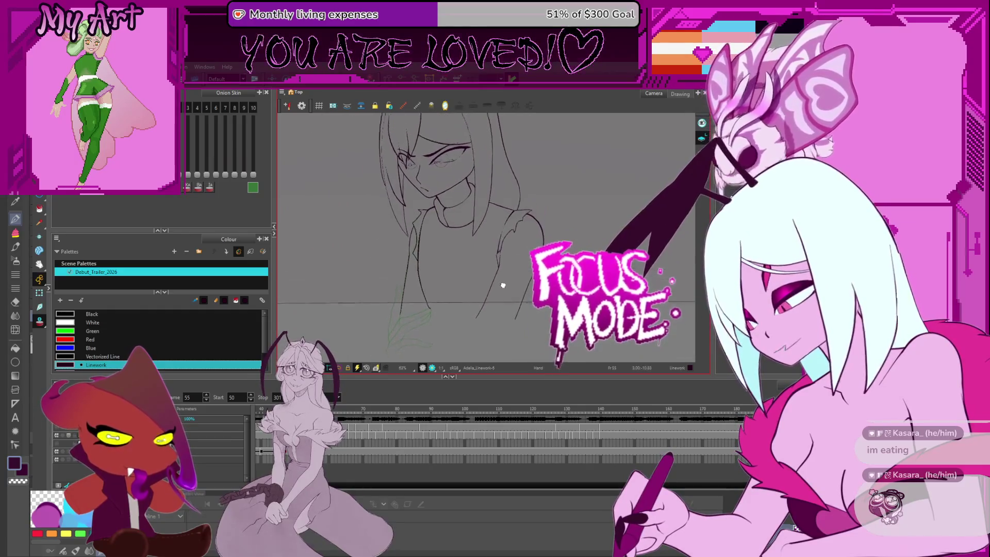
pyautogui.moveTo(487, 309)
pyautogui.mouseDown()
pyautogui.moveTo(459, 298)
pyautogui.moveTo(468, 309)
pyautogui.mouseUp()
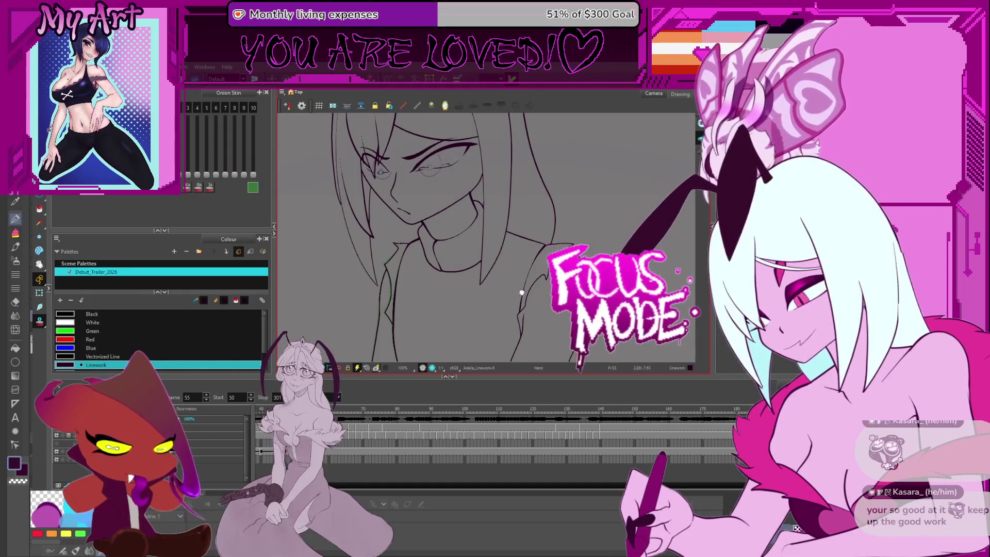
pyautogui.moveTo(520, 292); pyautogui.dragTo(497, 288)
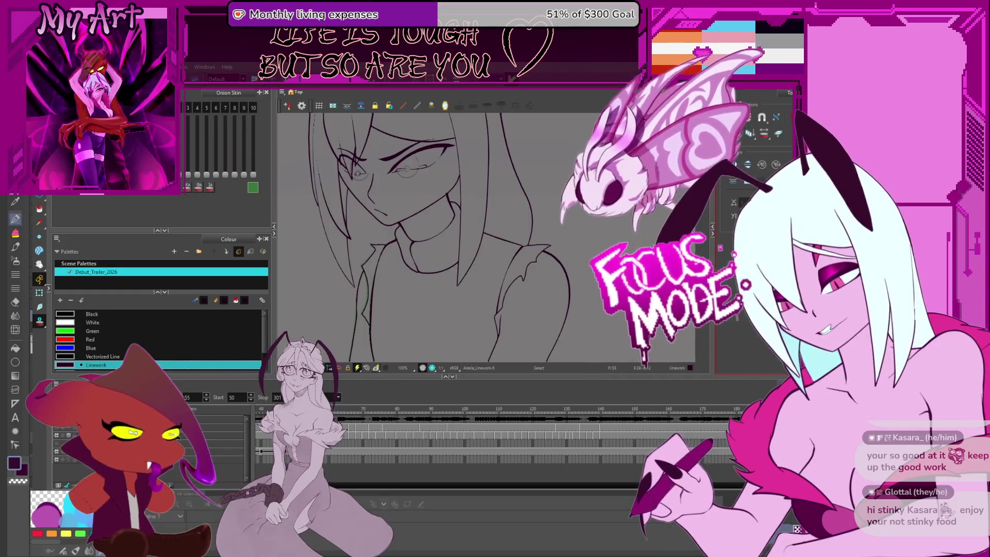
pyautogui.moveTo(417, 286)
pyautogui.mouseDown()
pyautogui.moveTo(441, 306)
pyautogui.moveTo(433, 331)
pyautogui.moveTo(493, 332)
pyautogui.mouseUp()
pyautogui.scroll(-2, 441, 341)
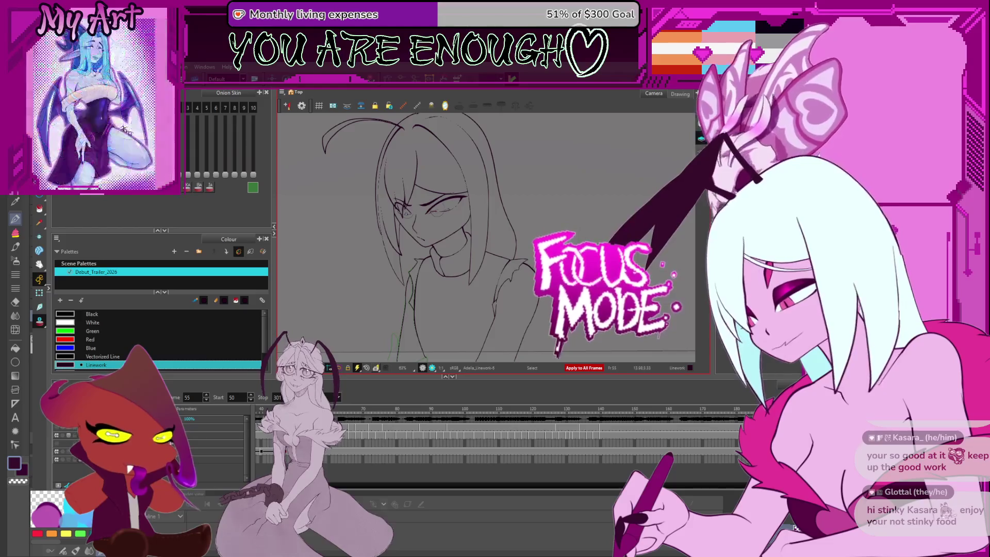
# - Select all strokes so frame 56's collar and neck lines show their control points, view centred on the collar
pyautogui.hotkey('ctrl', 'a')
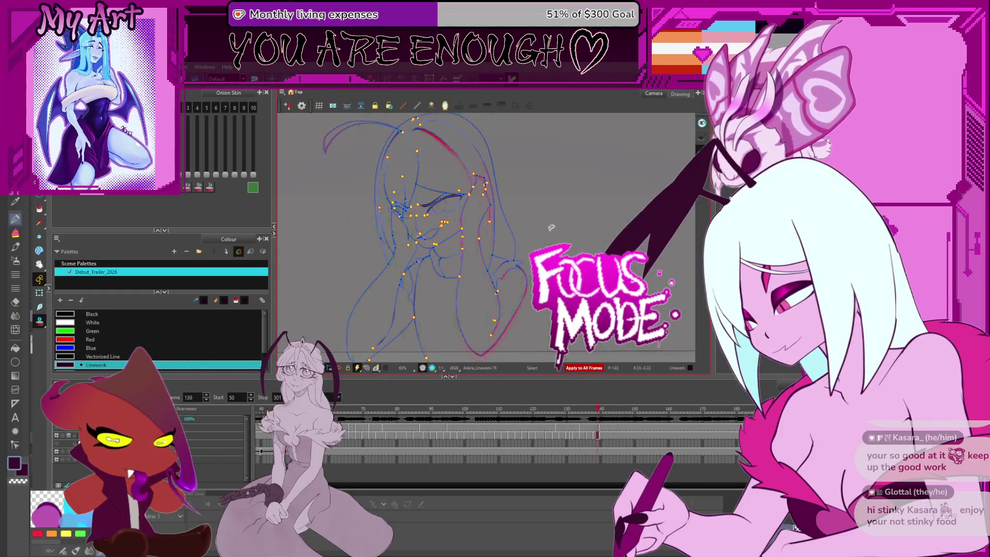
pyautogui.moveTo(541, 232); pyautogui.dragTo(479, 241)
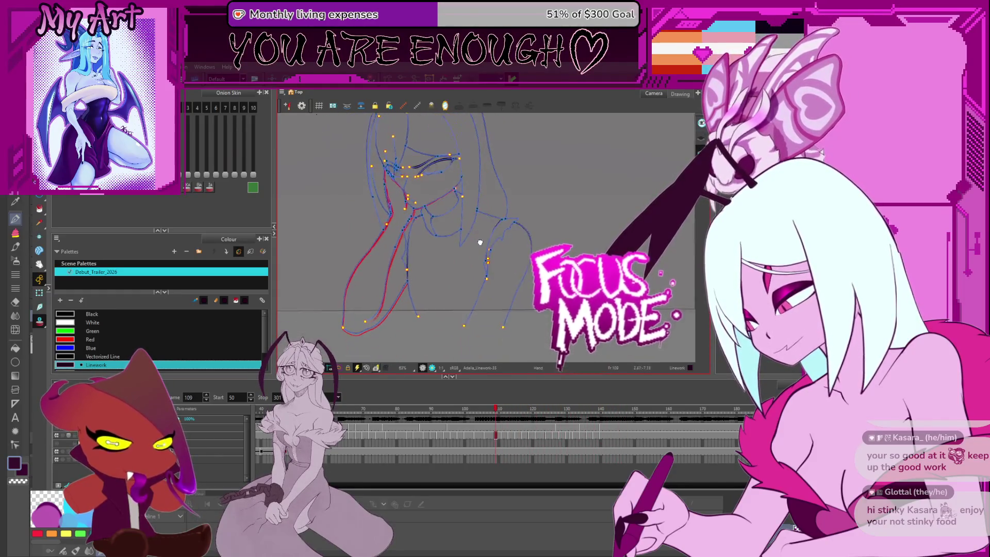
pyautogui.press('space')
pyautogui.moveTo(433, 294); pyautogui.dragTo(439, 303)
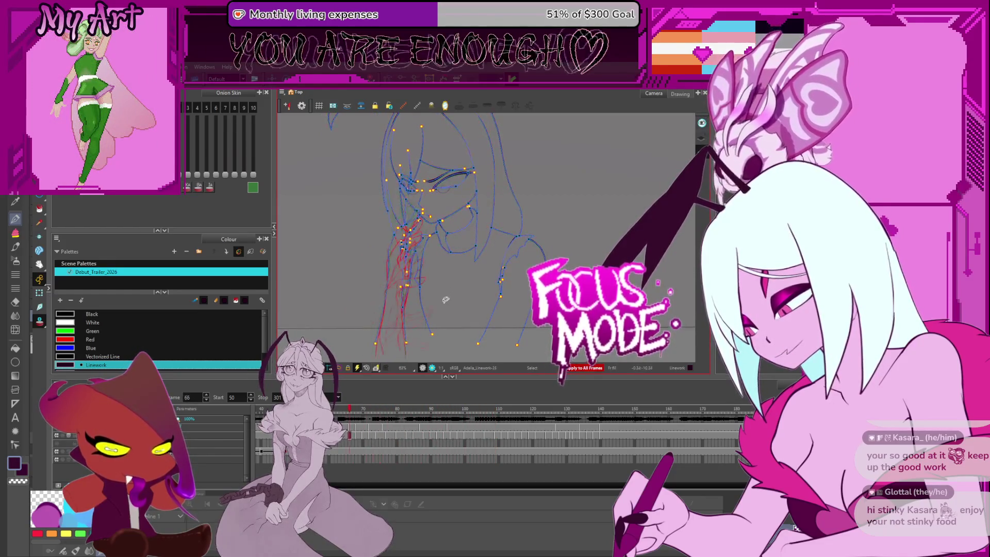
pyautogui.scroll(3, 441, 248)
pyautogui.scroll(4, 435, 215)
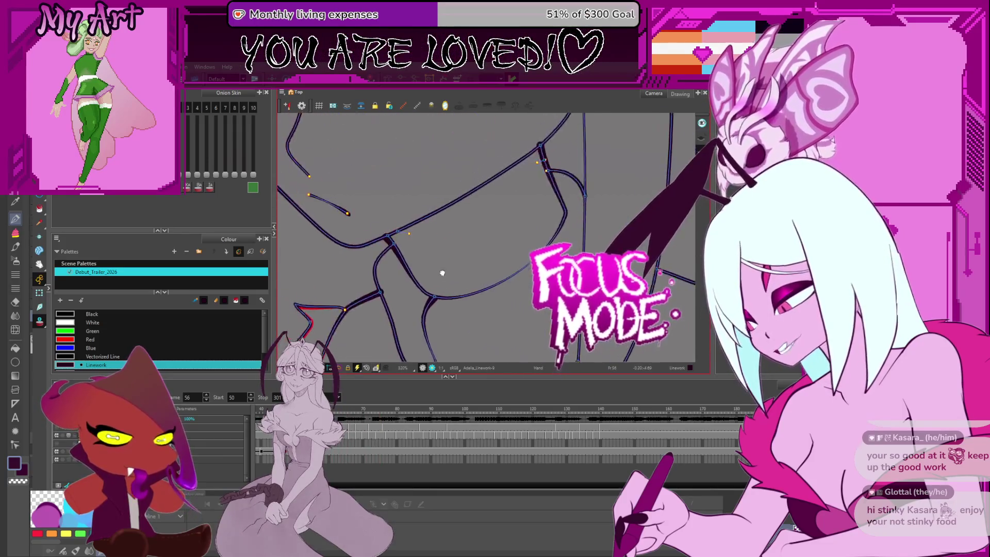
# - Mark across the collar strokes on frame 56 and pick the thin curved neck stroke for reshaping
pyautogui.moveTo(433, 255); pyautogui.dragTo(414, 263)
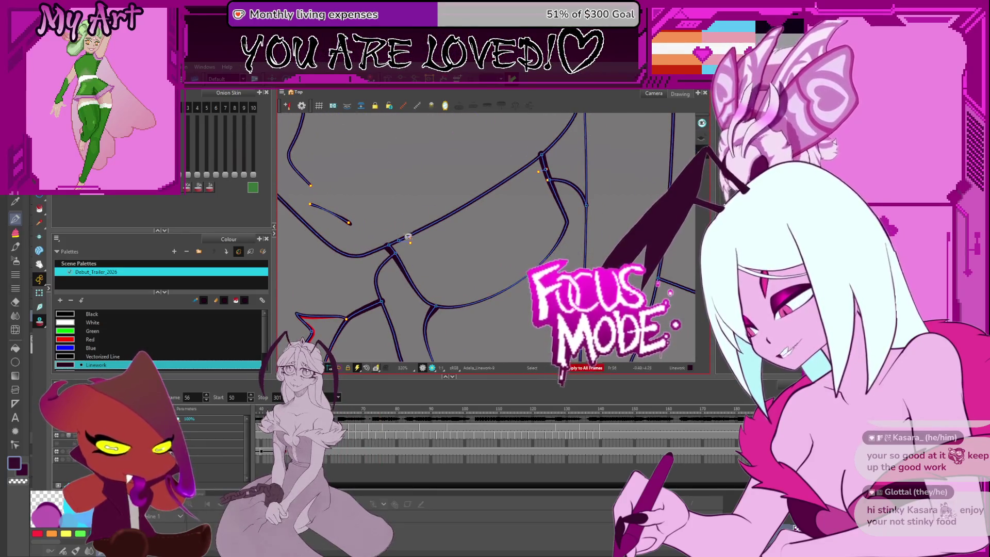
pyautogui.hotkey('alt', 's')
pyautogui.moveTo(431, 249); pyautogui.dragTo(415, 283)
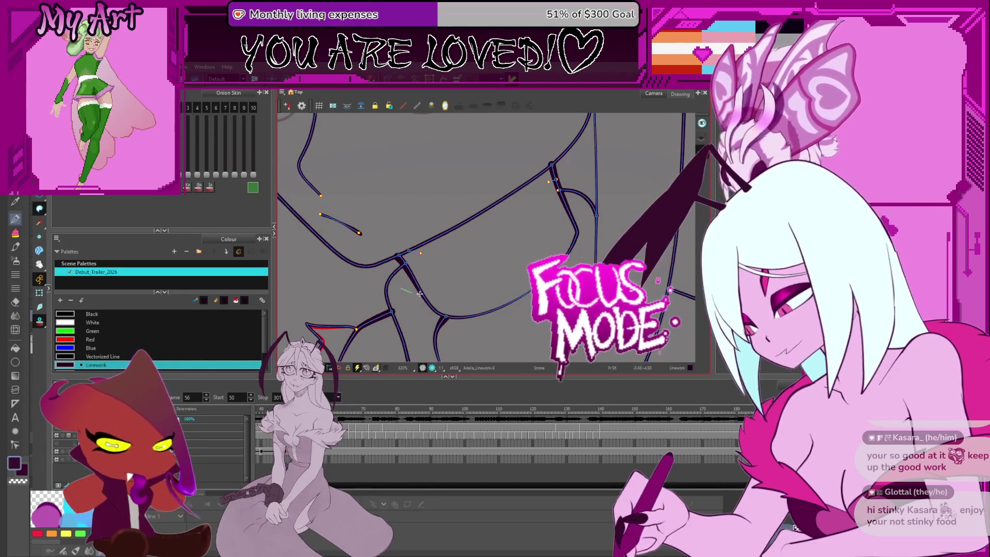
pyautogui.moveTo(536, 165); pyautogui.dragTo(403, 288)
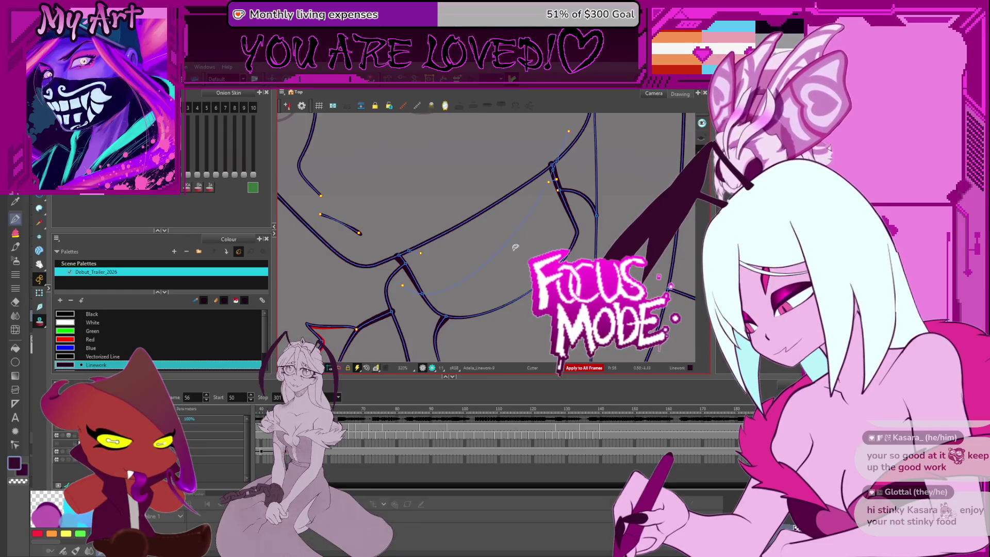
pyautogui.moveTo(515, 246); pyautogui.dragTo(543, 215)
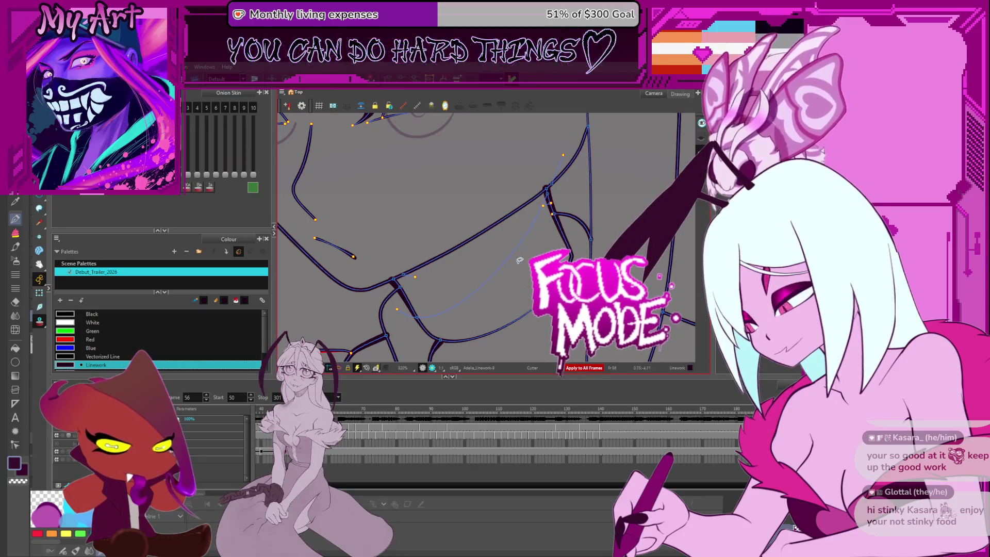
pyautogui.moveTo(508, 284); pyautogui.dragTo(495, 255)
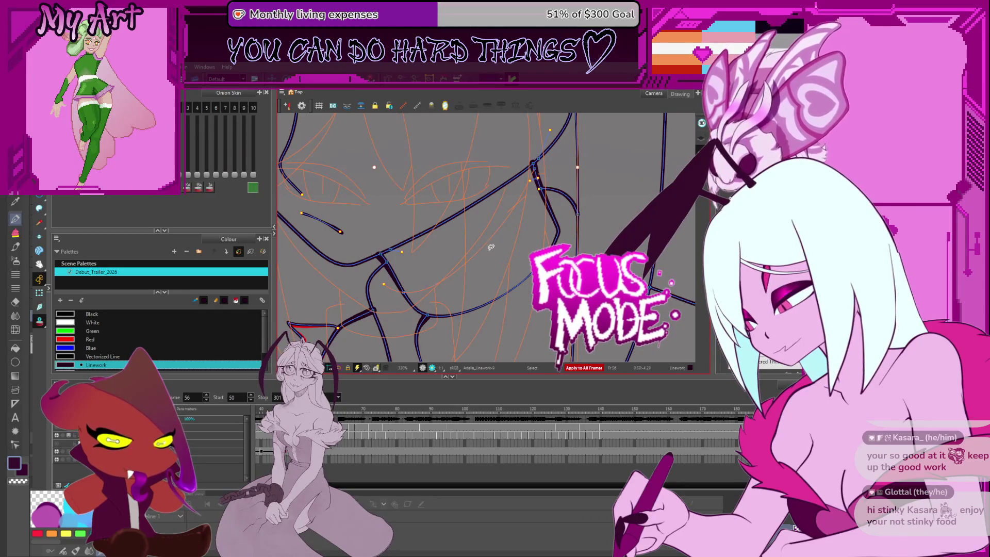
pyautogui.click(506, 234)
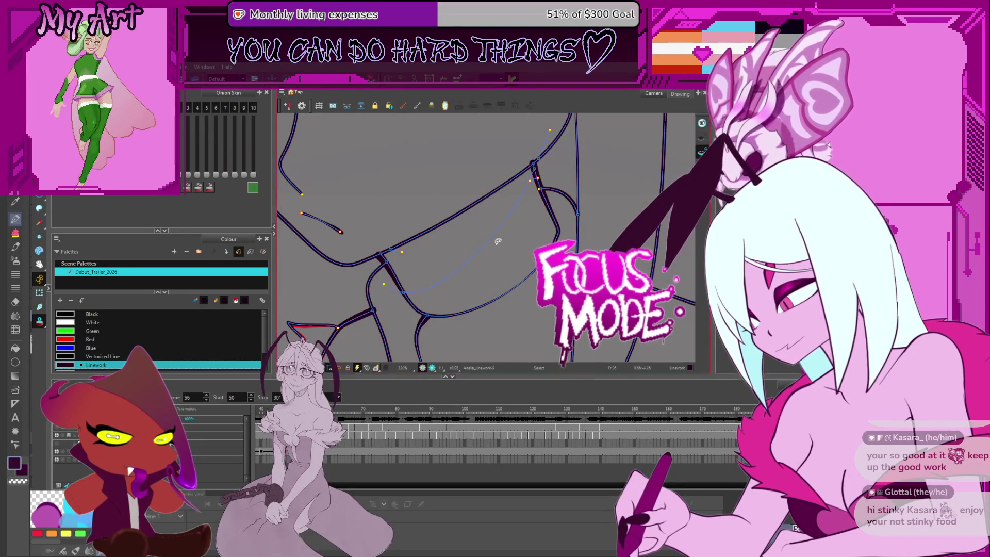
# - Release the curve and step through frames 57–59, picking the curved neck stroke to check it
pyautogui.press('Delete')
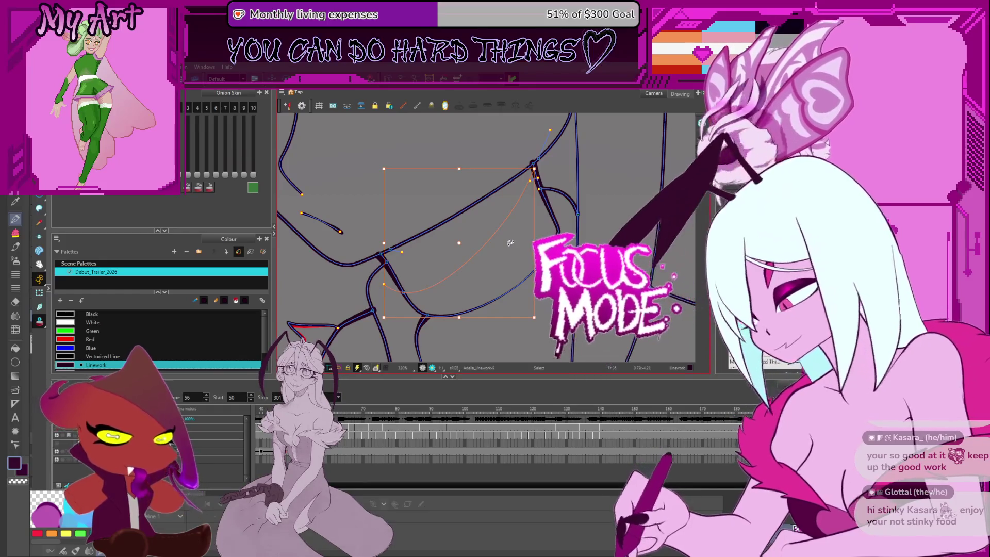
pyautogui.press('.')
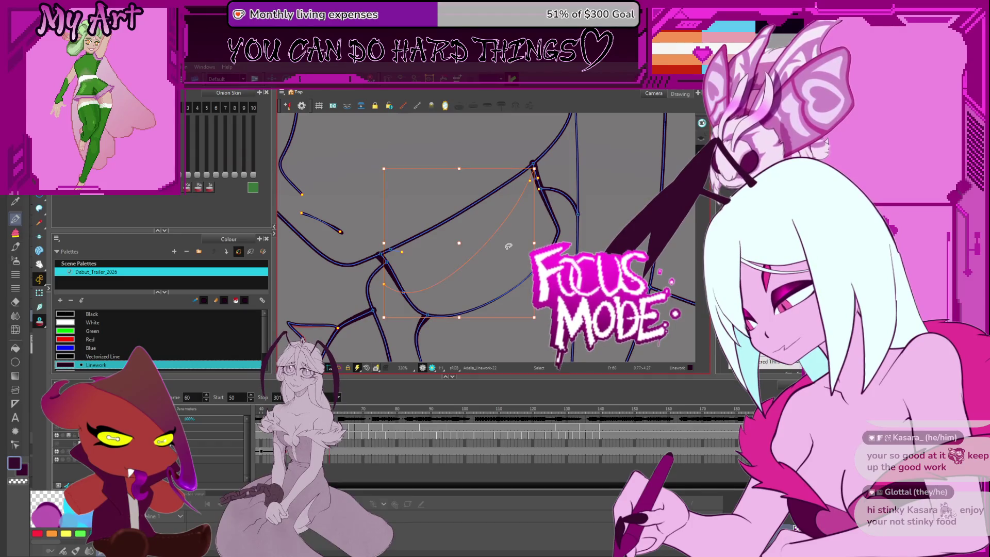
pyautogui.press('Delete')
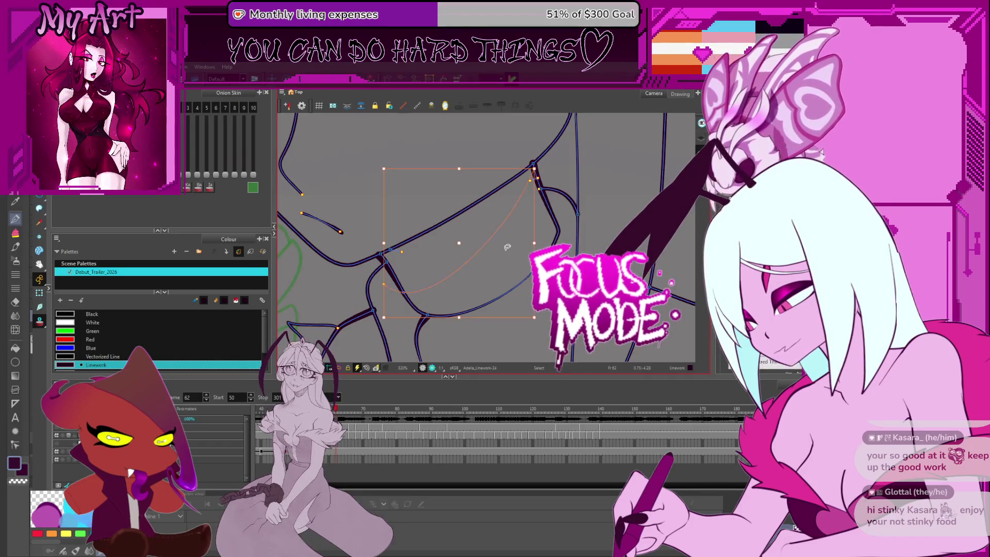
pyautogui.press('.')
pyautogui.click(507, 248)
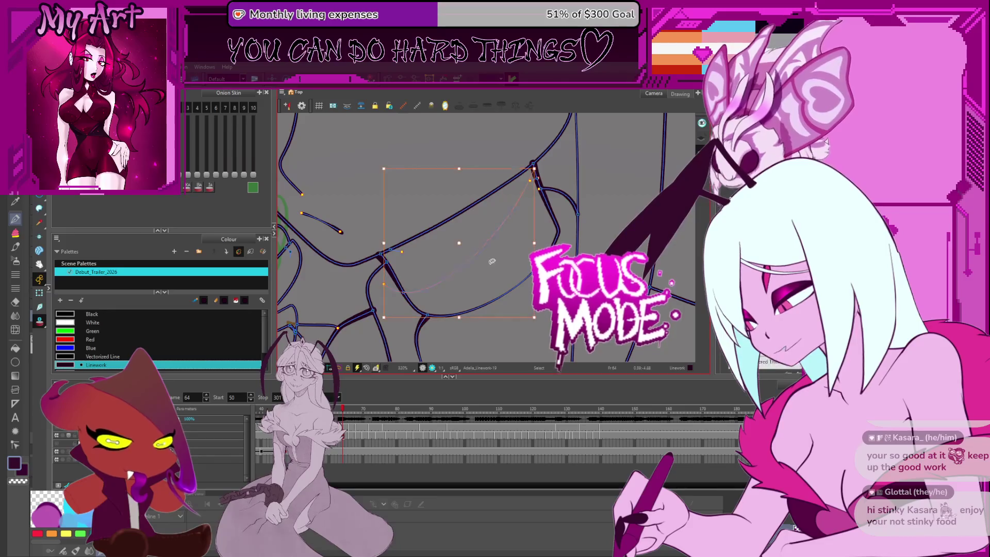
# - Flip forward and back through the next few frames, selecting and releasing the neck-curve strokes
pyautogui.press('.')
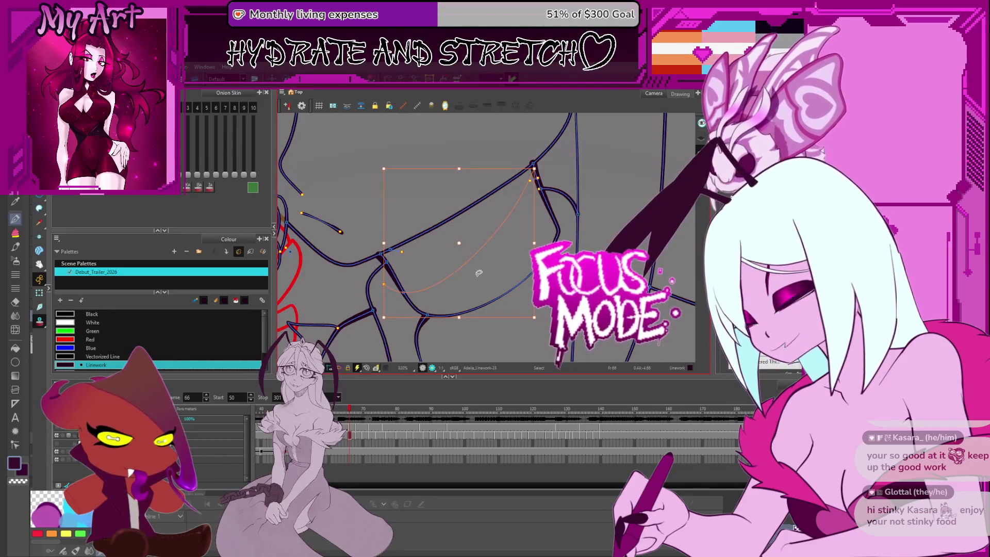
pyautogui.press('.')
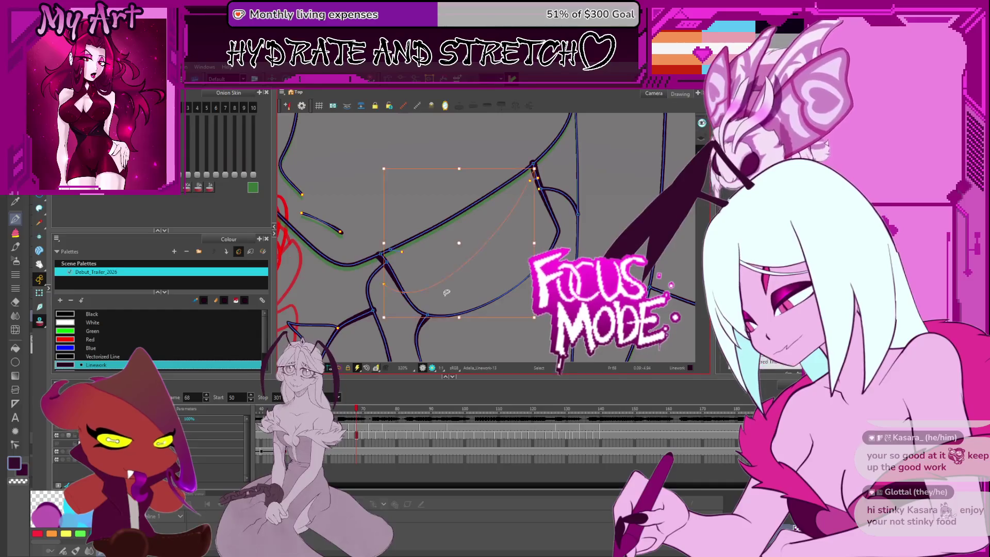
pyautogui.press(',')
pyautogui.press('.')
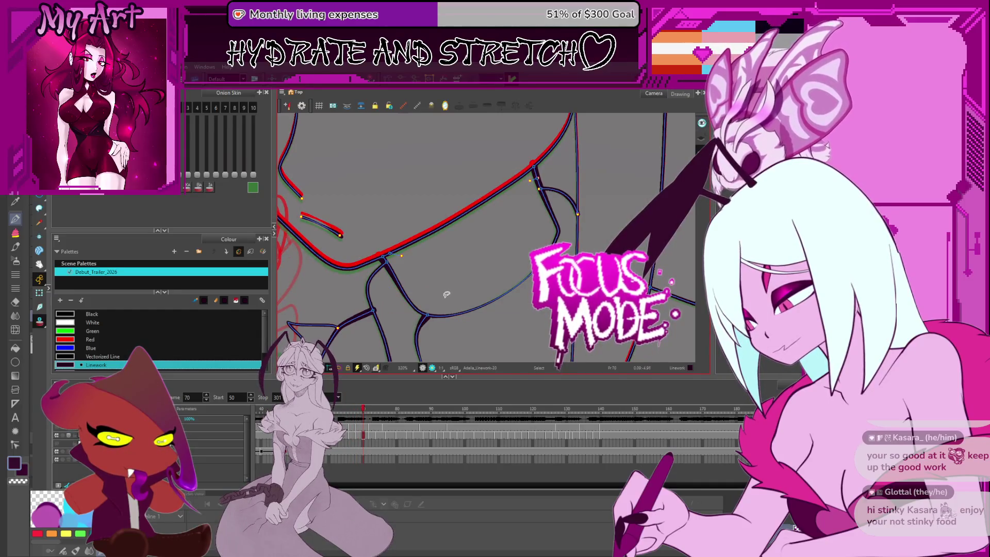
pyautogui.click(446, 294)
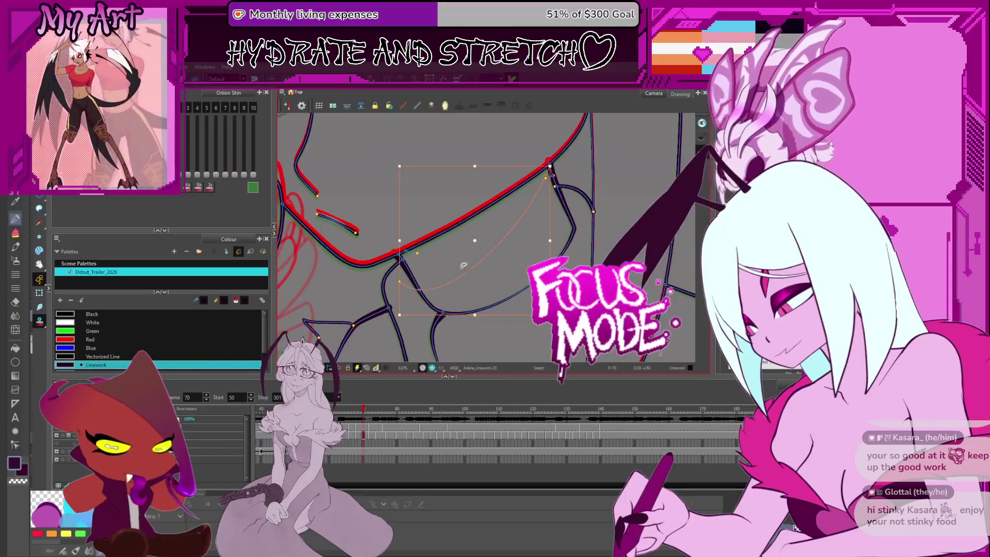
pyautogui.click(479, 265)
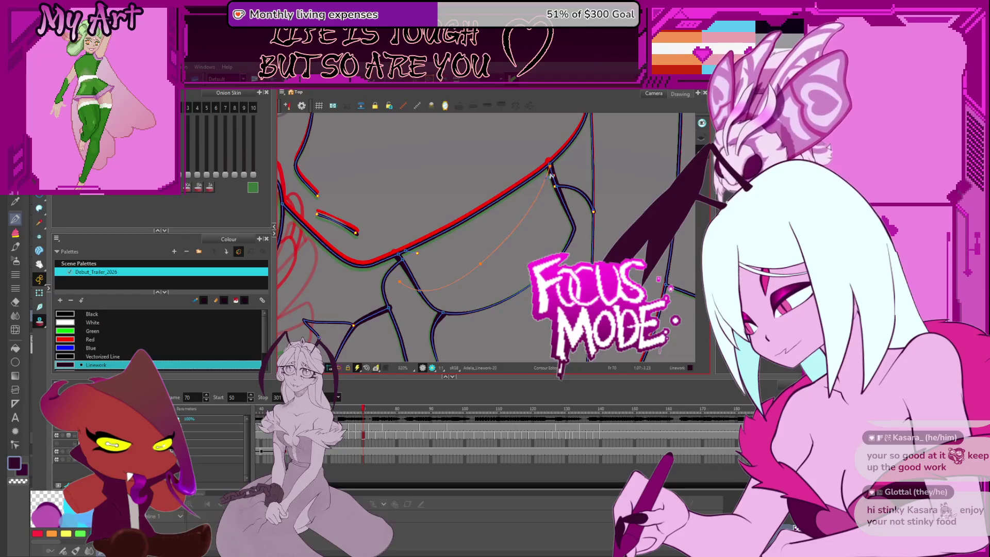
pyautogui.scroll(-2, 551, 175)
pyautogui.scroll(4, 554, 209)
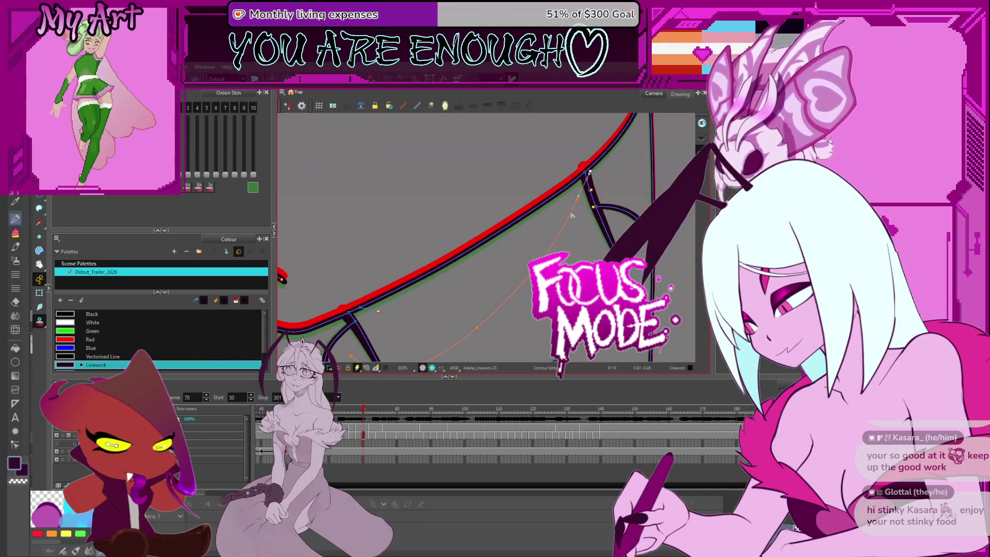
# - Check the curved neck stroke on frames 70–73, selecting and releasing it on each
pyautogui.moveTo(573, 215); pyautogui.dragTo(550, 230)
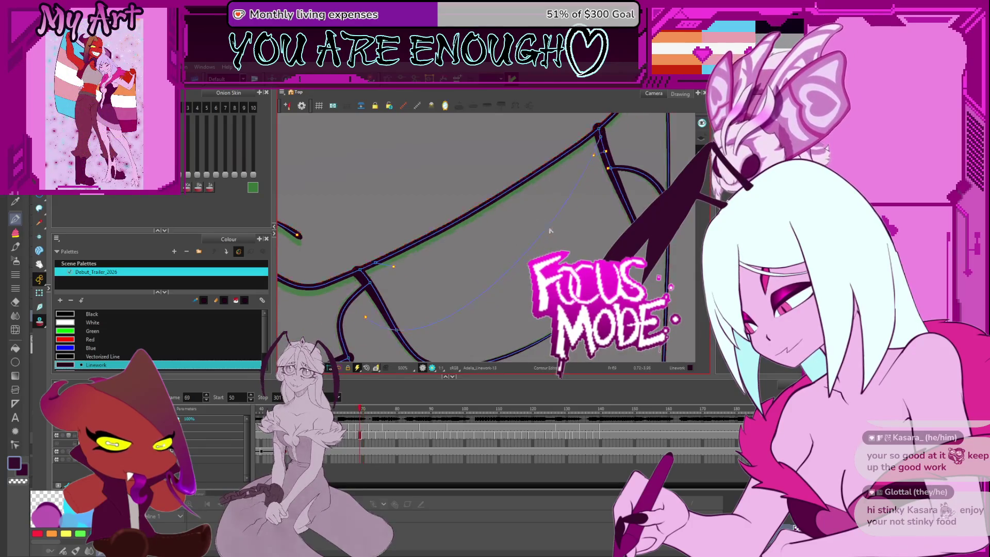
pyautogui.press('.')
pyautogui.scroll(-2, 550, 231)
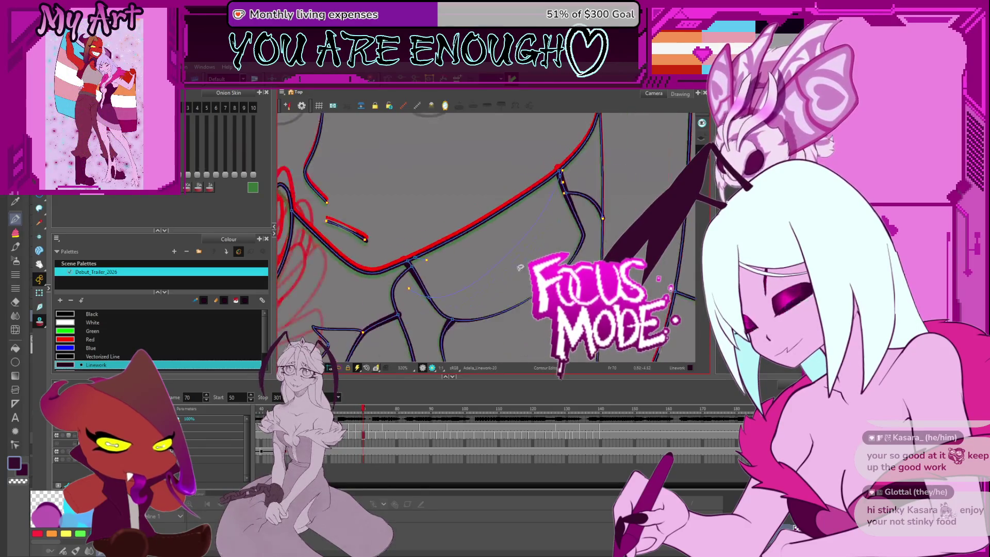
pyautogui.click(499, 275)
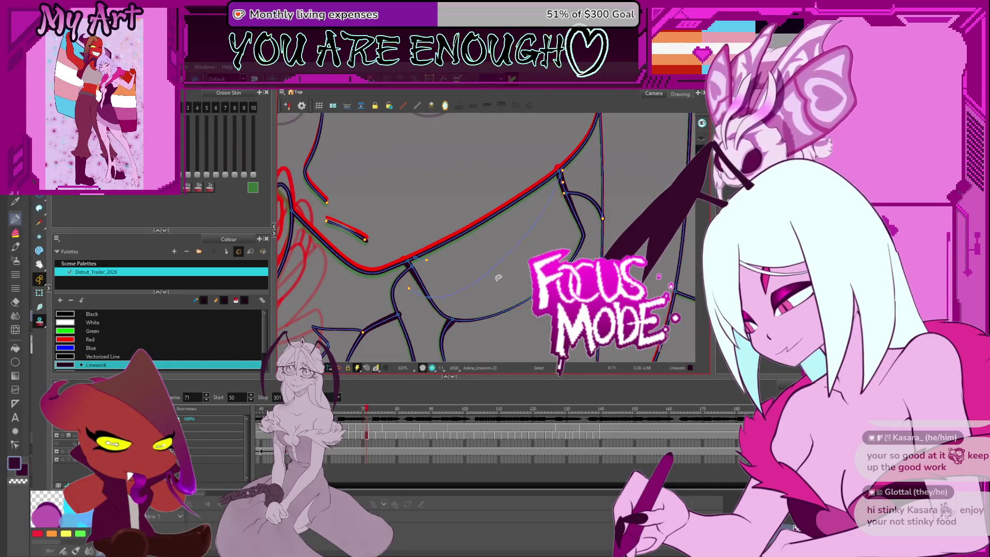
pyautogui.press('.')
pyautogui.press('.')
pyautogui.press('Escape')
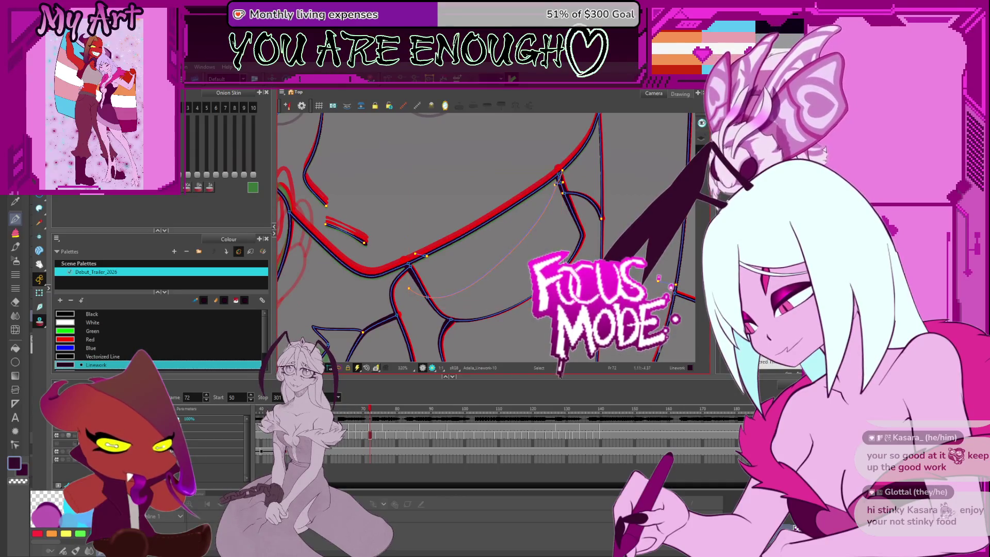
pyautogui.click(557, 182)
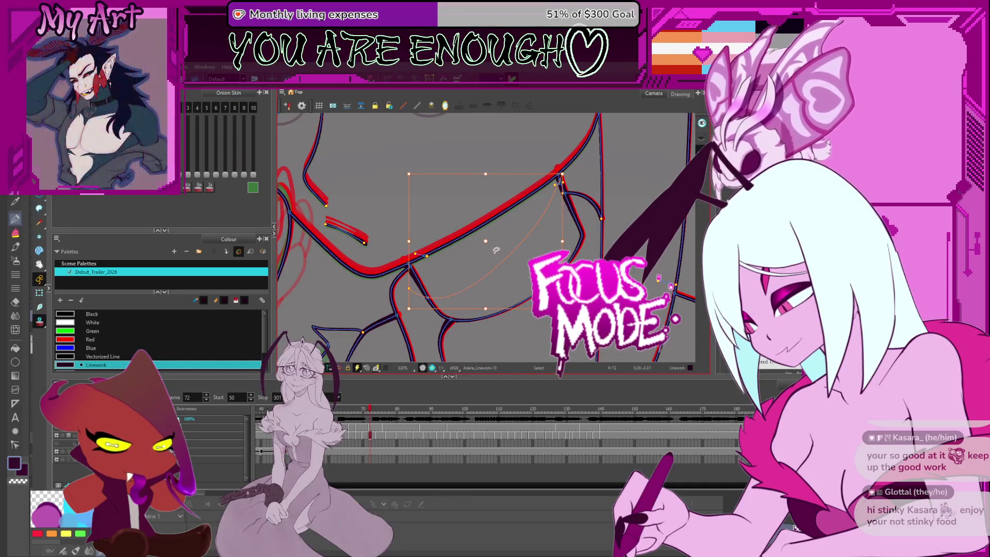
pyautogui.press('Escape')
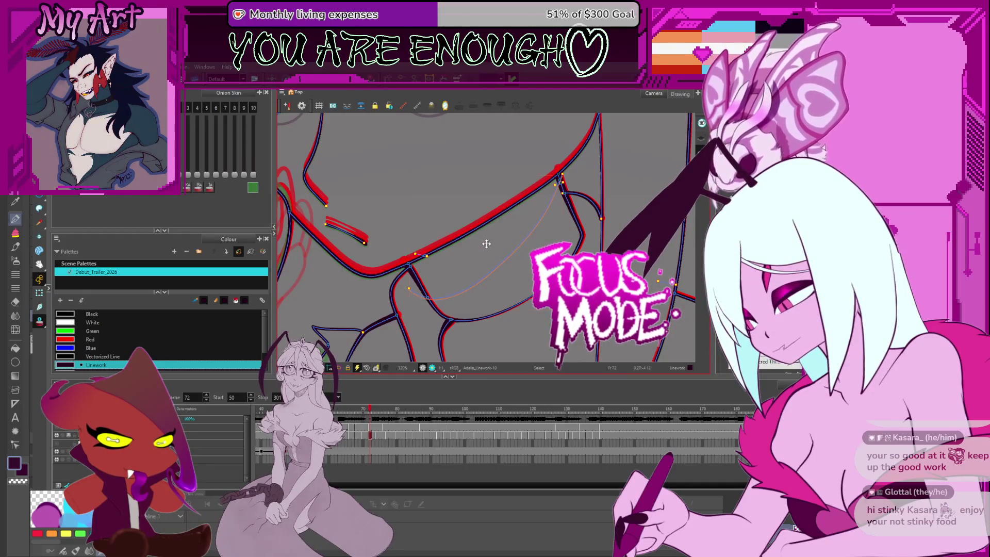
pyautogui.press('Escape')
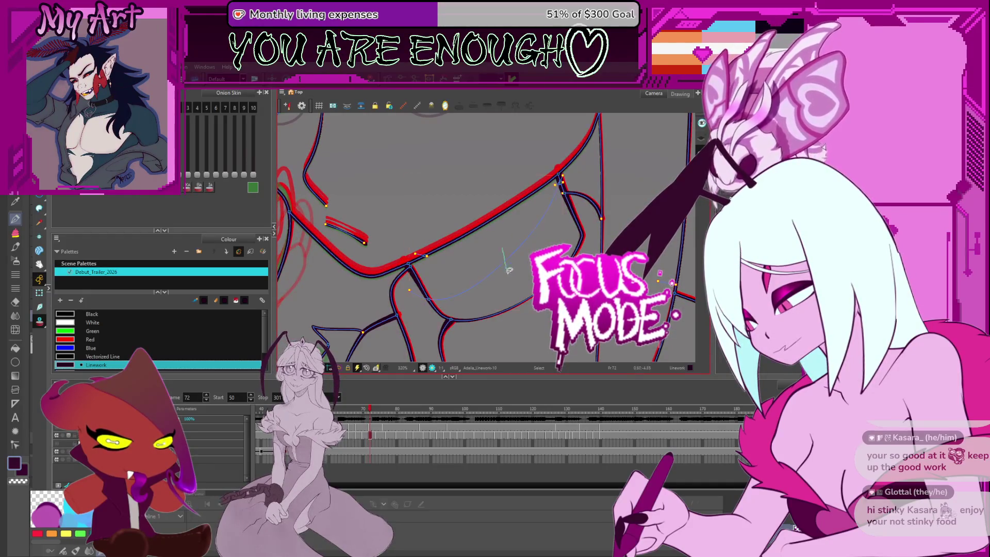
pyautogui.press('.')
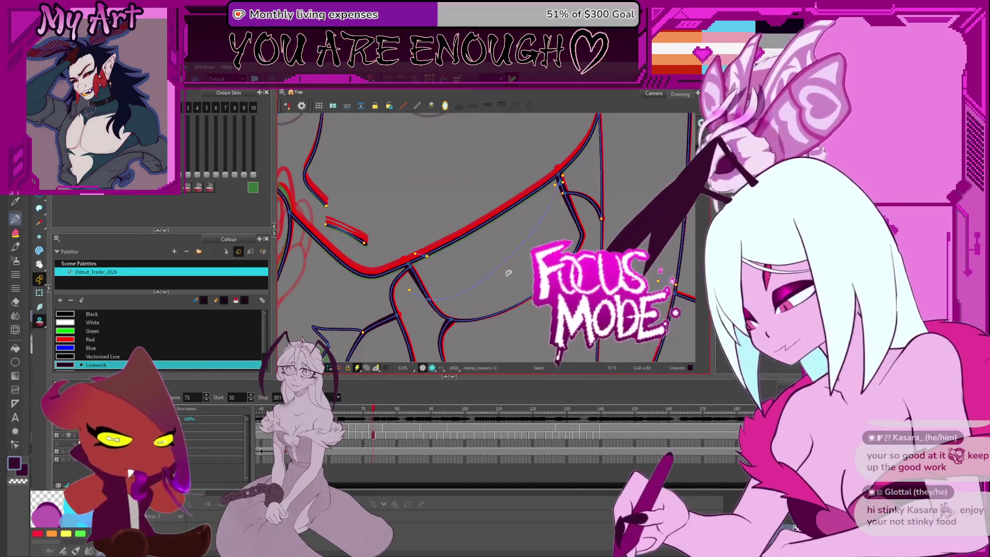
# - Pick the thin curved stroke on frame 74, then skip through frames 77, 80, 83, 85 and 88
pyautogui.press('.')
pyautogui.click(507, 273)
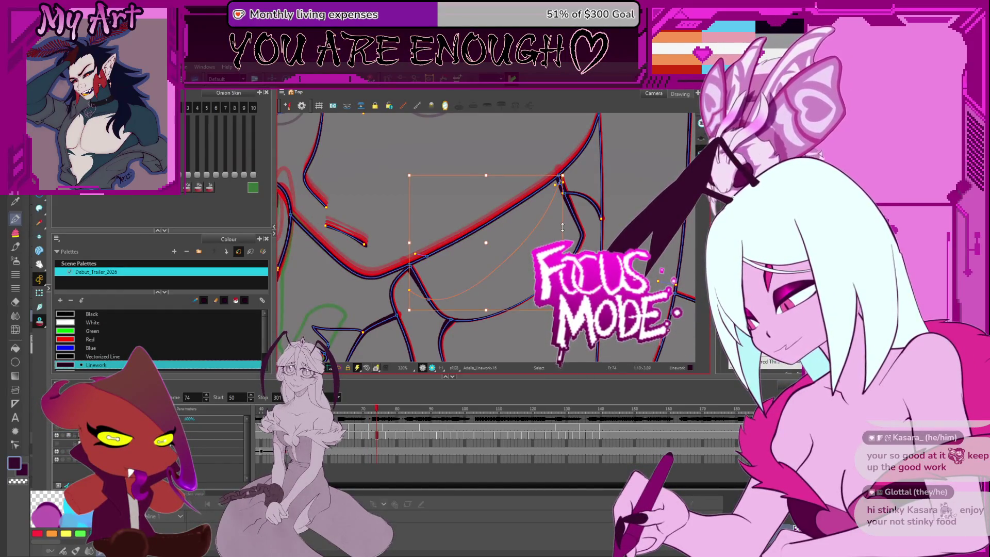
pyautogui.press('Escape')
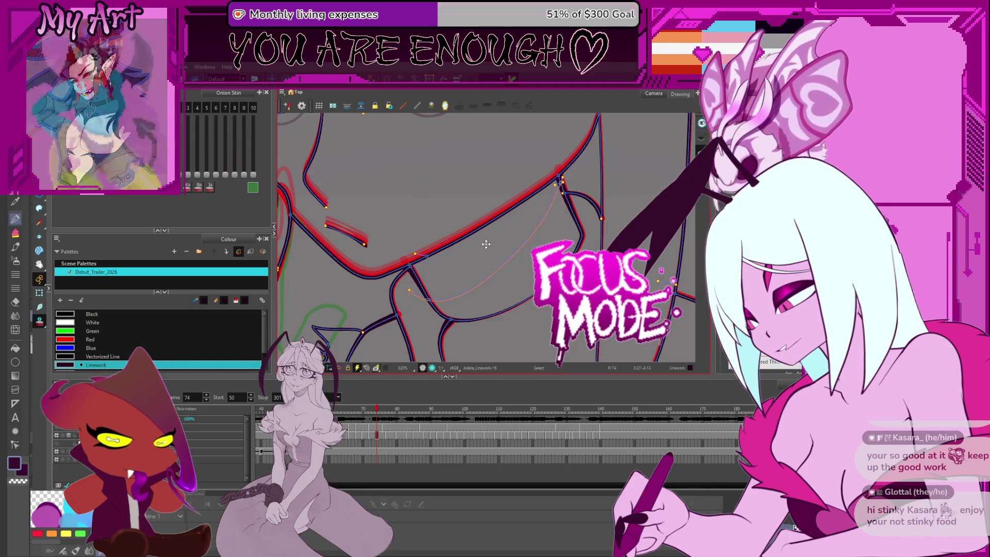
pyautogui.click(487, 245)
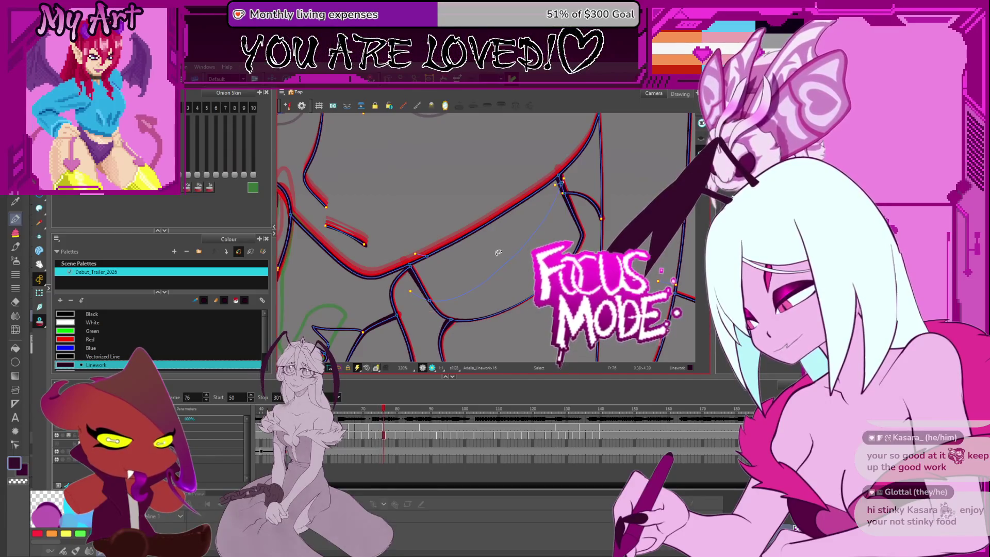
pyautogui.press('.')
pyautogui.press('.')
pyautogui.press('.')
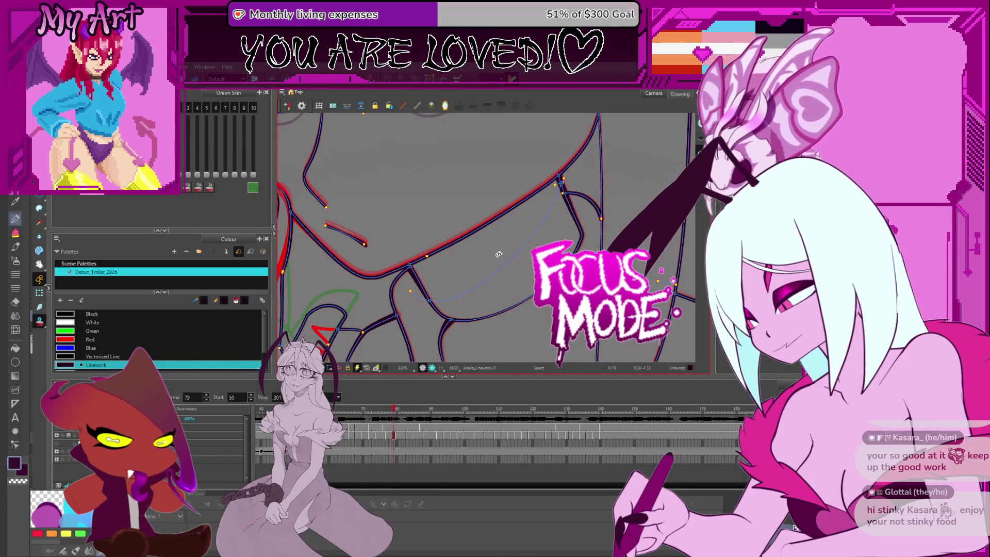
pyautogui.press('.')
pyautogui.press('.')
pyautogui.press('.')
pyautogui.press('.')
pyautogui.press('.')
pyautogui.press('.')
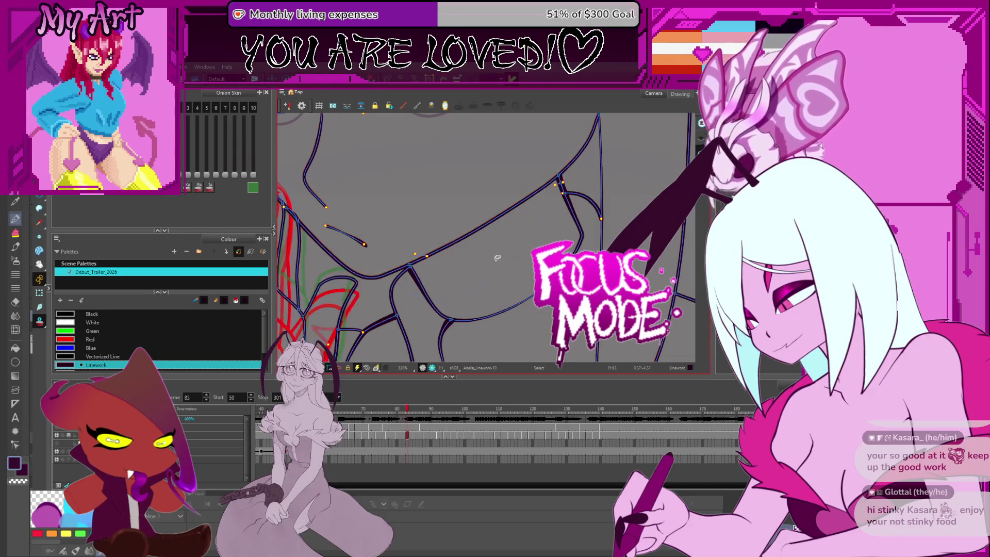
pyautogui.press('.')
pyautogui.press('.')
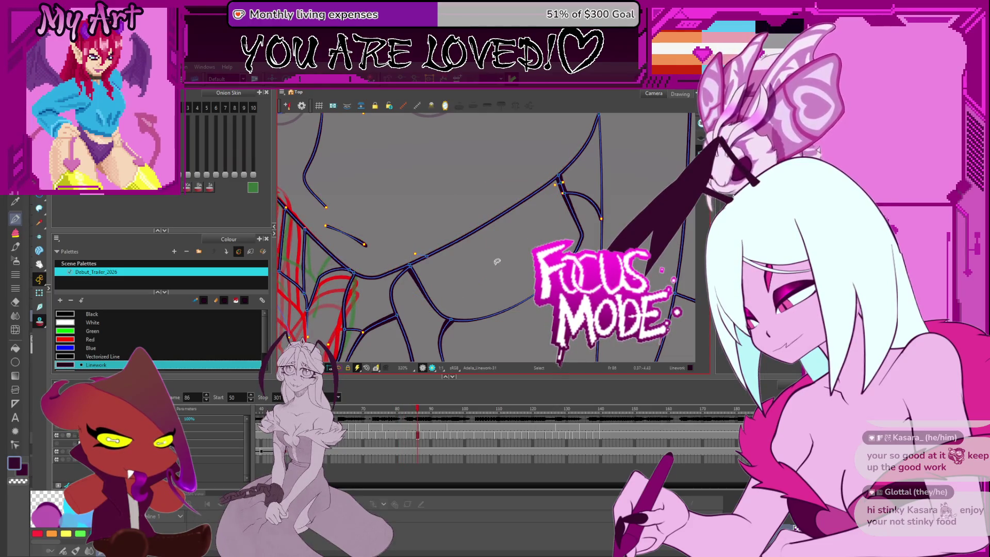
pyautogui.press('.')
pyautogui.press('.')
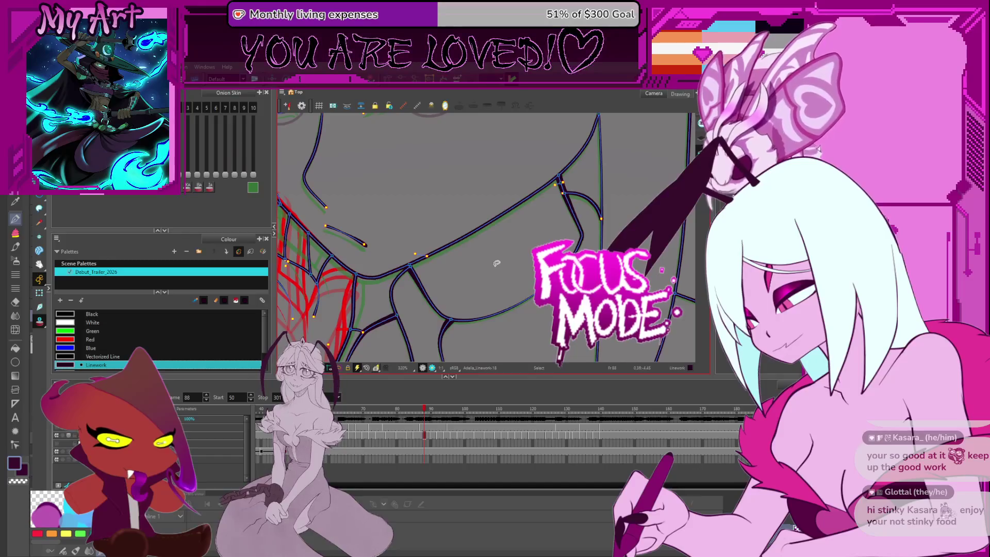
# - Compare frame 90 with its neighbours and adjust the collar curve's points with the Contour Editor
pyautogui.click(496, 263)
pyautogui.press('.')
pyautogui.press('.')
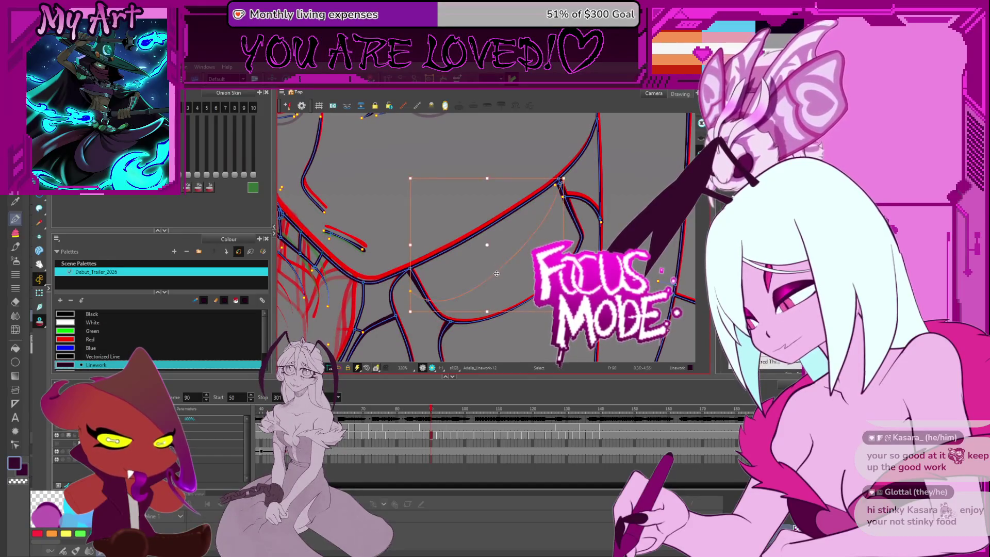
pyautogui.press('Escape')
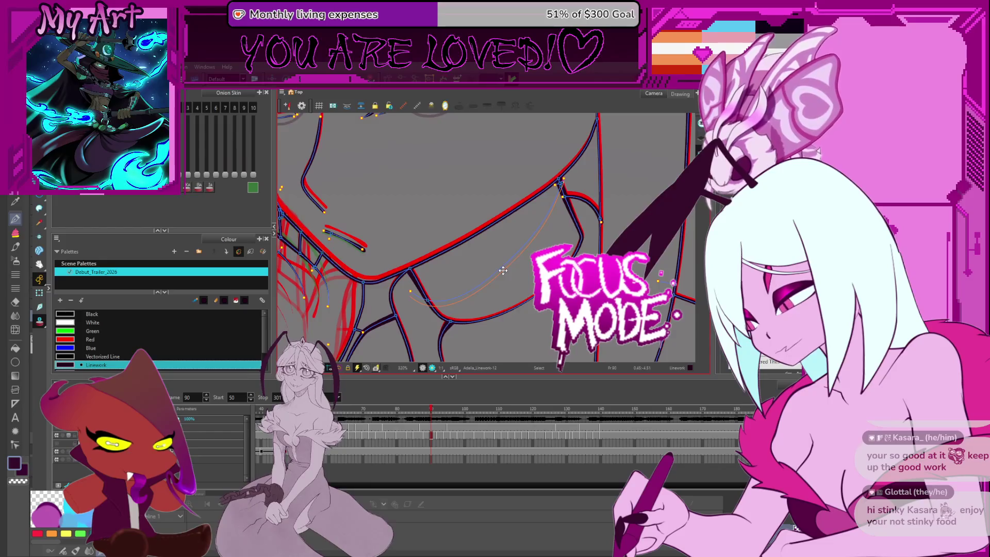
pyautogui.press('.')
pyautogui.press(',')
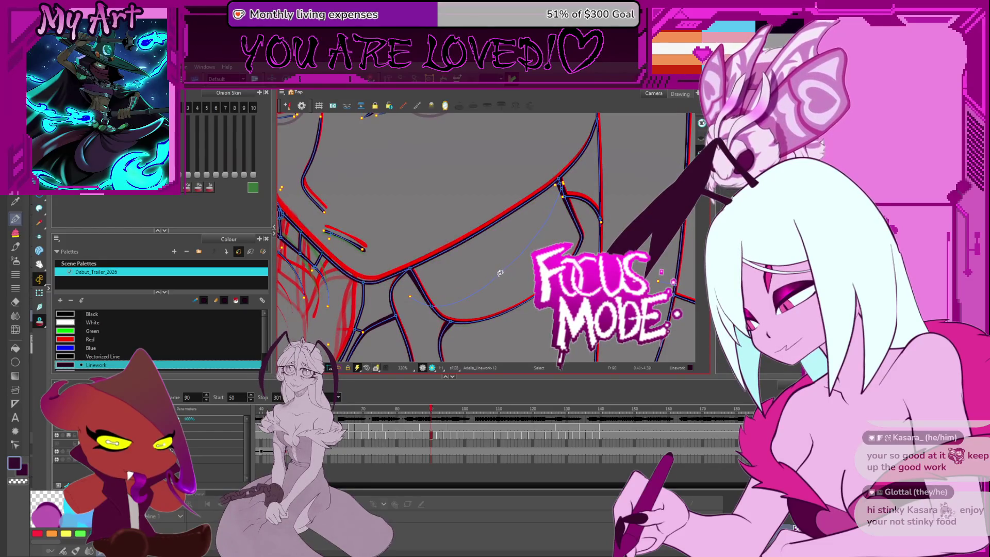
pyautogui.press(',')
pyautogui.press('.')
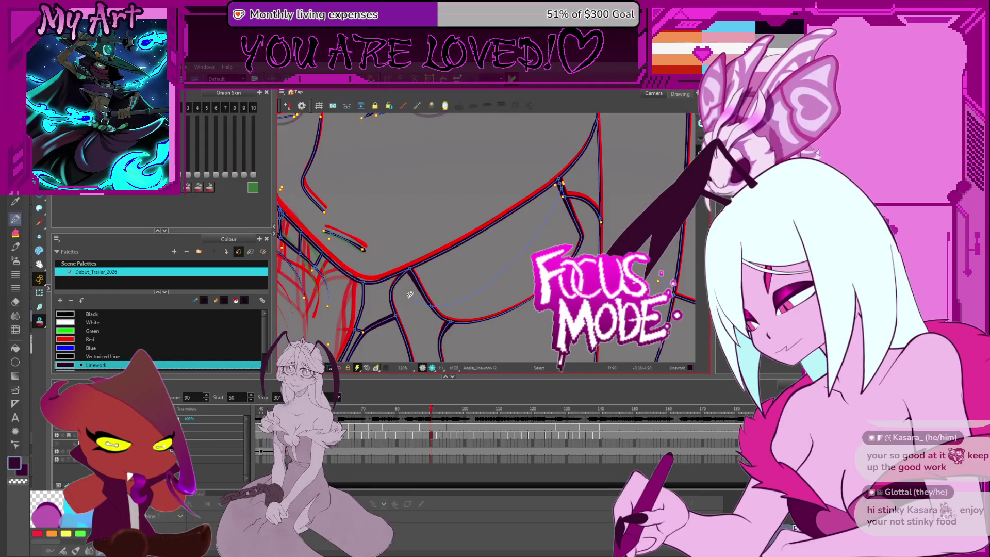
pyautogui.click(411, 294)
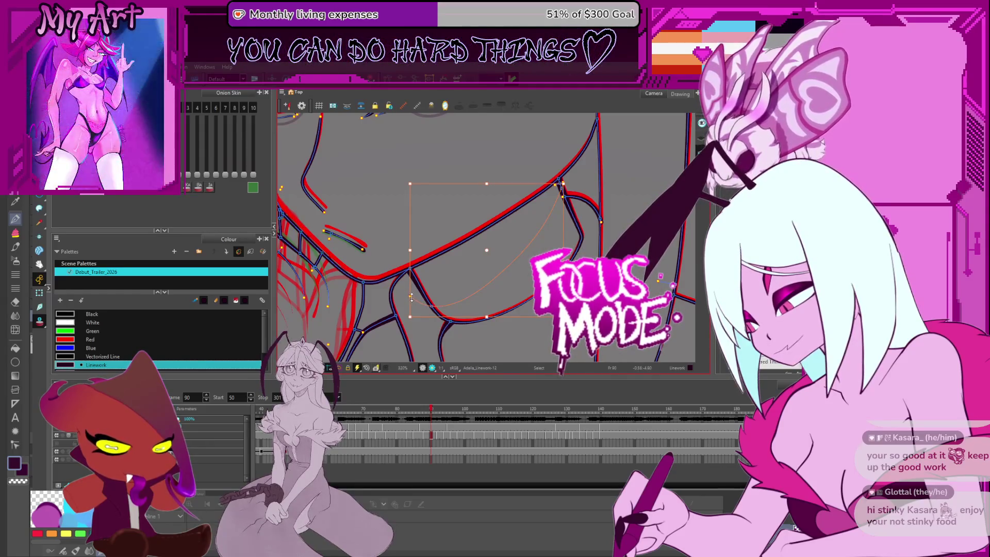
pyautogui.hotkey('alt', 'q')
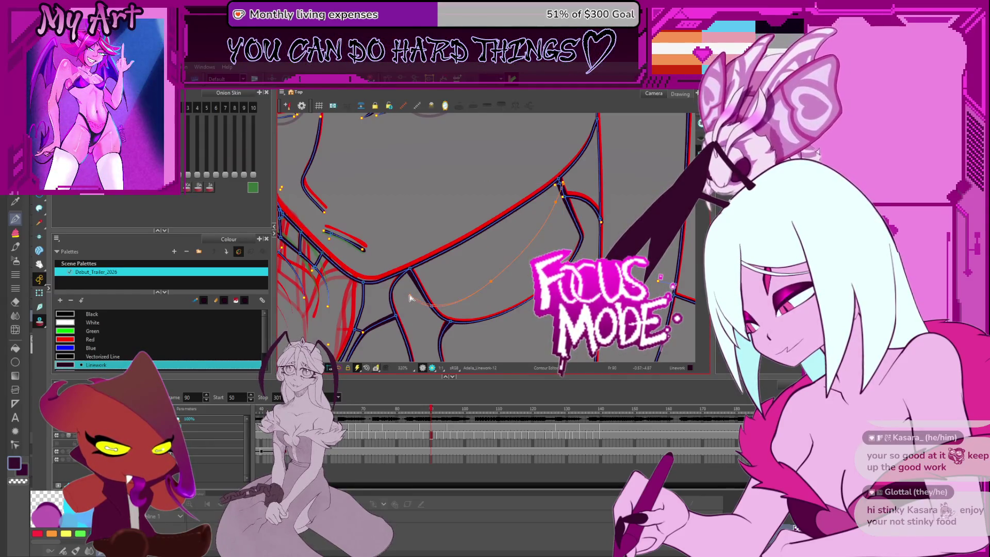
pyautogui.hotkey('alt', 's')
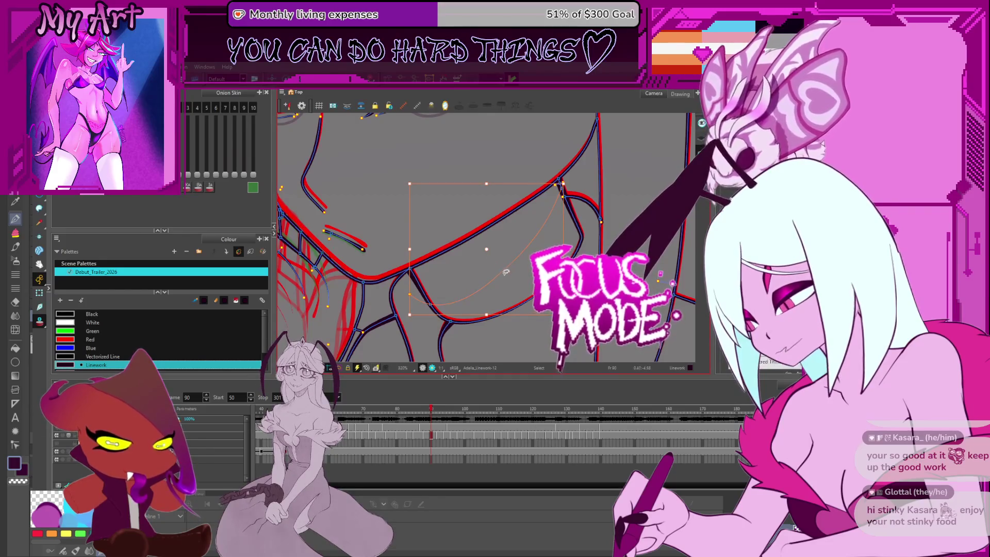
# - Review the collar curve on frames 92–96, previewing the lines without vector guides along the way
pyautogui.press('.')
pyautogui.press('.')
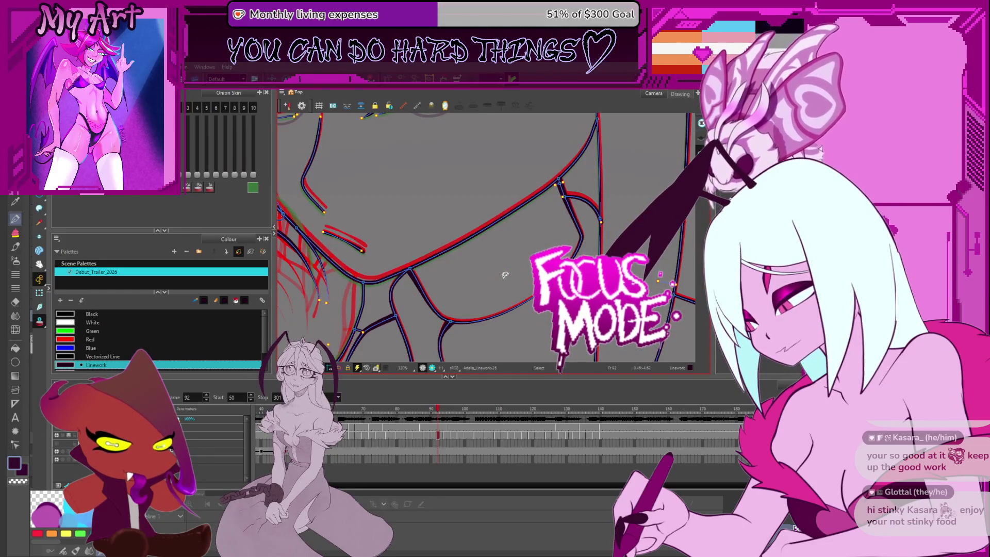
pyautogui.press('.')
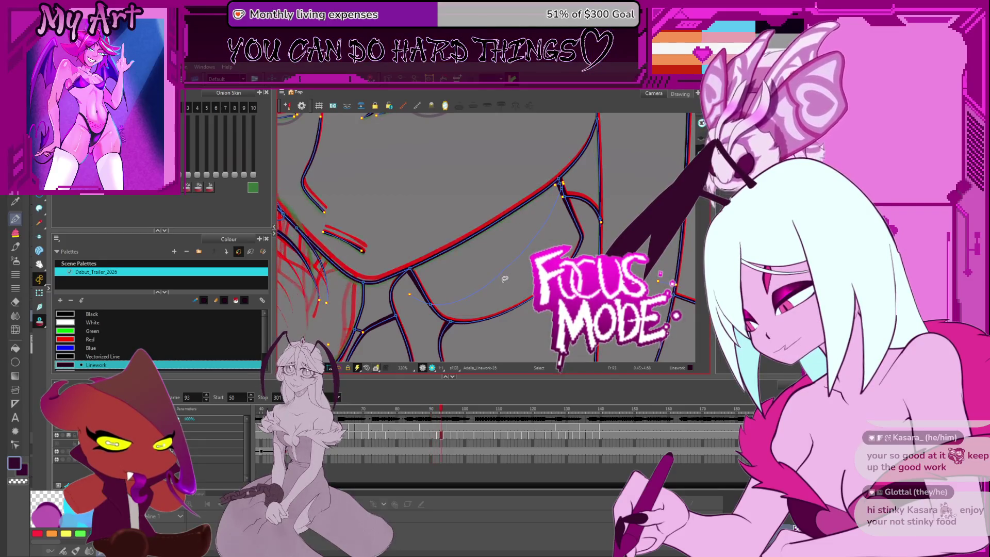
pyautogui.press('.')
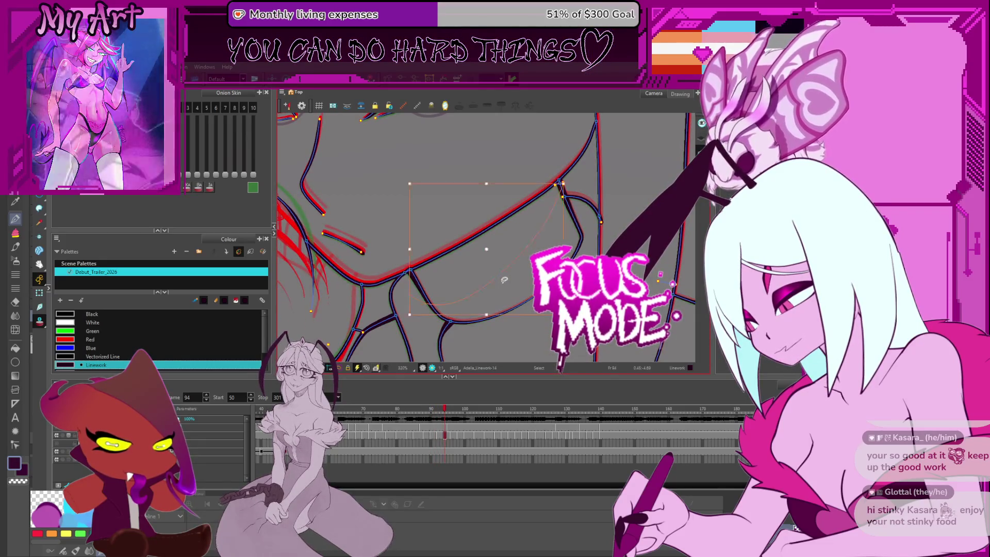
pyautogui.press('Escape')
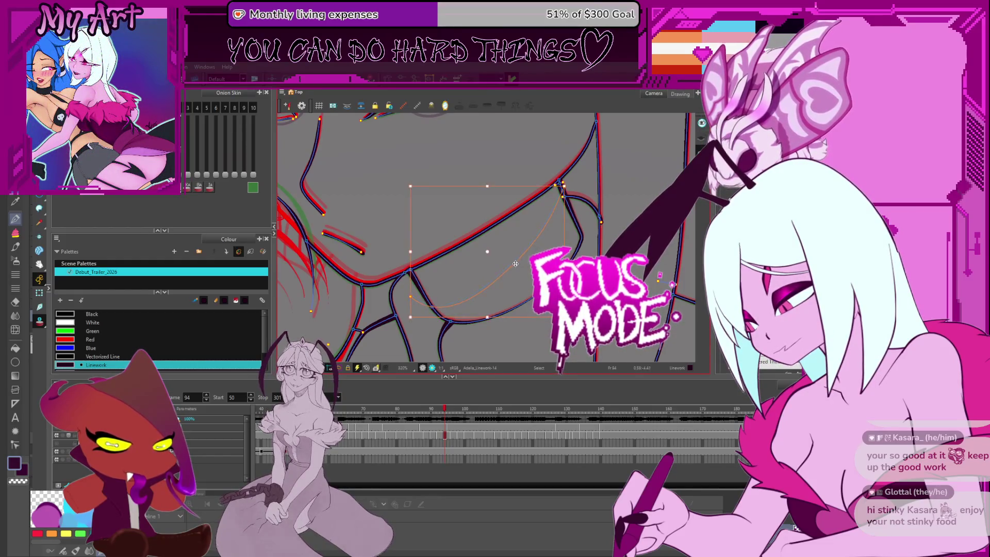
pyautogui.press('k')
pyautogui.hotkey('alt', 'q')
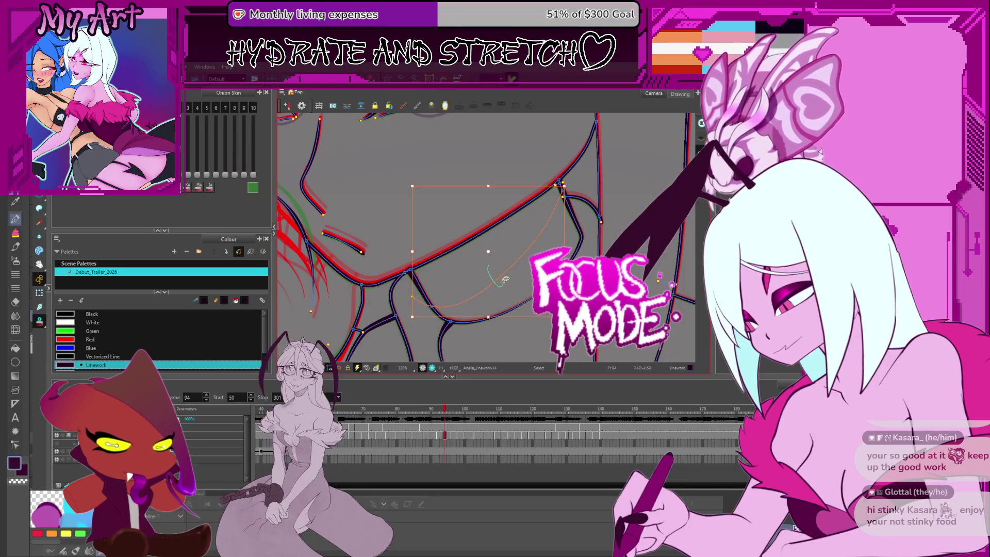
pyautogui.press('.')
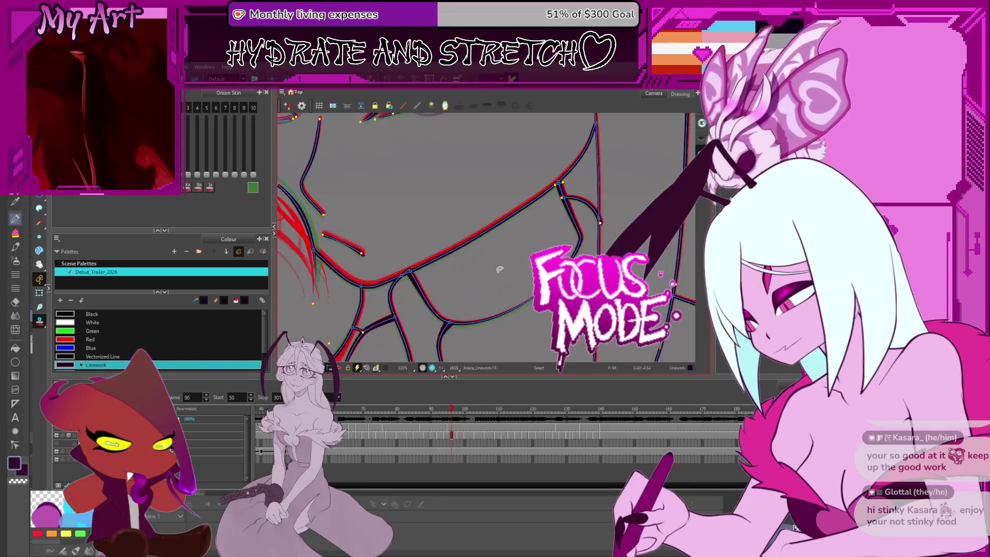
pyautogui.click(498, 269)
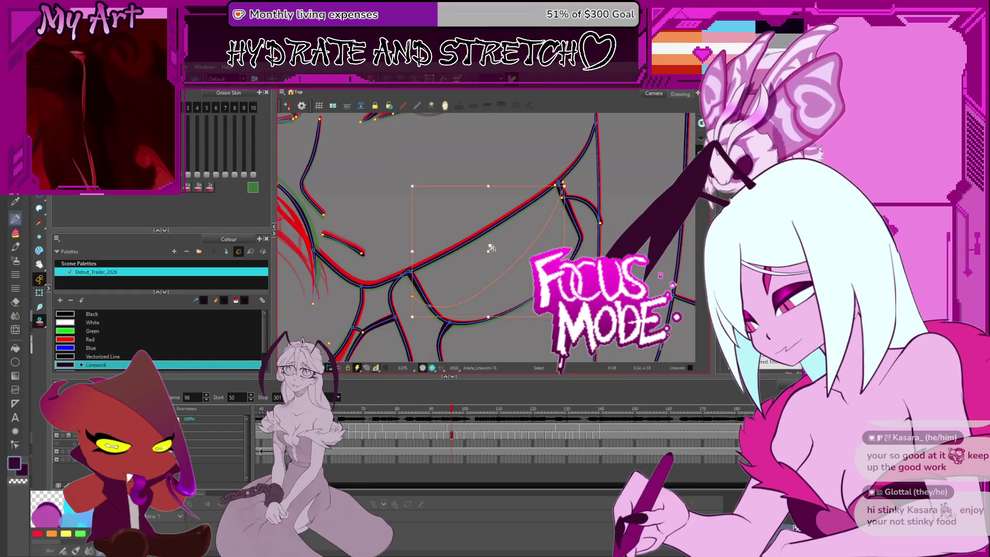
pyautogui.press('Escape')
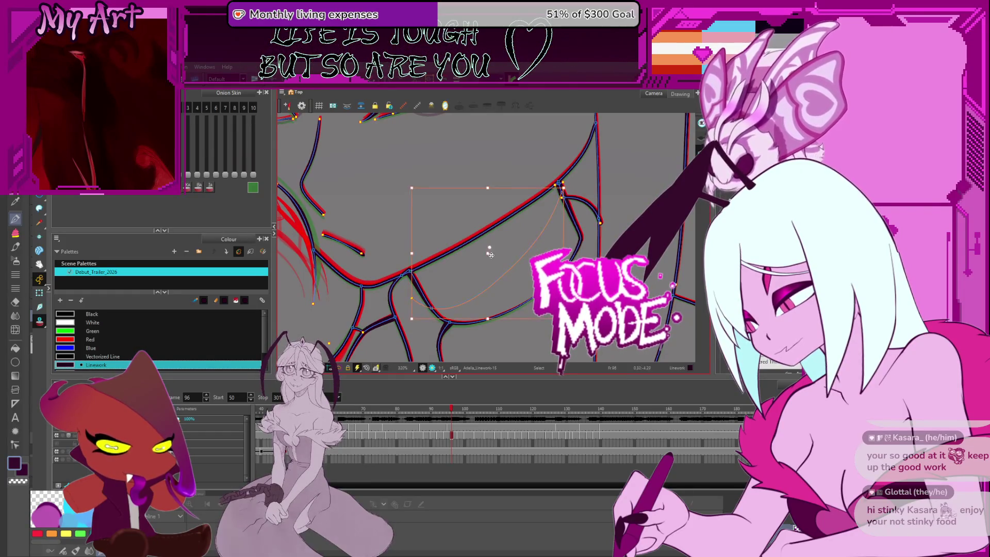
# - Resize the thin collar line on frame 98, then advance through frame 100 to frame 103
pyautogui.press(',')
pyautogui.press('.')
pyautogui.press('.')
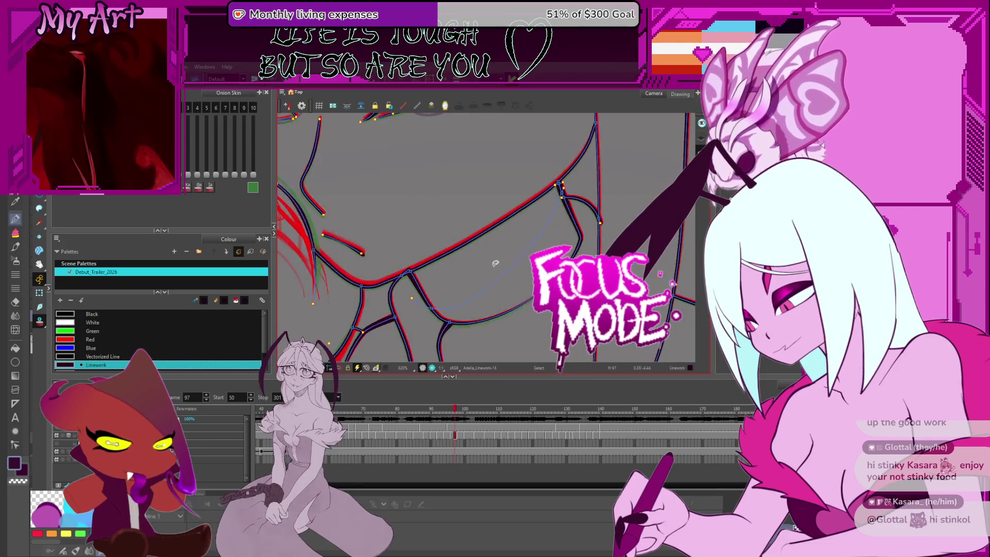
pyautogui.press('.')
pyautogui.click(495, 264)
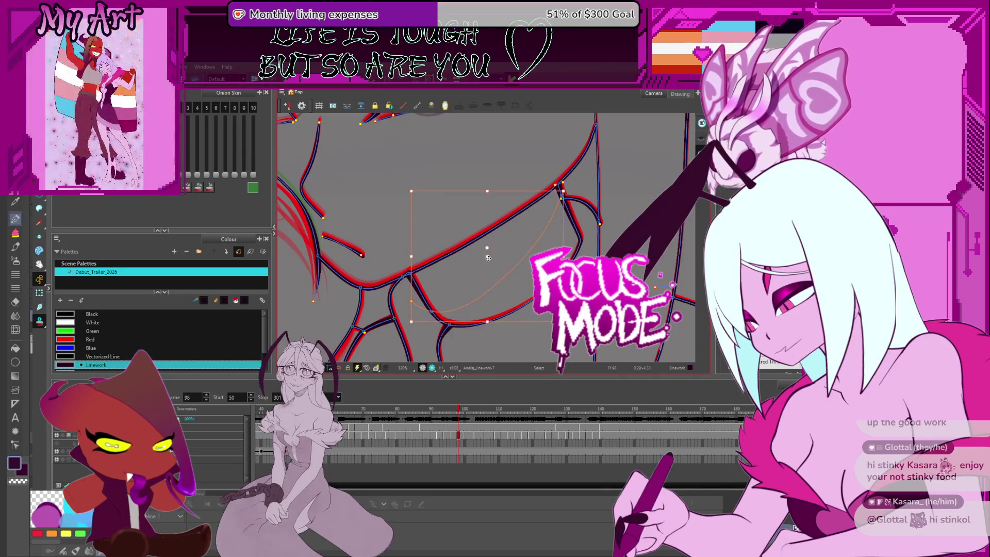
pyautogui.press('Delete')
pyautogui.press('.')
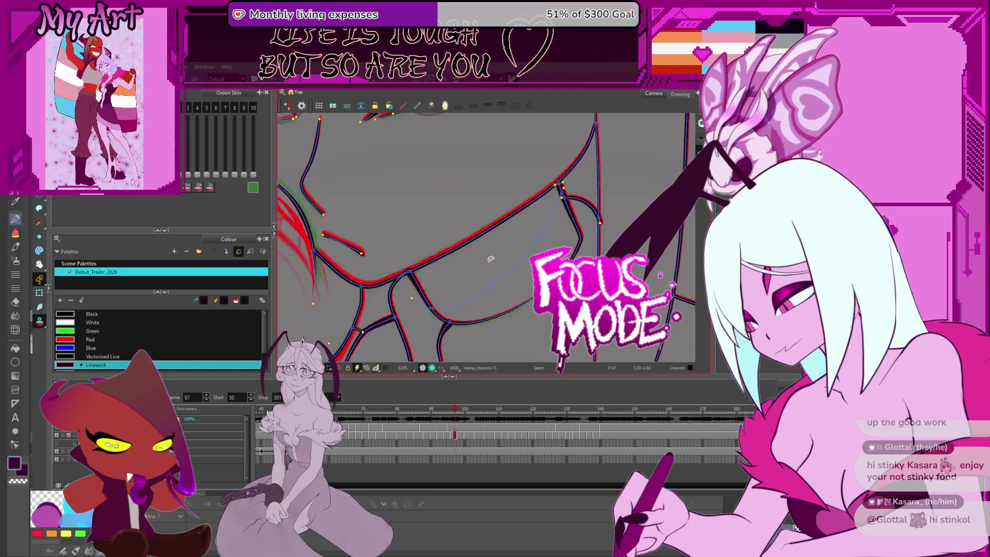
pyautogui.press('.')
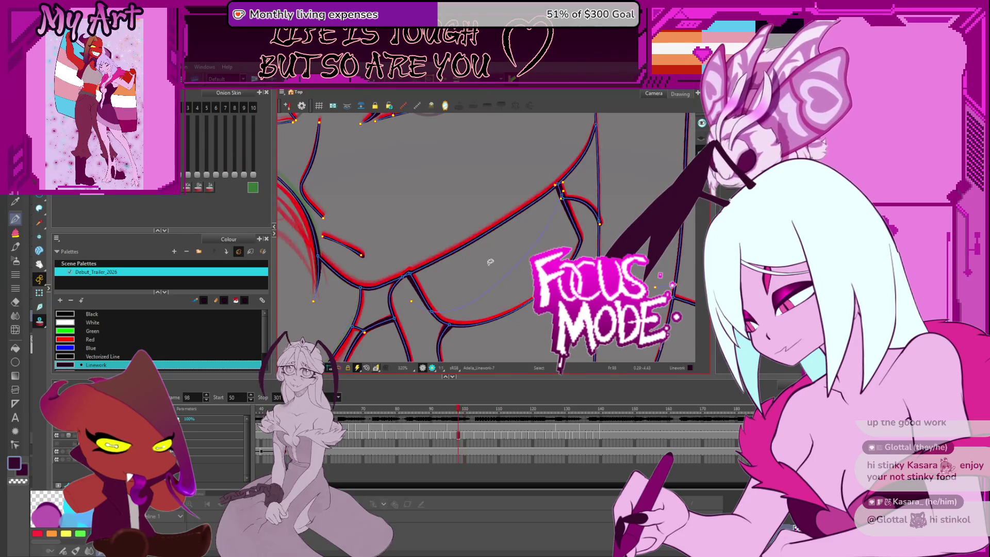
pyautogui.press('.')
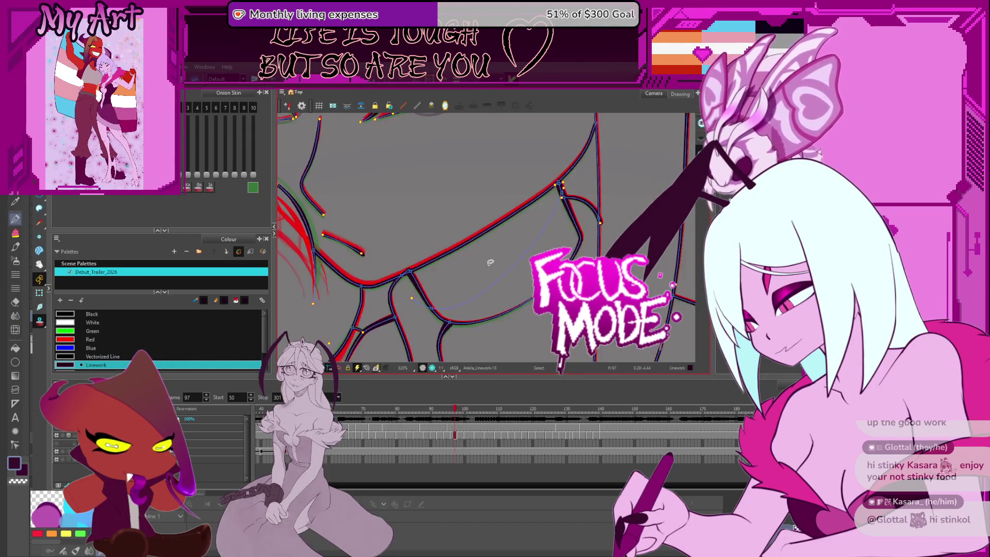
pyautogui.press('.')
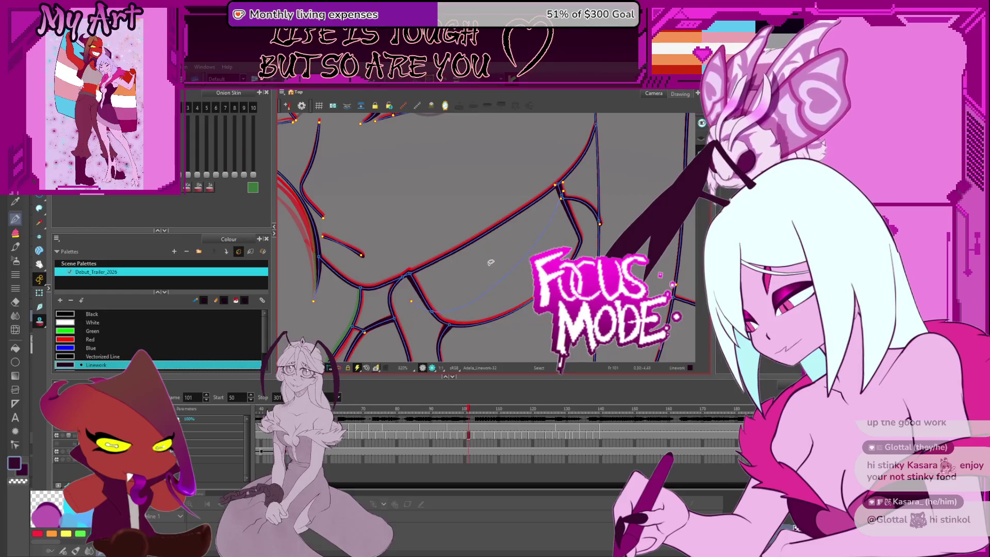
pyautogui.press('.')
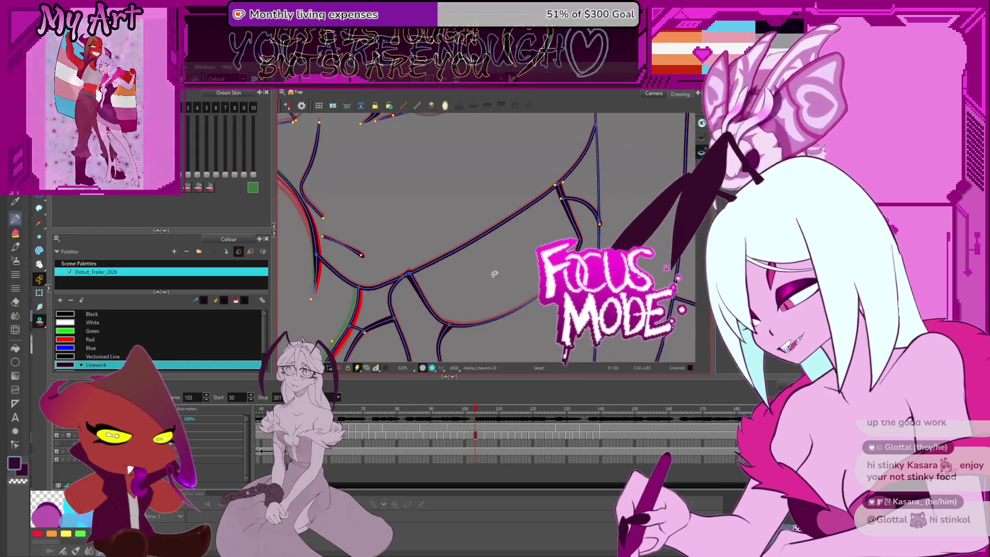
# - Step from frame 101 to 109 and adjust the collar curve on frame 109
pyautogui.press(',')
pyautogui.press(',')
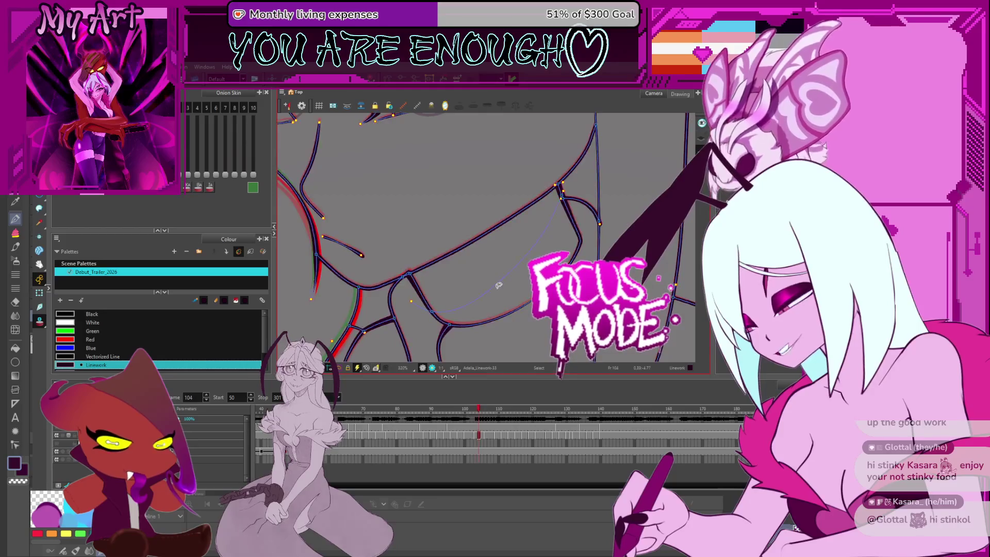
pyautogui.press('.')
pyautogui.press('.')
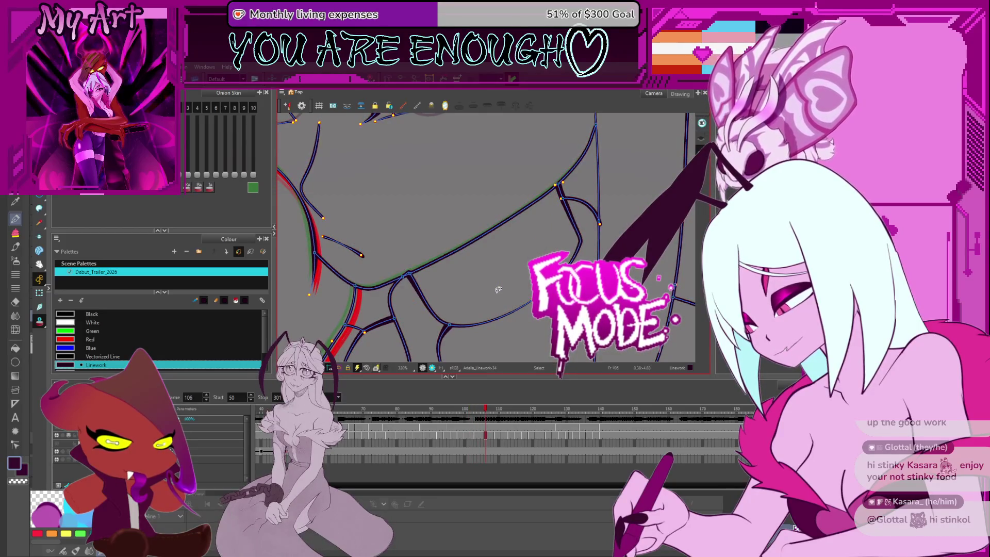
pyautogui.press('.')
pyautogui.press('.')
pyautogui.press('.')
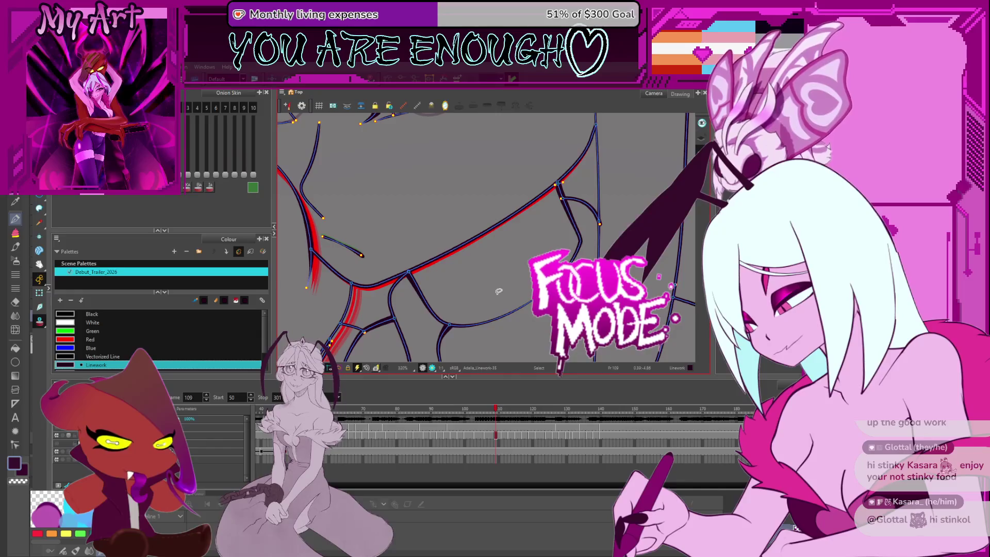
pyautogui.click(499, 292)
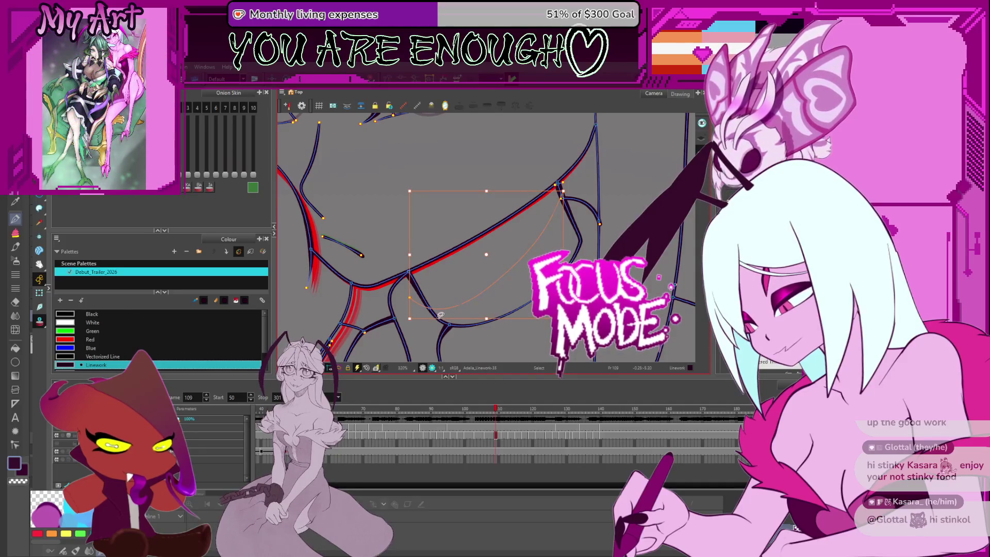
pyautogui.press('Delete')
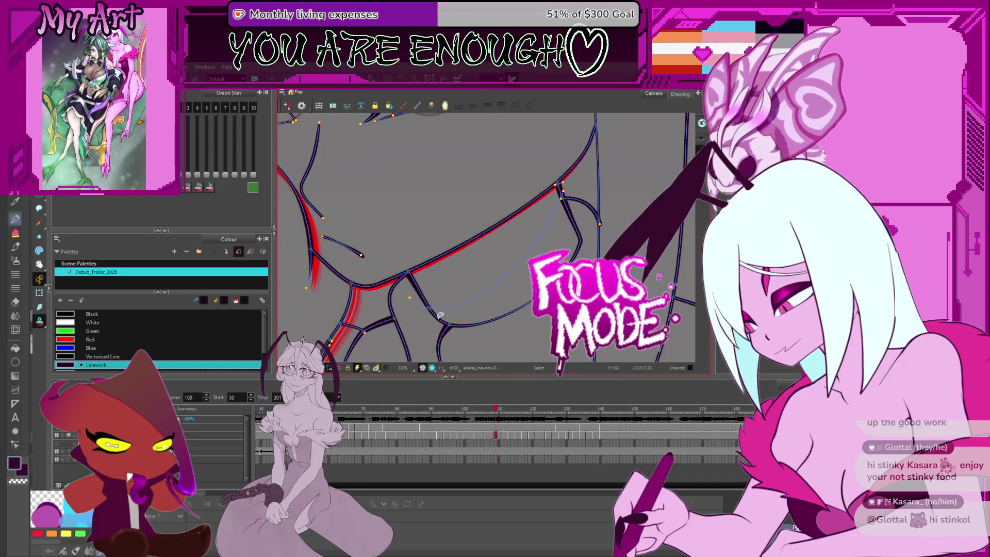
# - Advance through frames 110–115 and touch up the curved collar stroke on frame 115
pyautogui.press('.')
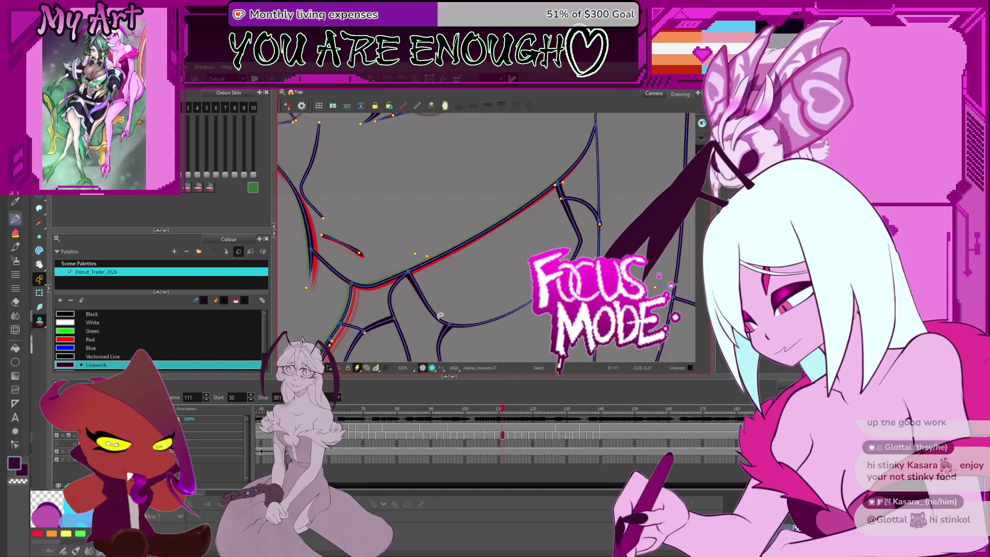
pyautogui.press('.')
pyautogui.press('.')
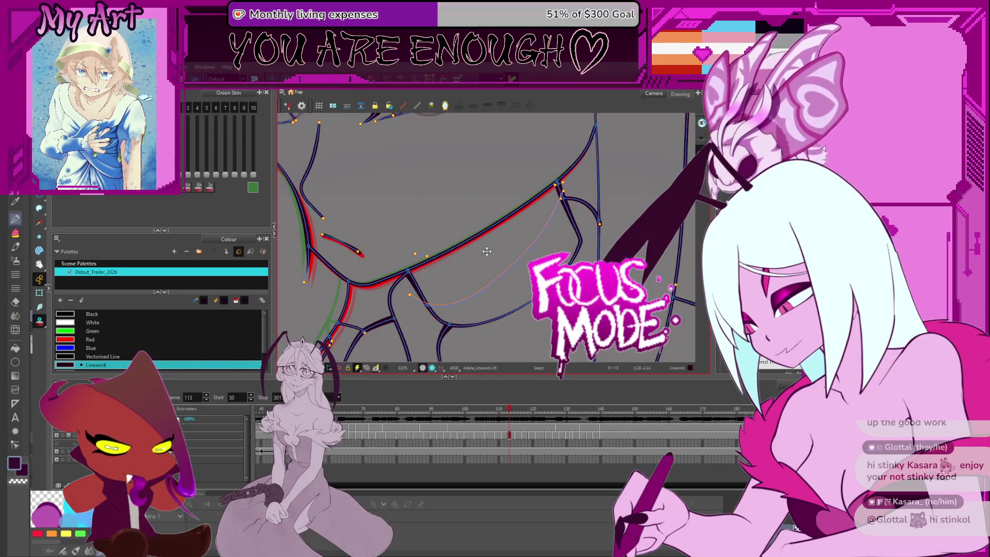
pyautogui.press('.')
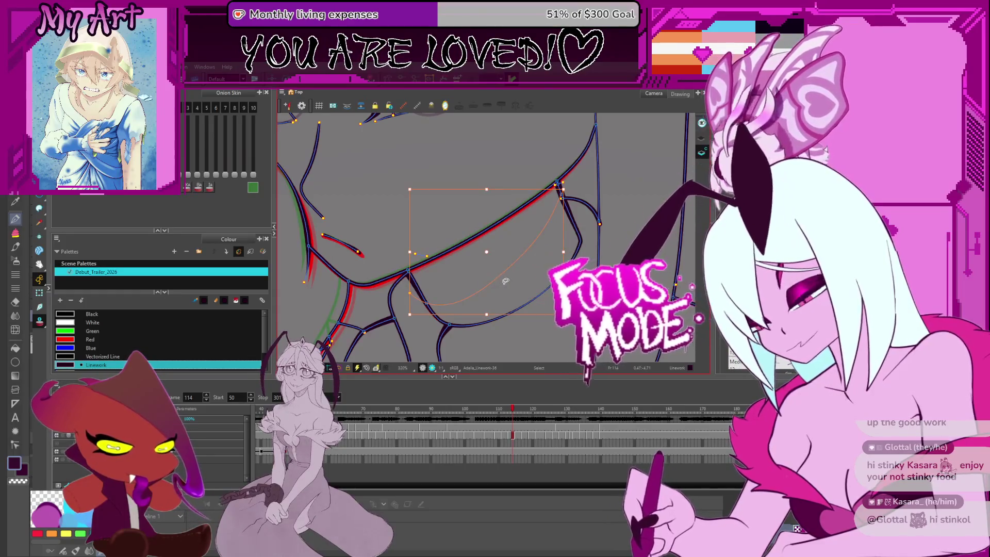
pyautogui.press('.')
pyautogui.click(505, 284)
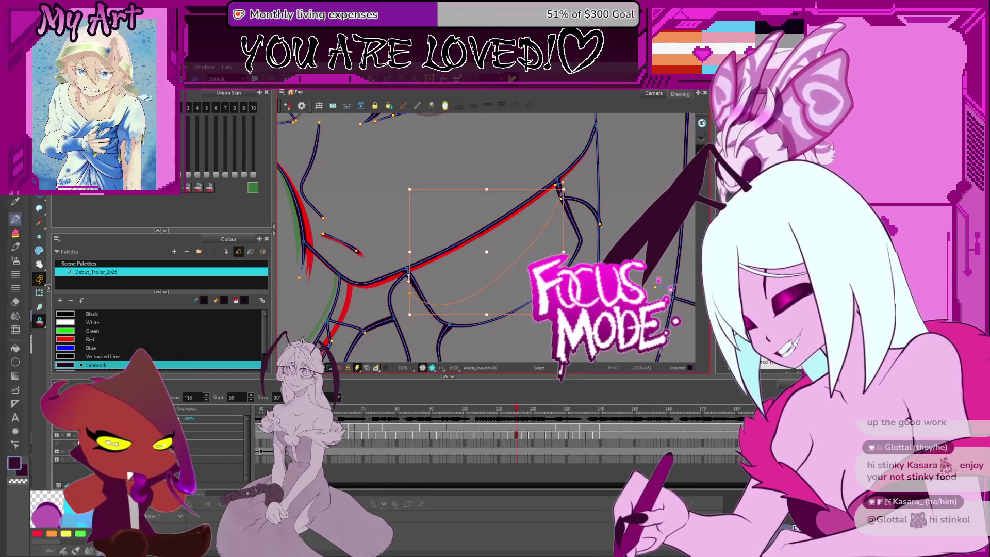
pyautogui.press('Delete')
pyautogui.click(528, 224)
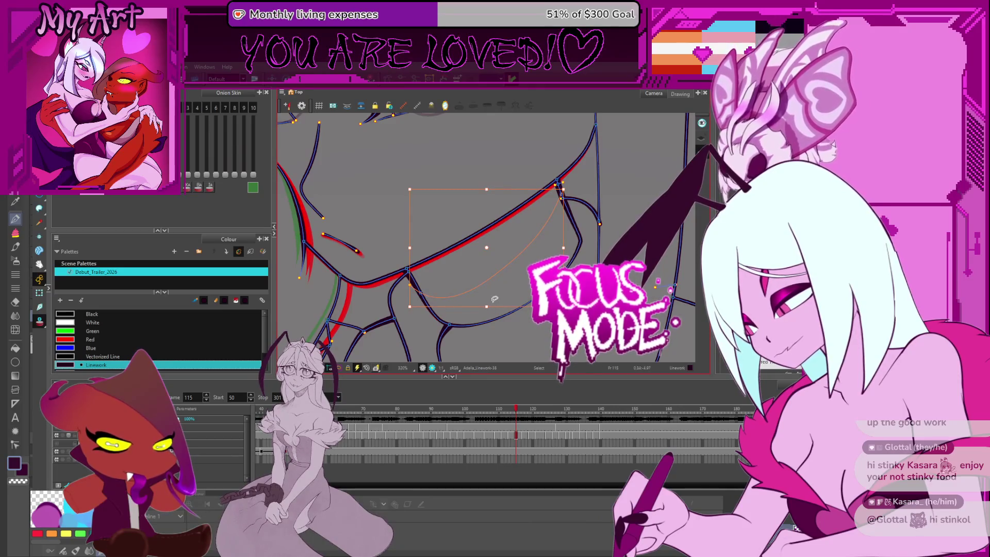
pyautogui.press('Delete')
# - Adjust the thin curve near the neck on frame 117 and move on to frame 123
pyautogui.press('.')
pyautogui.press('.')
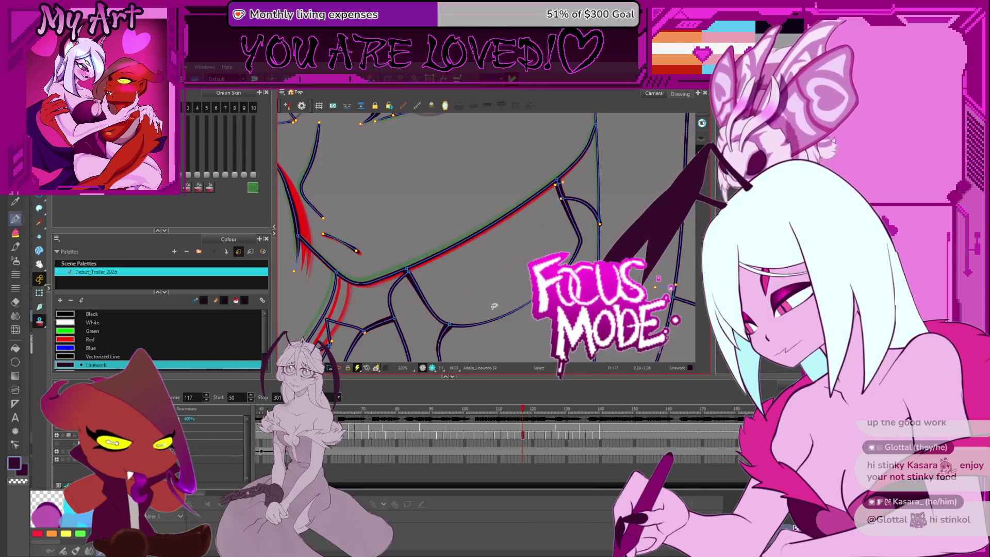
pyautogui.press('.')
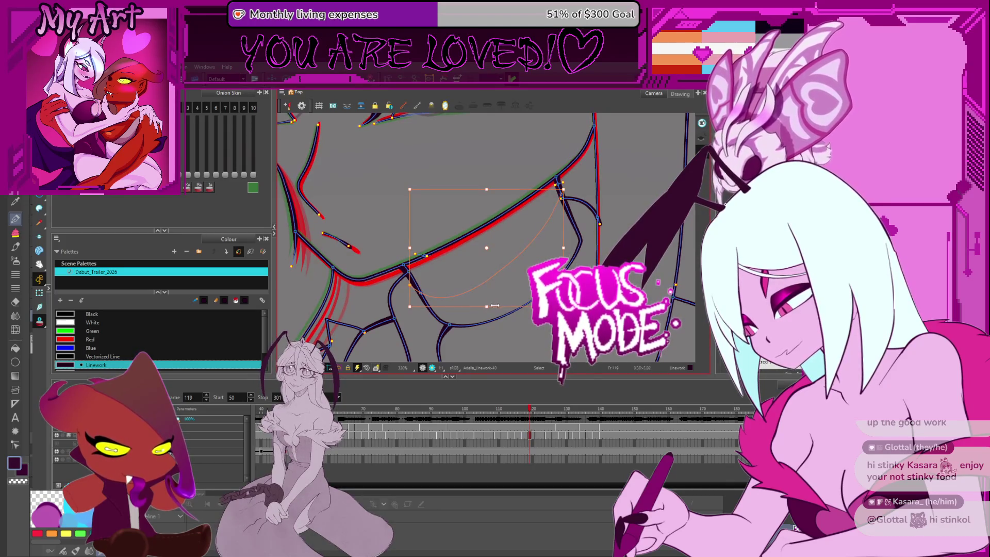
pyautogui.click(489, 303)
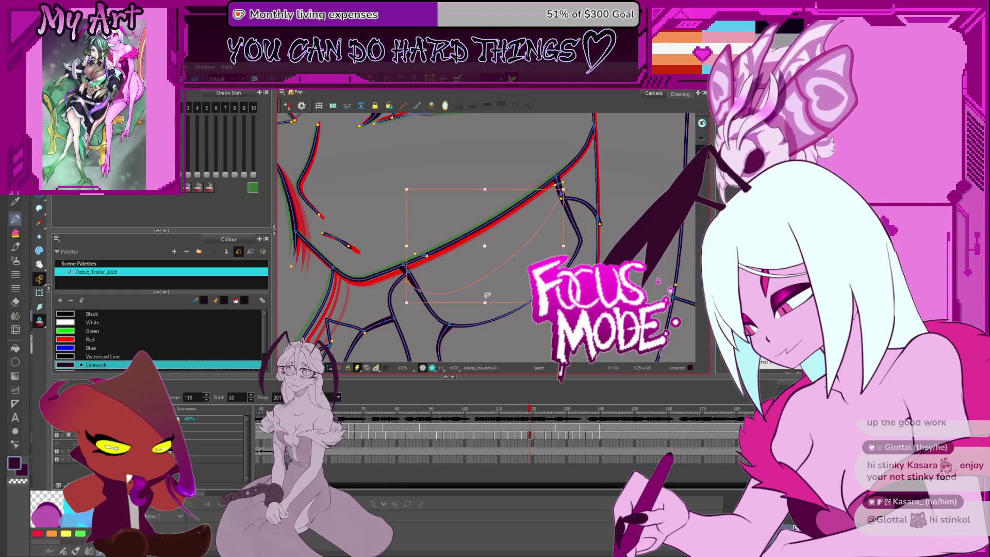
pyautogui.press('Escape')
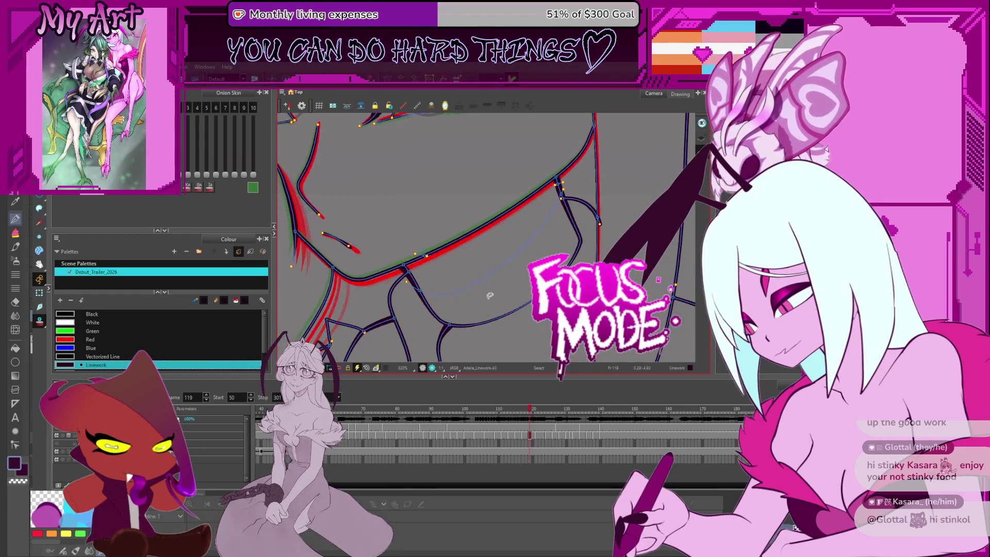
pyautogui.press('.')
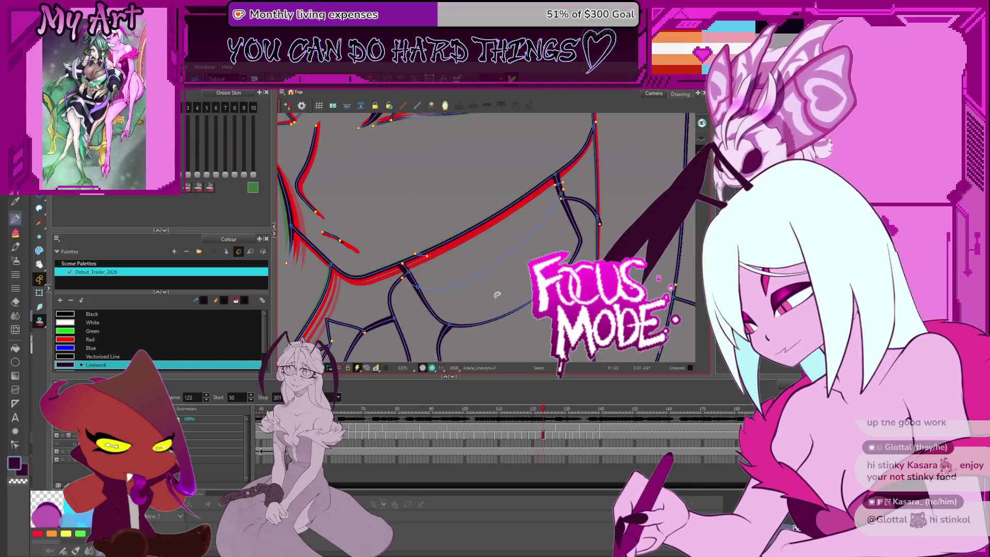
pyautogui.press('.')
pyautogui.press('.')
pyautogui.press('.')
# - Check the thin neck curve through the late 120s and delete the stray green sketch stroke on frame 130
pyautogui.click(497, 296)
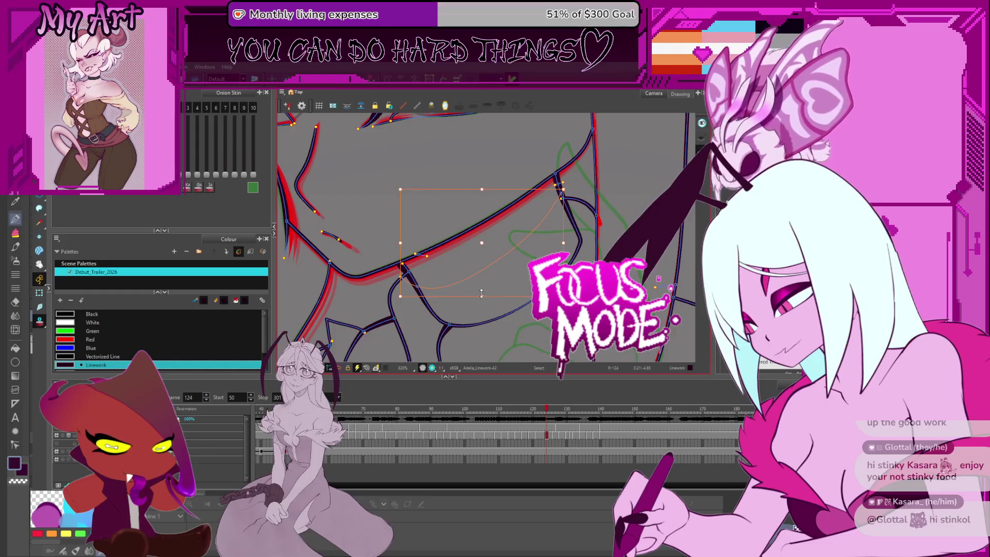
pyautogui.press('.')
pyautogui.press('.')
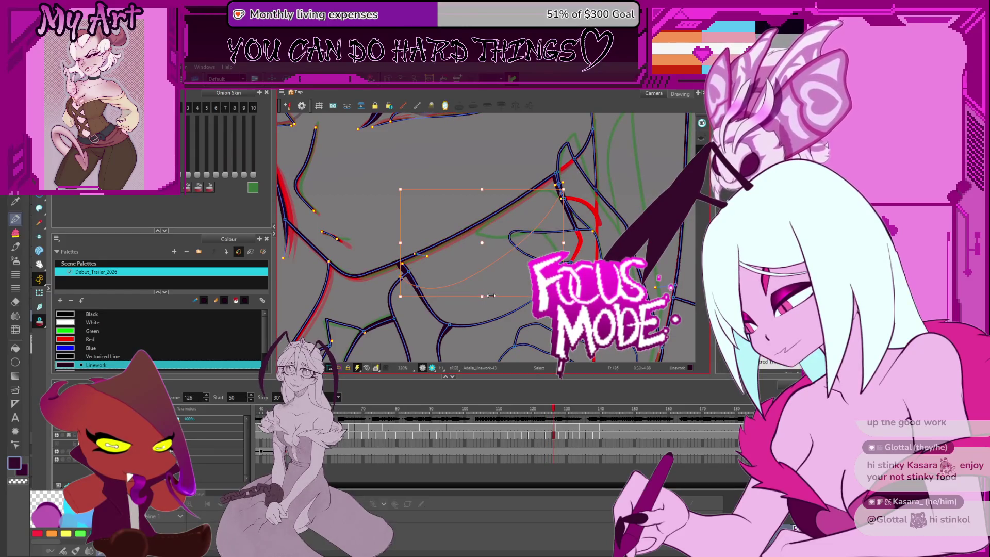
pyautogui.press('Escape')
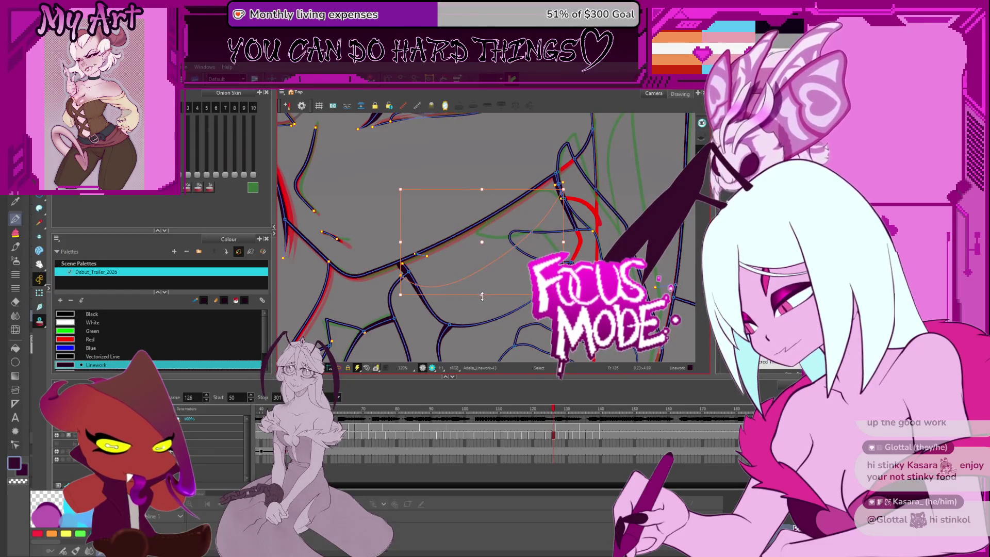
pyautogui.press('.')
pyautogui.press('.')
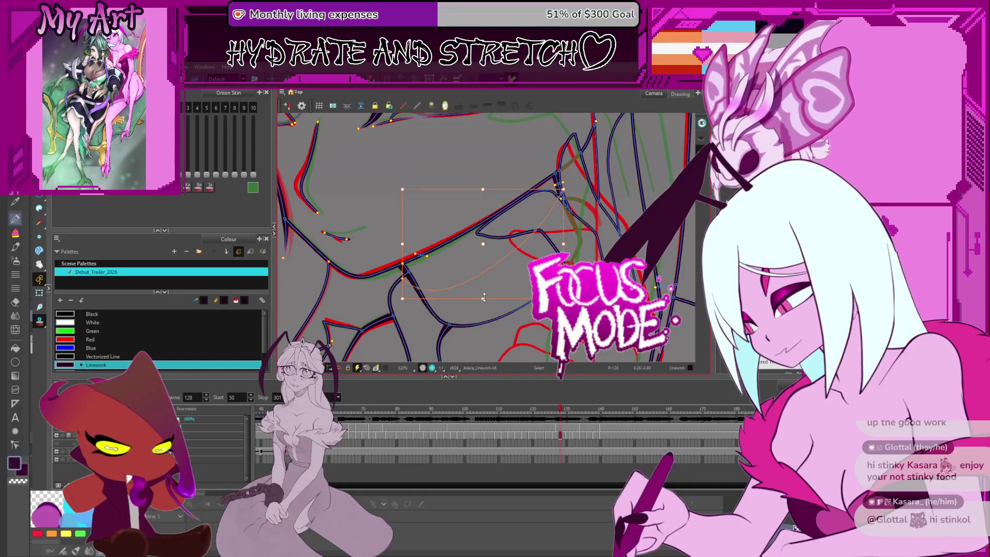
pyautogui.press('.')
pyautogui.press('.')
pyautogui.press(',')
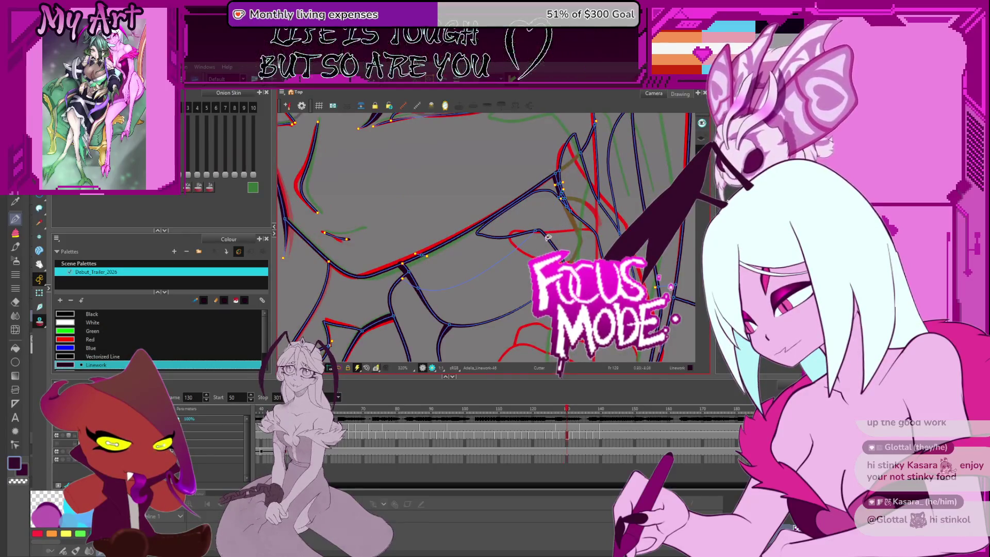
pyautogui.press('.')
pyautogui.click(539, 242)
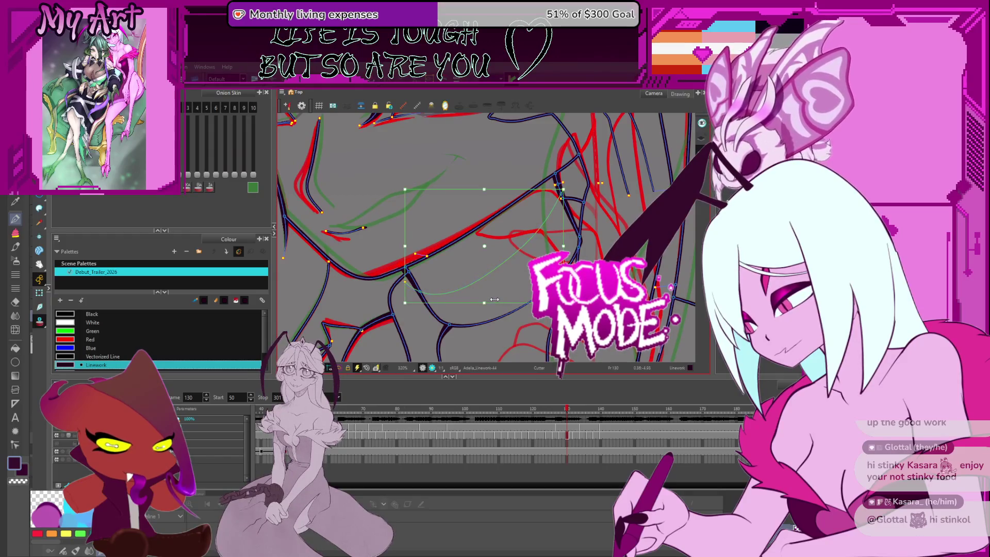
pyautogui.press('Delete')
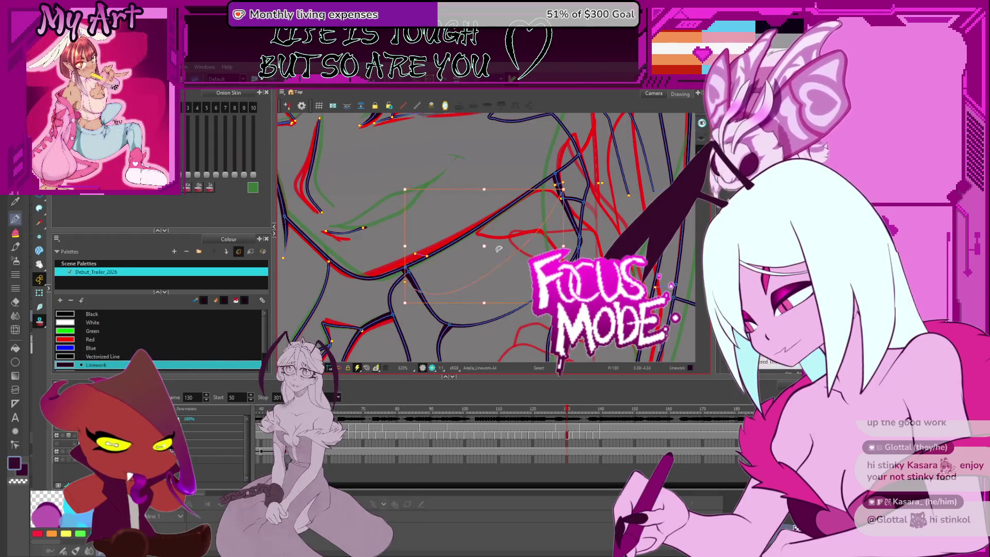
# - Continue checking the neck strokes from frame 131 up to frame 143
pyautogui.press('.')
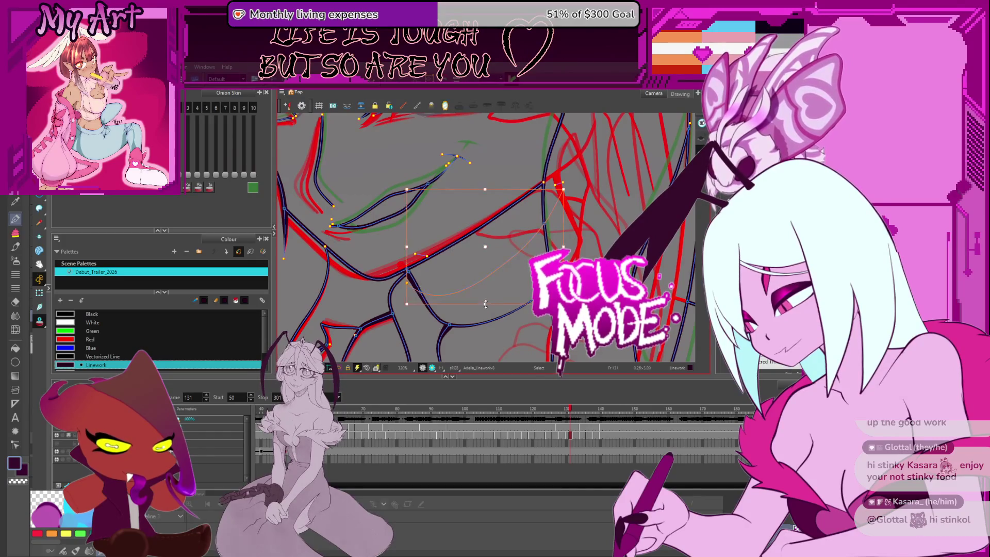
pyautogui.press('.')
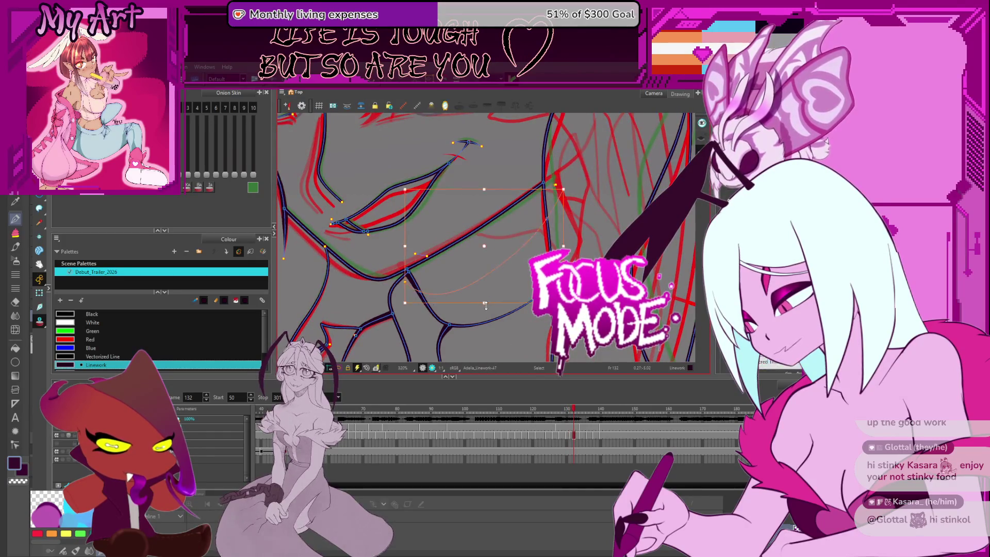
pyautogui.press('.')
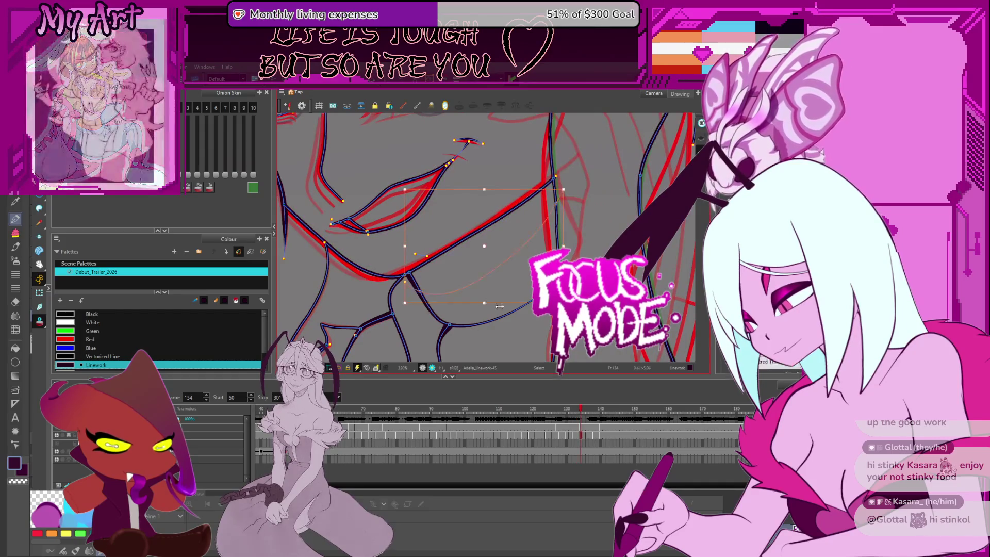
pyautogui.click(487, 302)
pyautogui.press('Escape')
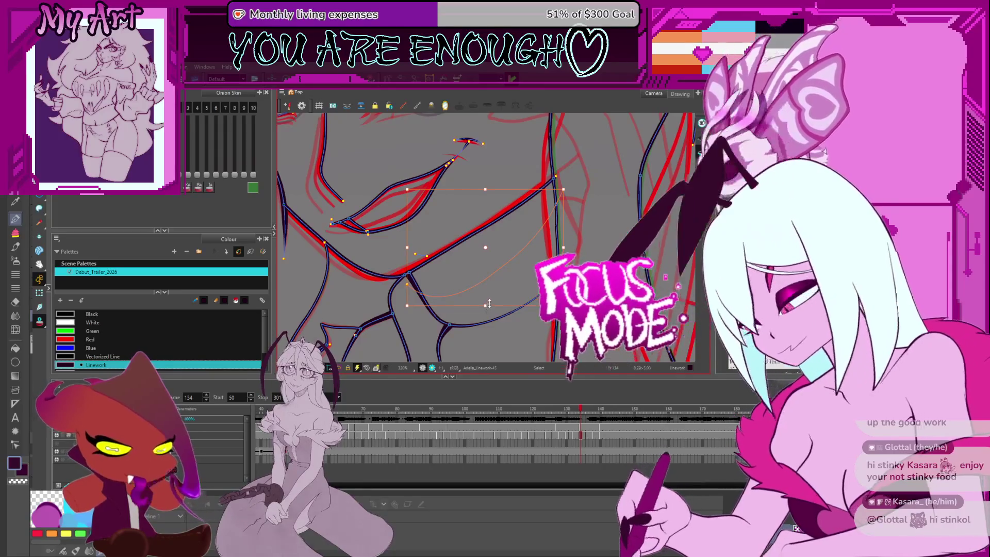
pyautogui.press('.')
pyautogui.press('.')
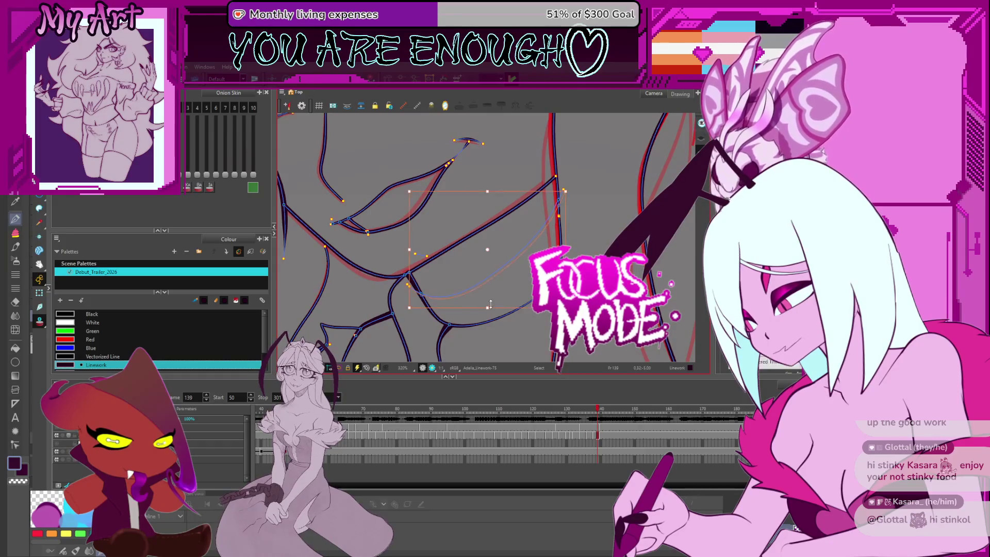
pyautogui.press('.')
pyautogui.press('.')
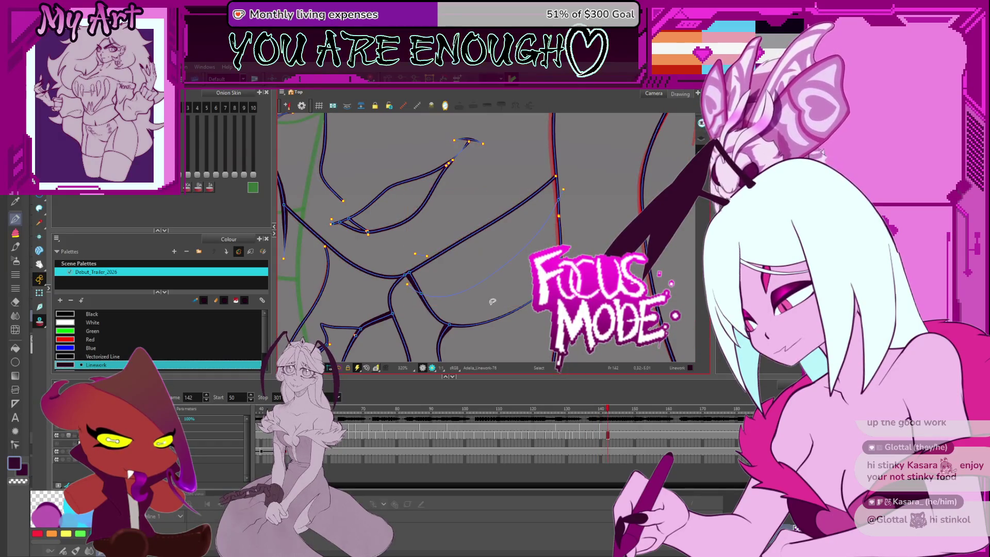
pyautogui.press('.')
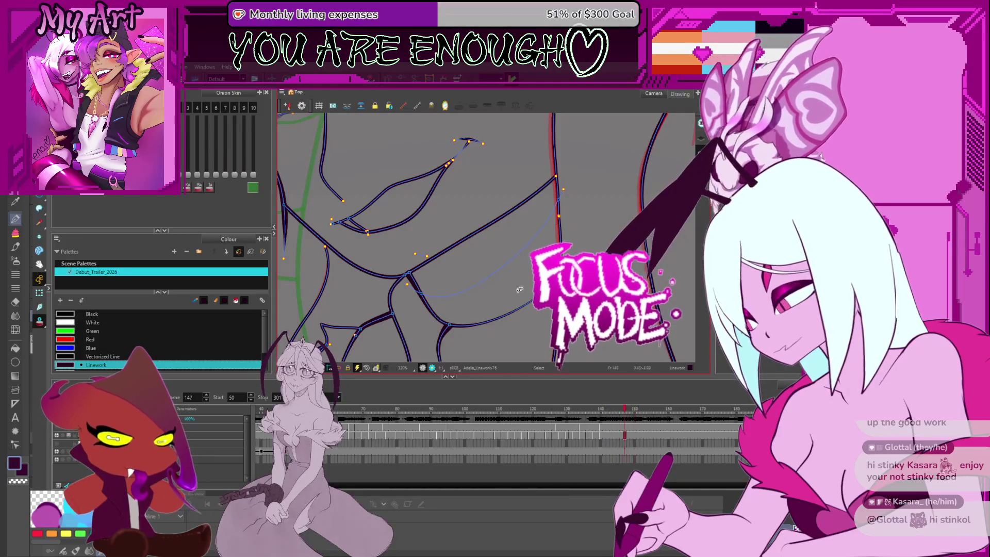
pyautogui.scroll(-3, 493, 301)
pyautogui.scroll(2, 508, 271)
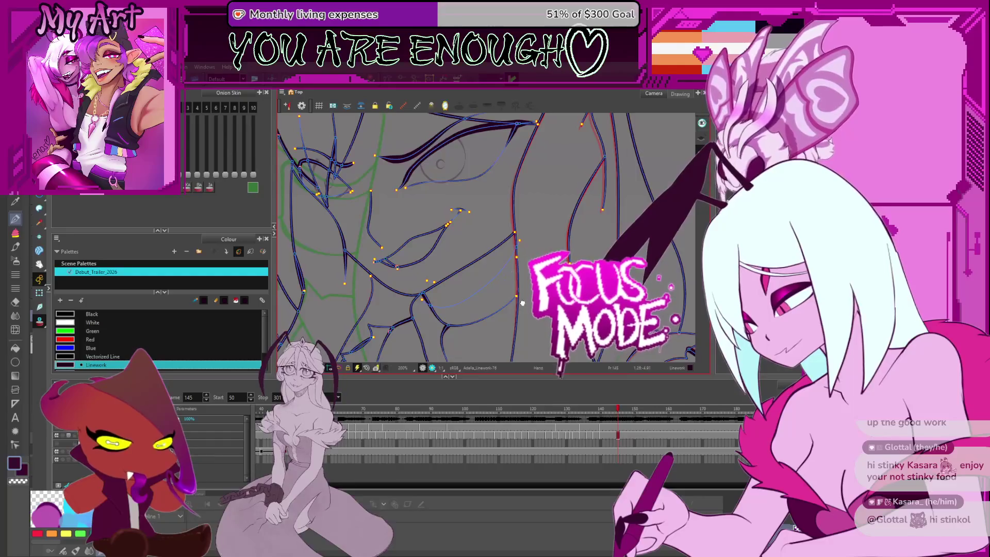
pyautogui.scroll(4, 522, 303)
pyautogui.scroll(3, 520, 271)
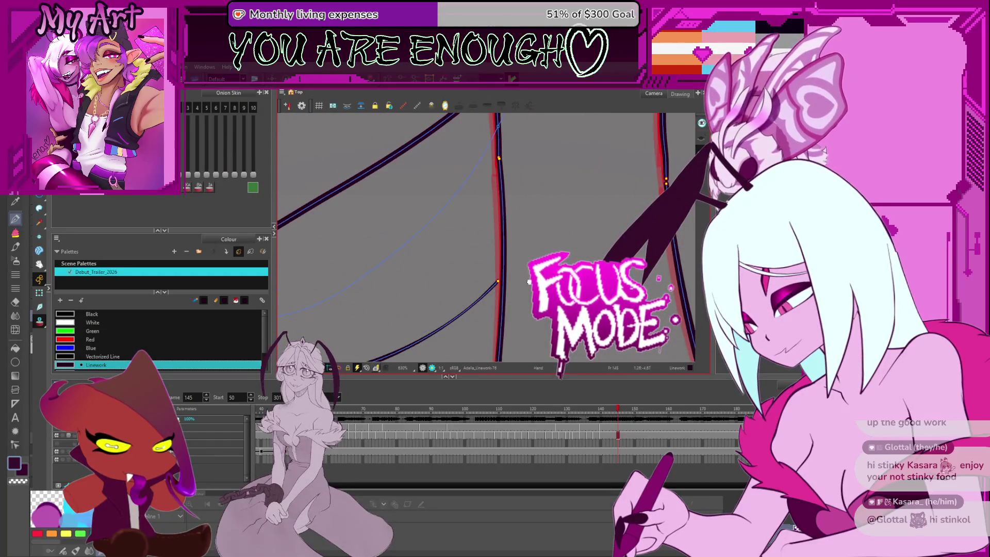
pyautogui.press(',')
pyautogui.press(',')
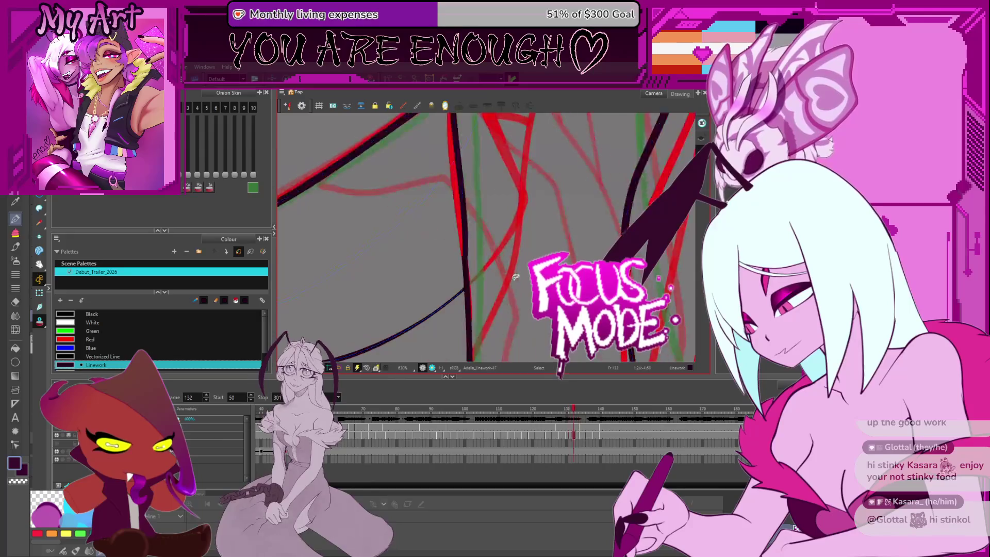
pyautogui.press('.')
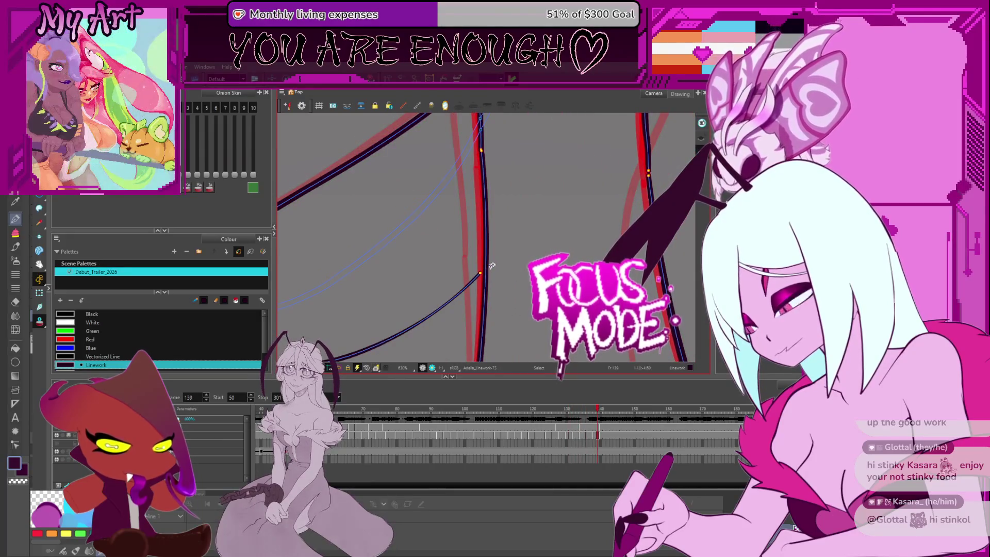
pyautogui.press(',')
pyautogui.press(',')
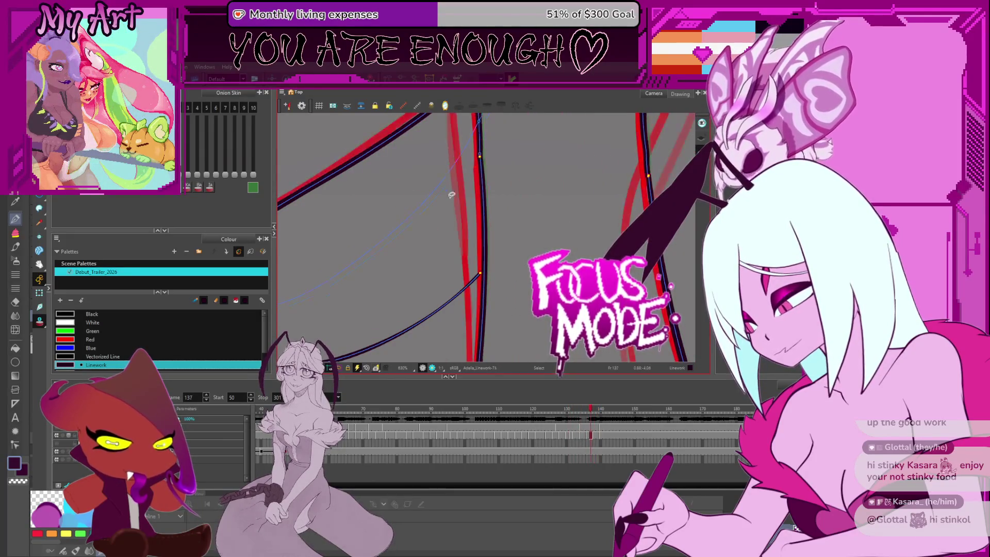
pyautogui.press('.')
pyautogui.press(',')
pyautogui.press('.')
pyautogui.press(',')
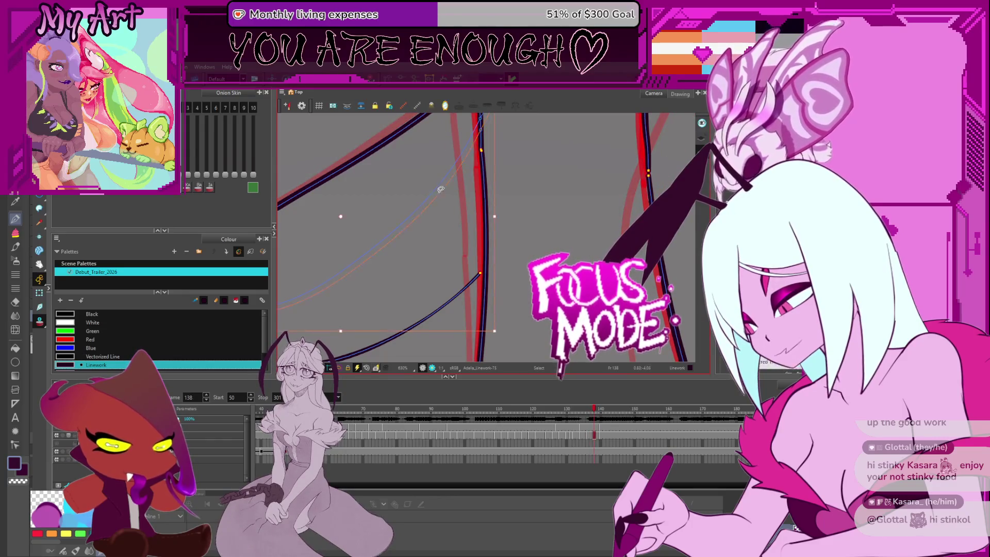
pyautogui.press('.')
pyautogui.press('.')
pyautogui.press('.')
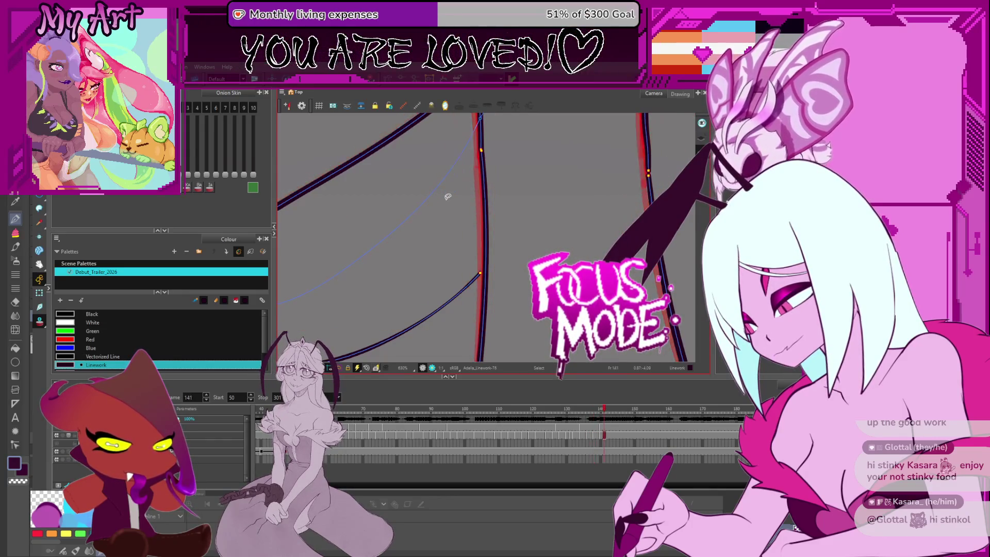
pyautogui.press(',')
pyautogui.press(',')
pyautogui.press(',')
pyautogui.press(',')
pyautogui.press(',')
pyautogui.press(',')
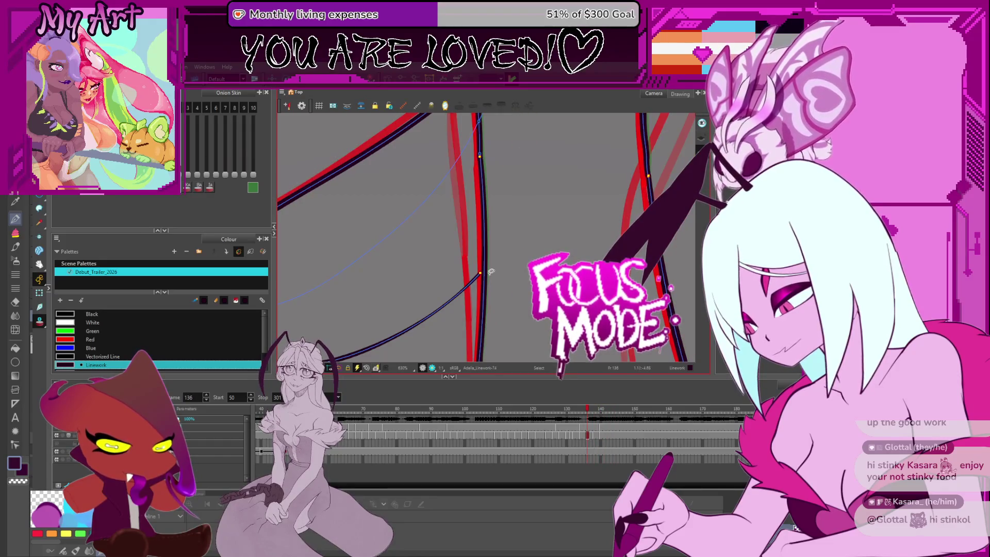
pyautogui.click(702, 137)
pyautogui.scroll(3, 481, 273)
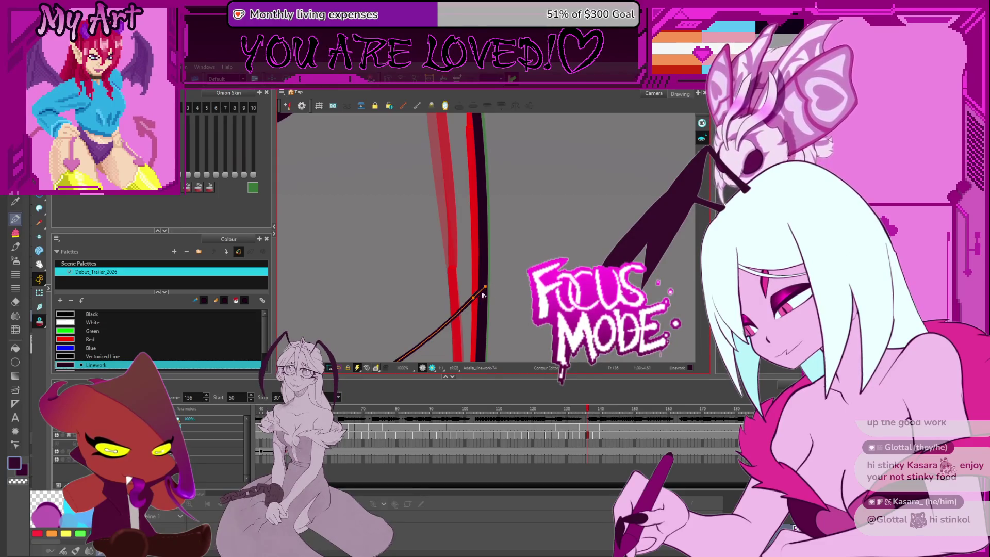
pyautogui.press('.')
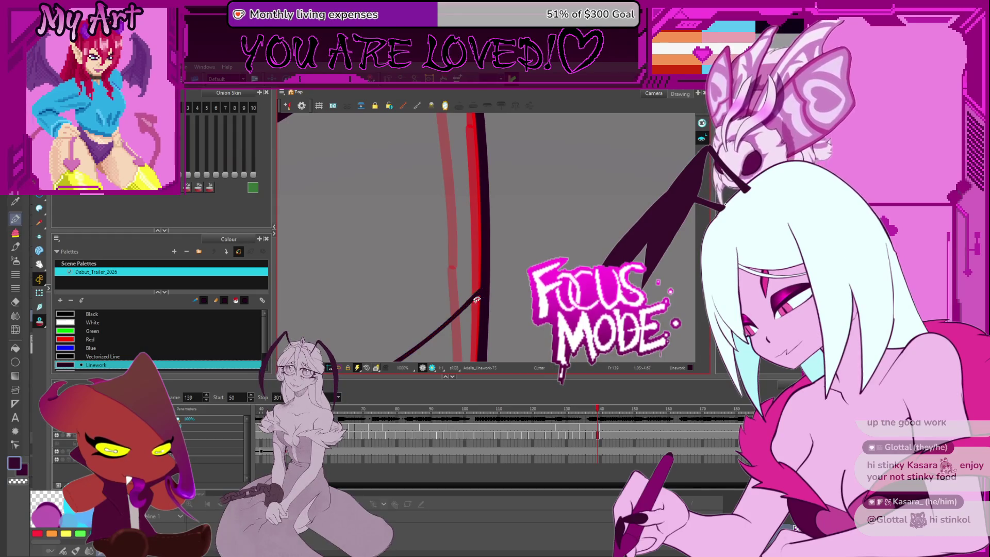
pyautogui.press('.')
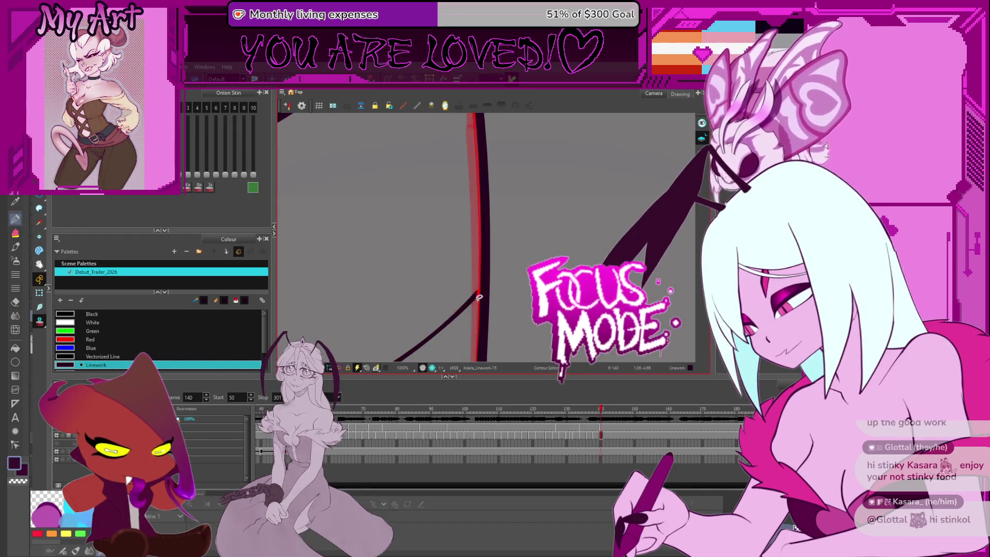
pyautogui.click(474, 302)
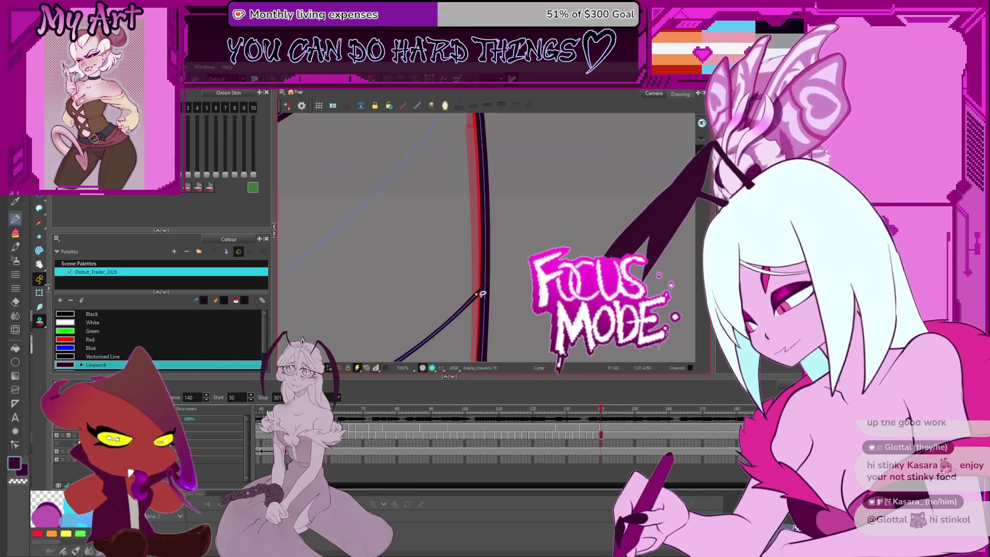
pyautogui.scroll(2, 481, 292)
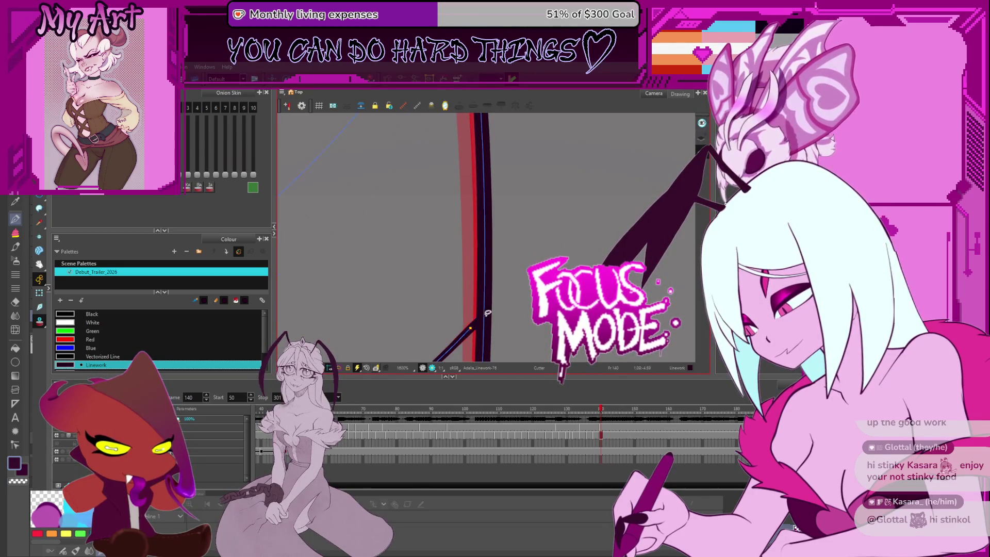
pyautogui.scroll(1, 480, 310)
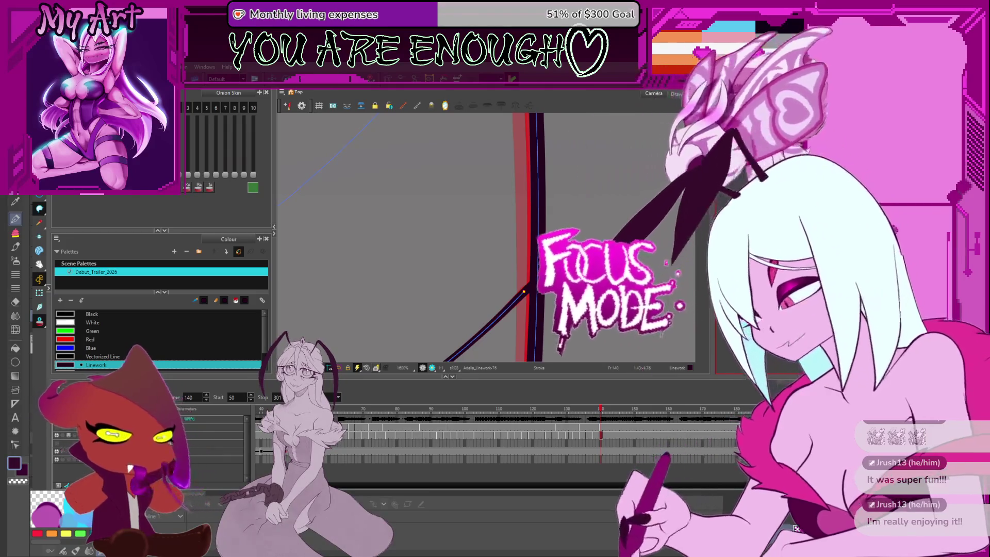
pyautogui.scroll(2, 528, 293)
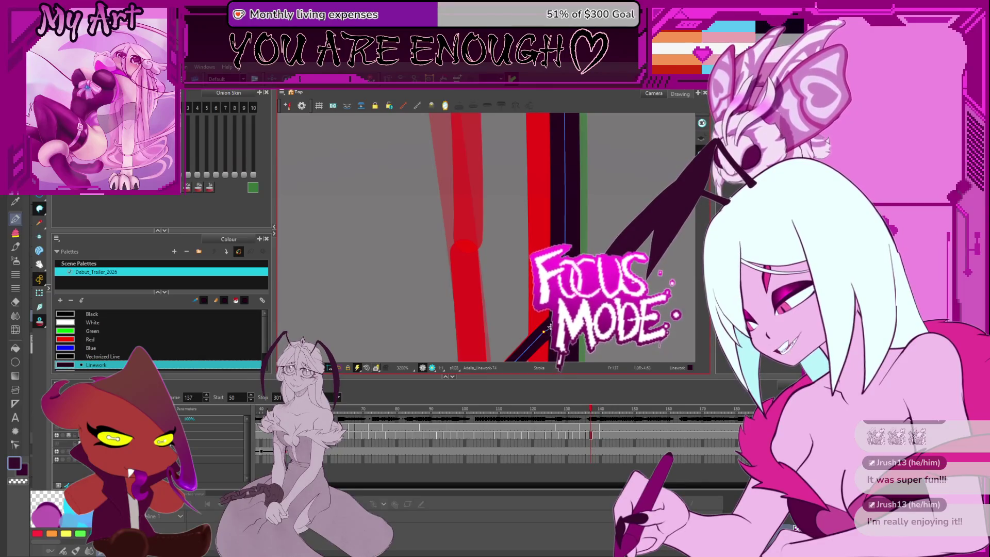
# - Go to frame 135 and pan along the collar line to where the strokes cross
pyautogui.press(',')
pyautogui.moveTo(464, 233); pyautogui.dragTo(550, 327)
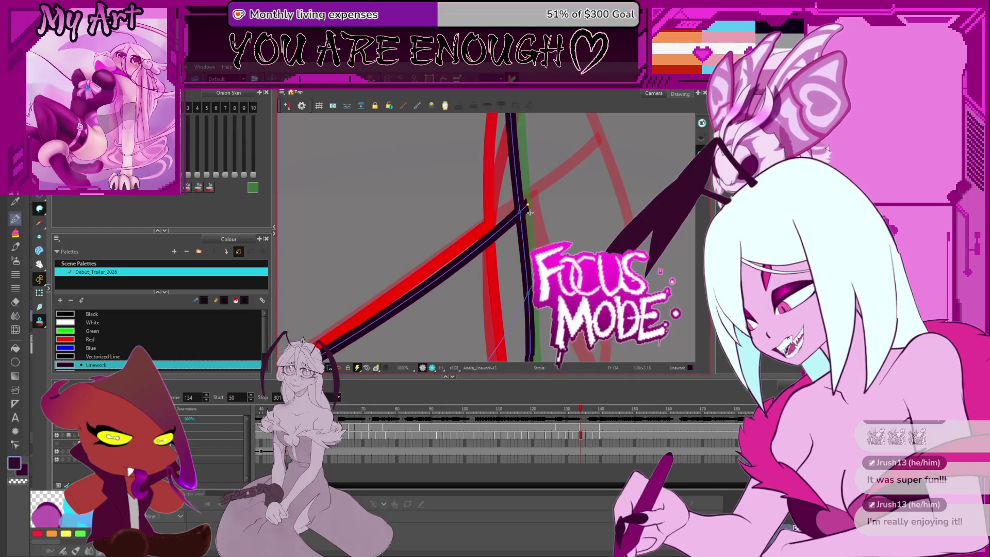
pyautogui.moveTo(536, 187); pyautogui.dragTo(657, 173)
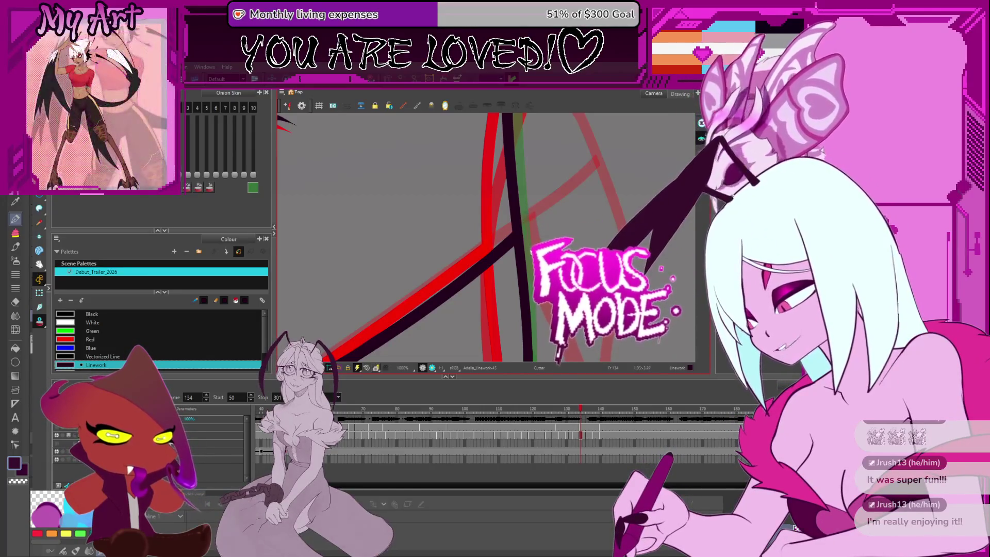
pyautogui.scroll(-2, 433, 232)
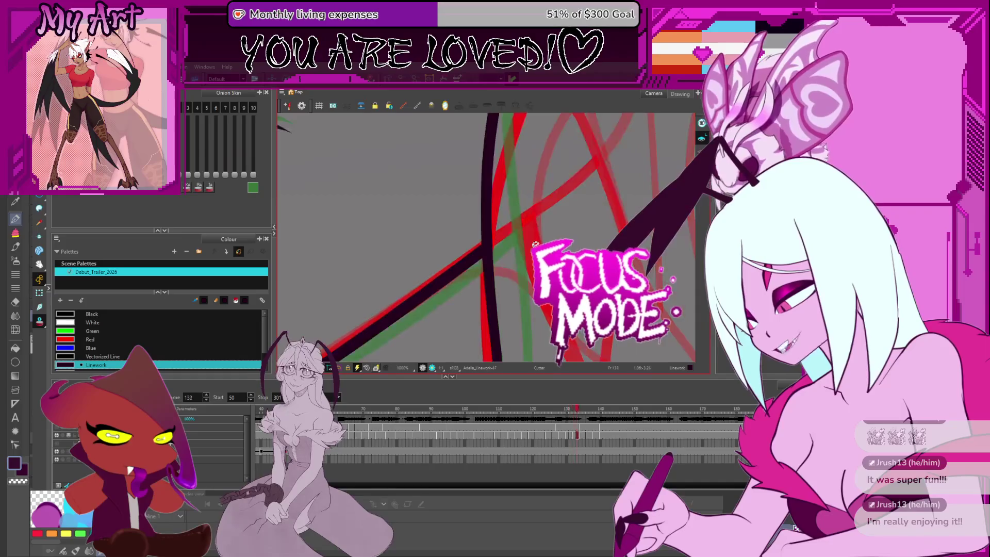
pyautogui.scroll(-2, 433, 233)
pyautogui.scroll(-5, 433, 232)
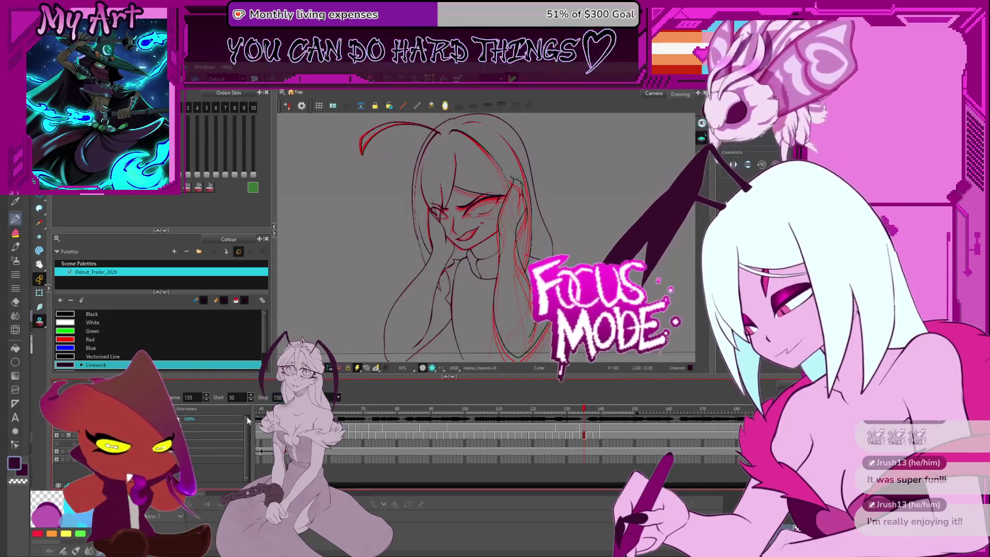
# - Play back the animation, stop it, and step frames to settle on frame 137 for face cleanup
pyautogui.press('.')
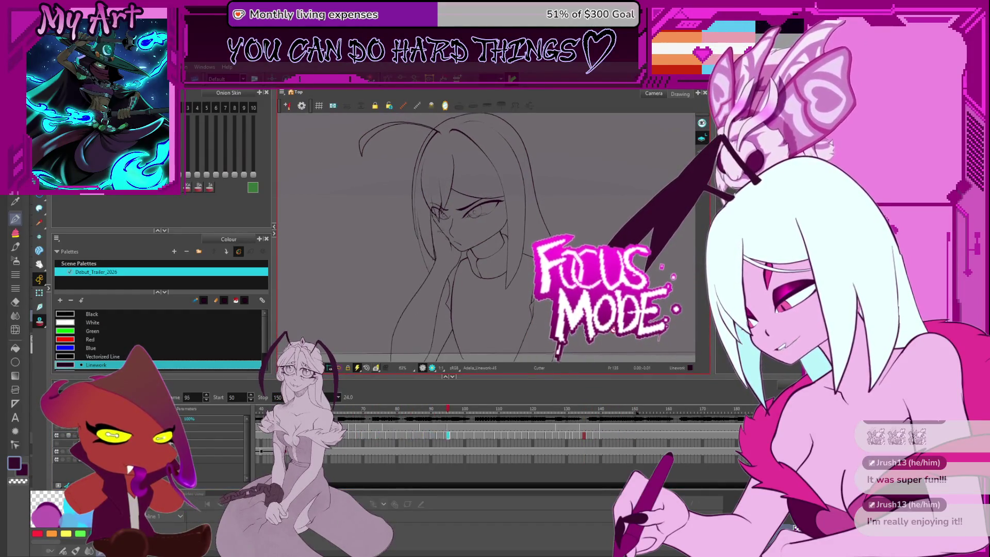
pyautogui.press(',')
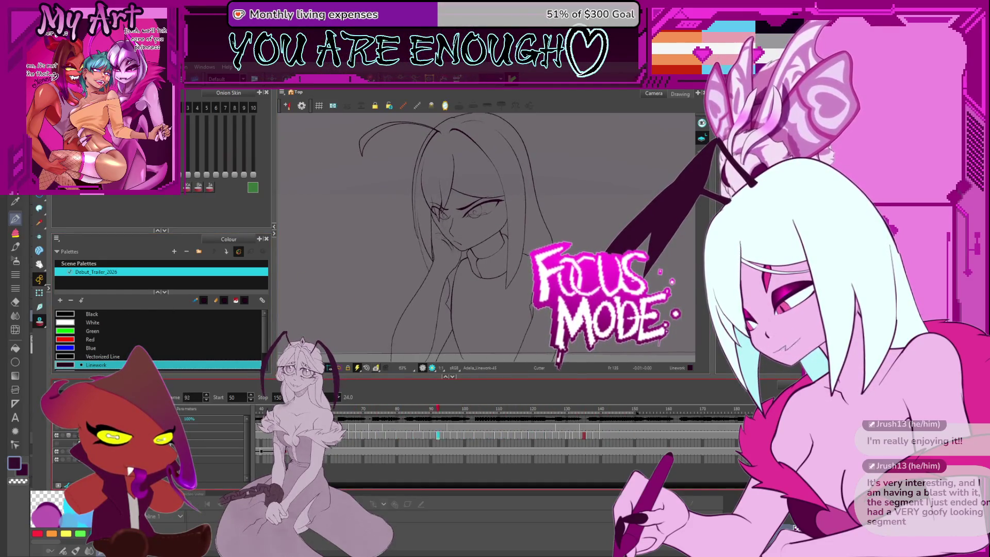
pyautogui.hotkey('shift', 'Return')
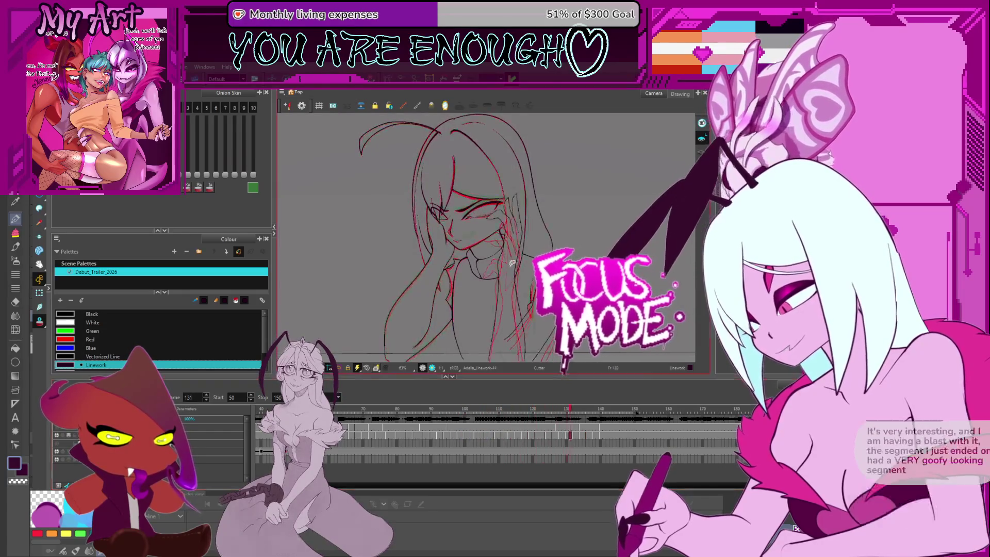
pyautogui.press(',')
pyautogui.press(',')
pyautogui.press(',')
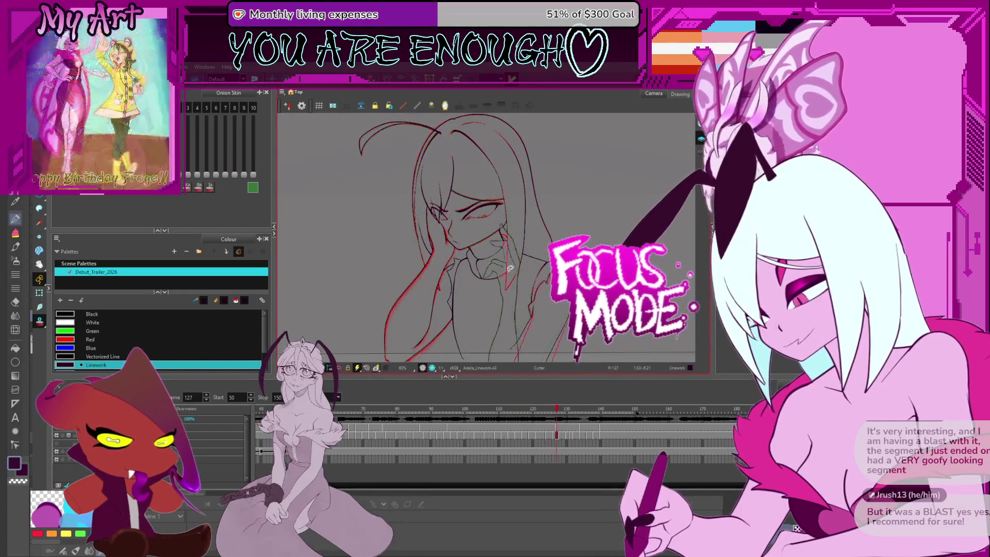
pyautogui.press('.')
pyautogui.scroll(-1, 553, 228)
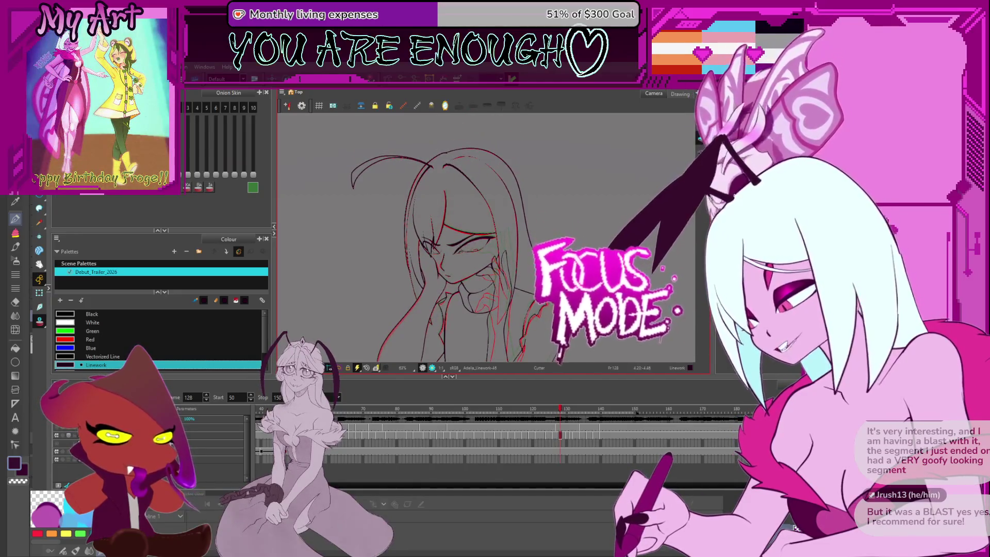
pyautogui.press('.')
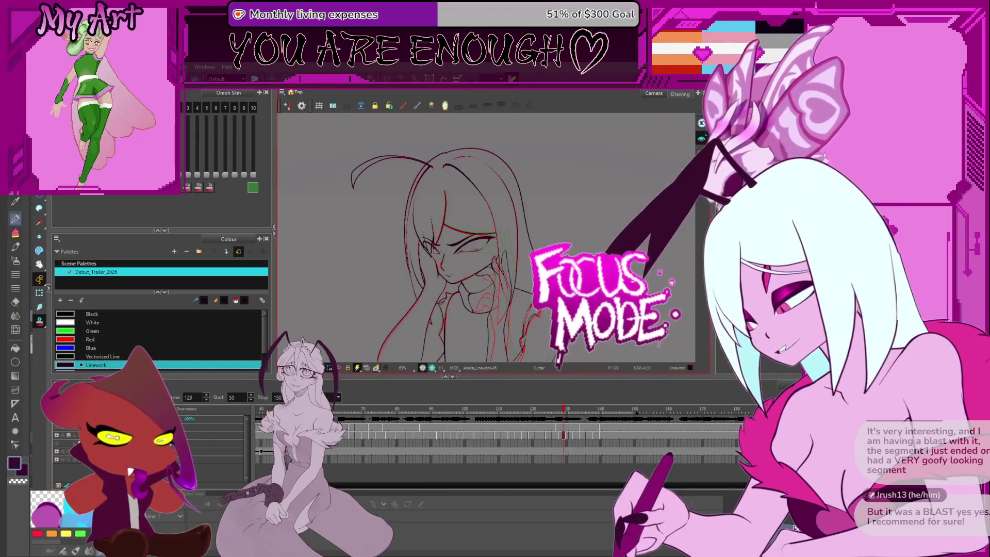
pyautogui.press('.')
pyautogui.press('.')
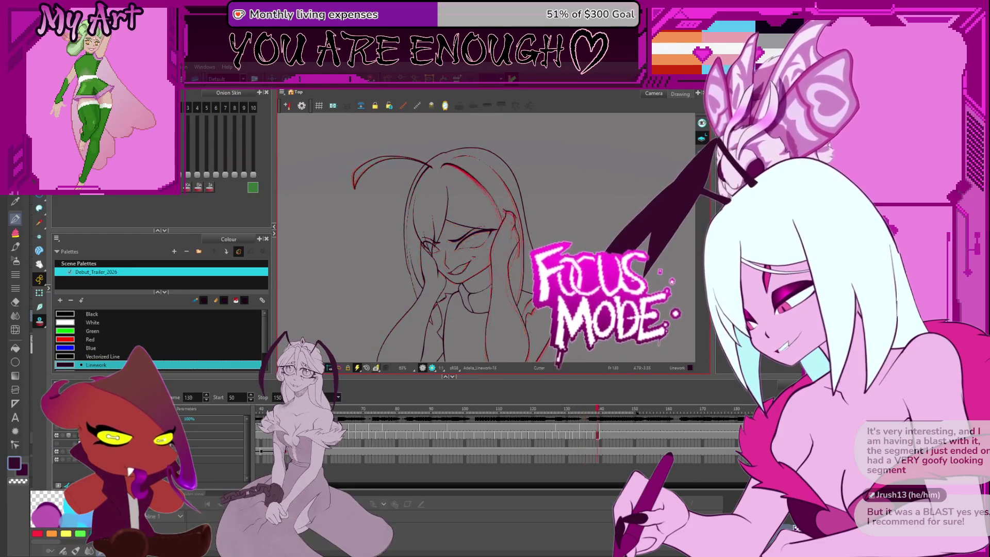
pyautogui.press(',')
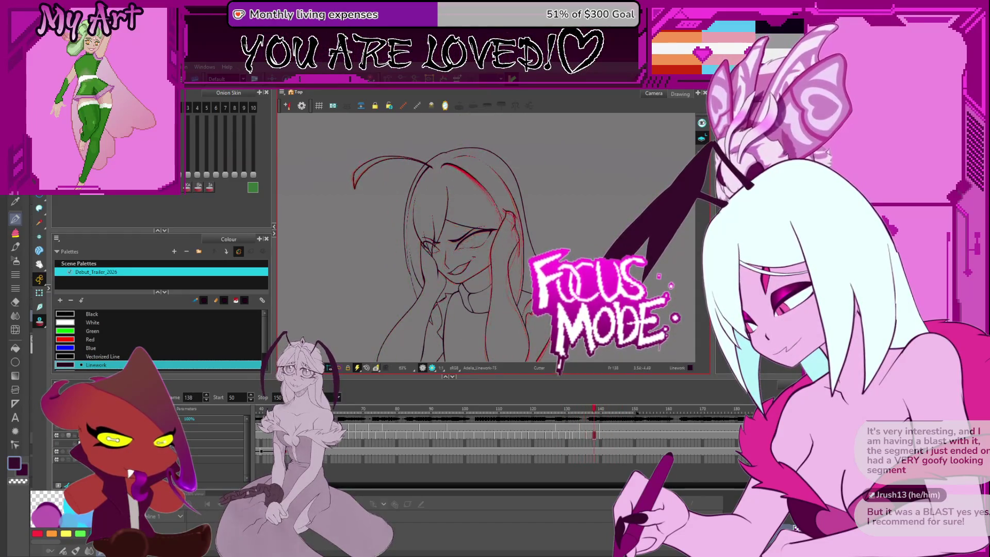
pyautogui.scroll(3, 497, 260)
pyautogui.scroll(3, 498, 260)
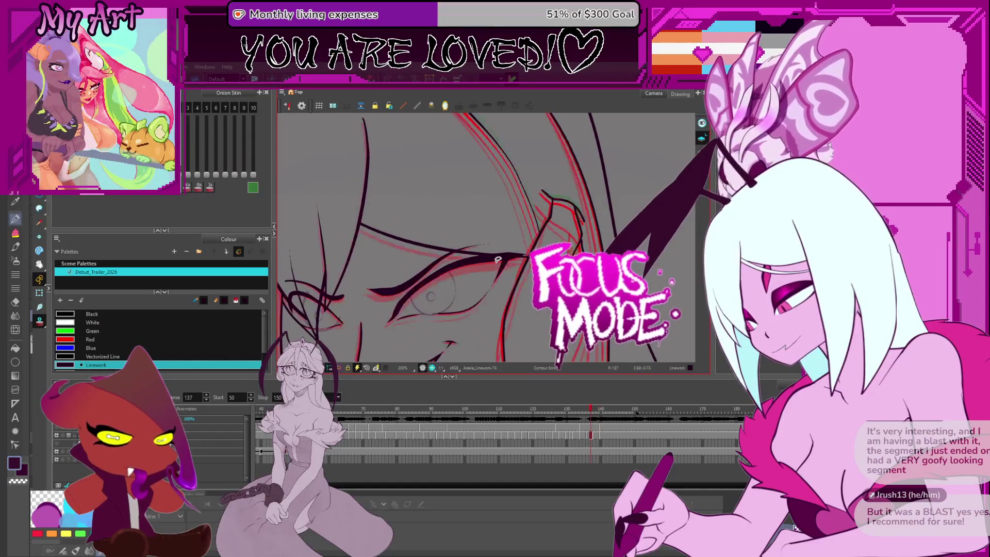
# - Select the eye strokes and reshape the upper eyelid line on frame 137
pyautogui.press('.')
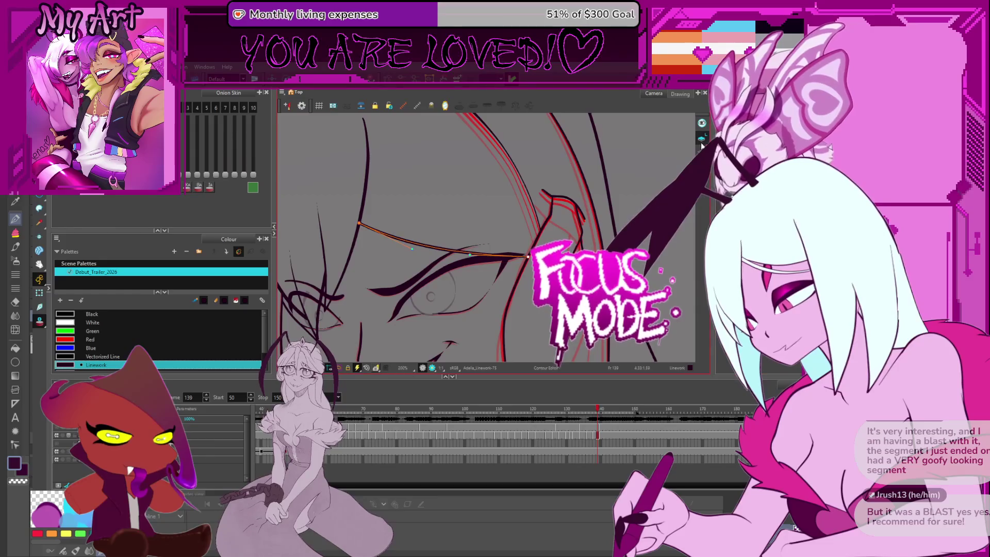
pyautogui.scroll(4, 479, 255)
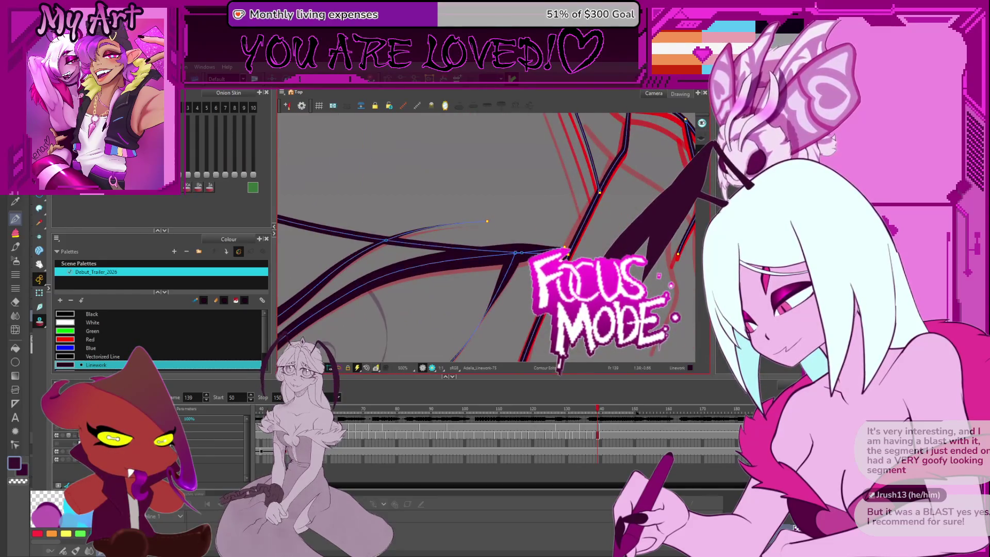
pyautogui.hotkey('ctrl', 'a')
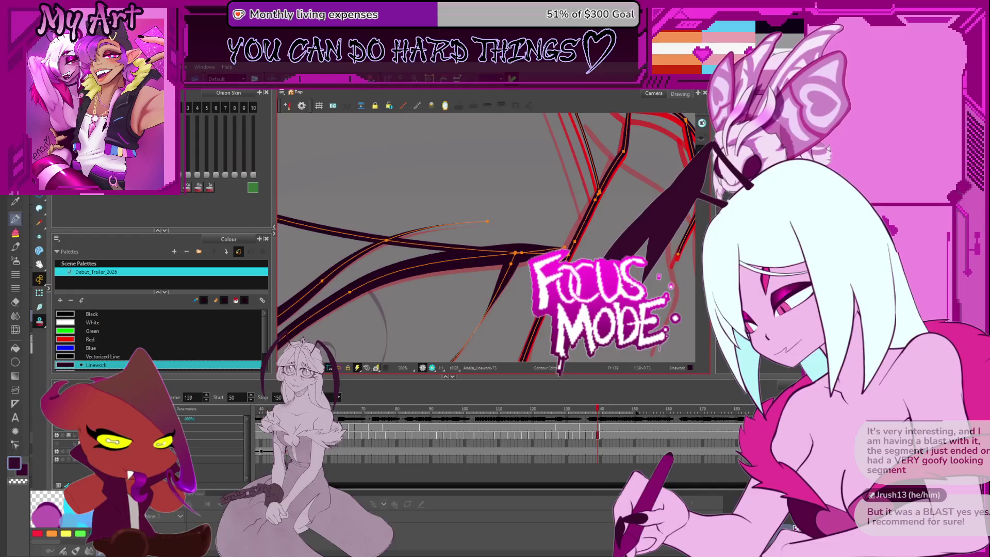
pyautogui.scroll(-2, 480, 256)
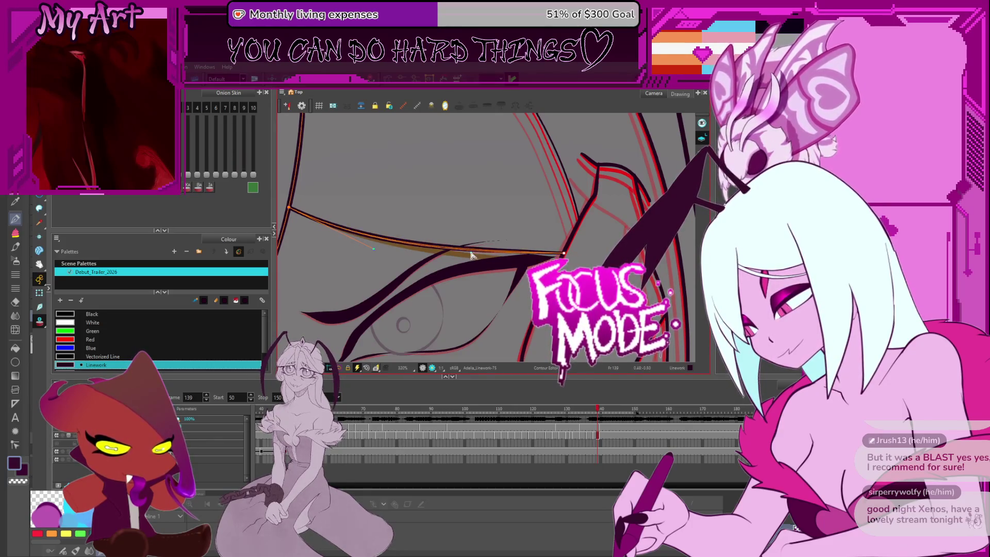
pyautogui.press(',')
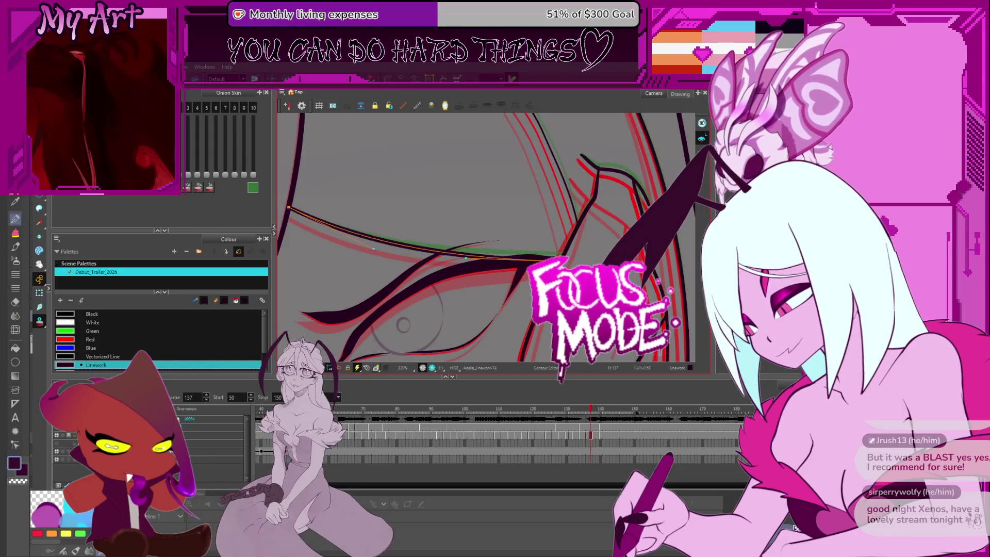
pyautogui.moveTo(314, 226); pyautogui.dragTo(561, 256)
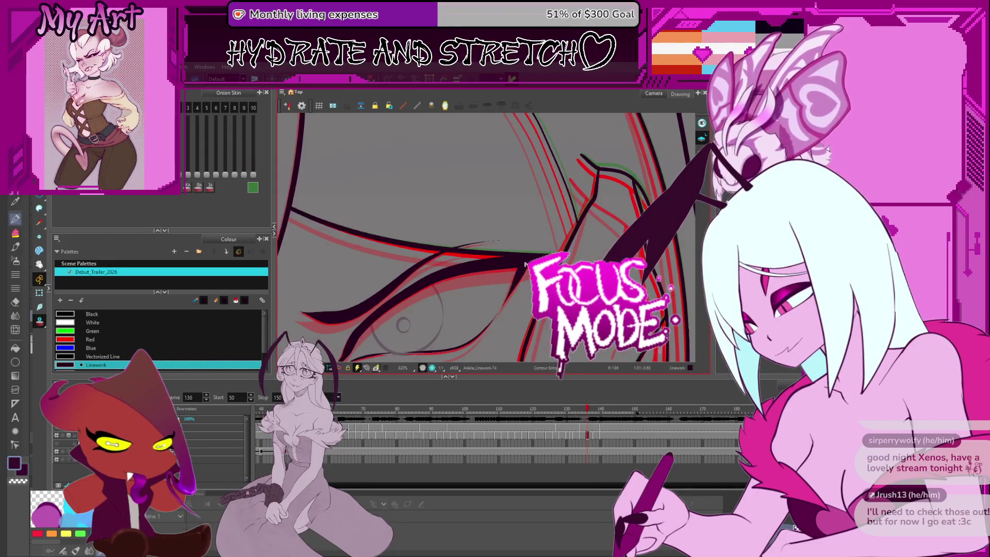
# - Compare neighbouring frames and extend the eyelid line slightly right, ending on frame 139
pyautogui.press(',')
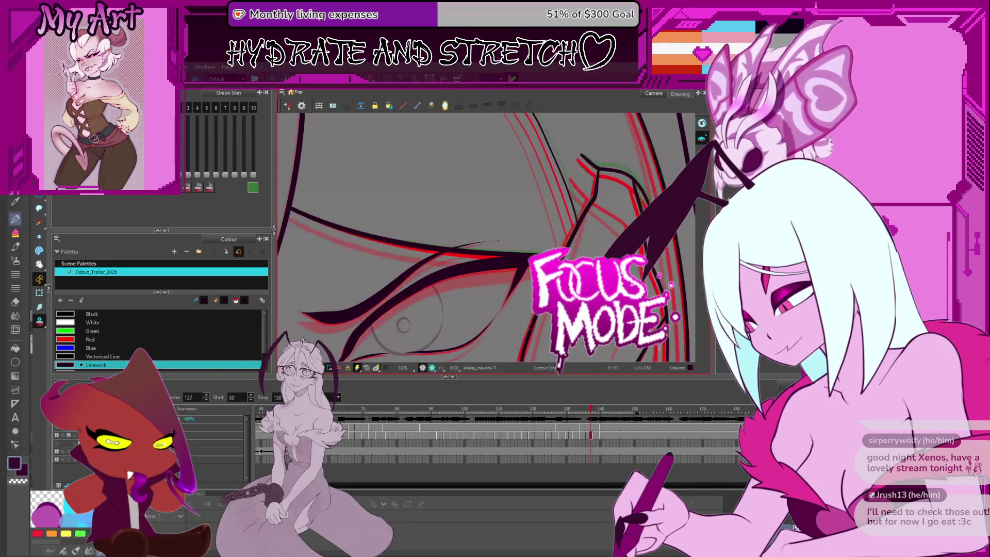
pyautogui.press('.')
pyautogui.press('.')
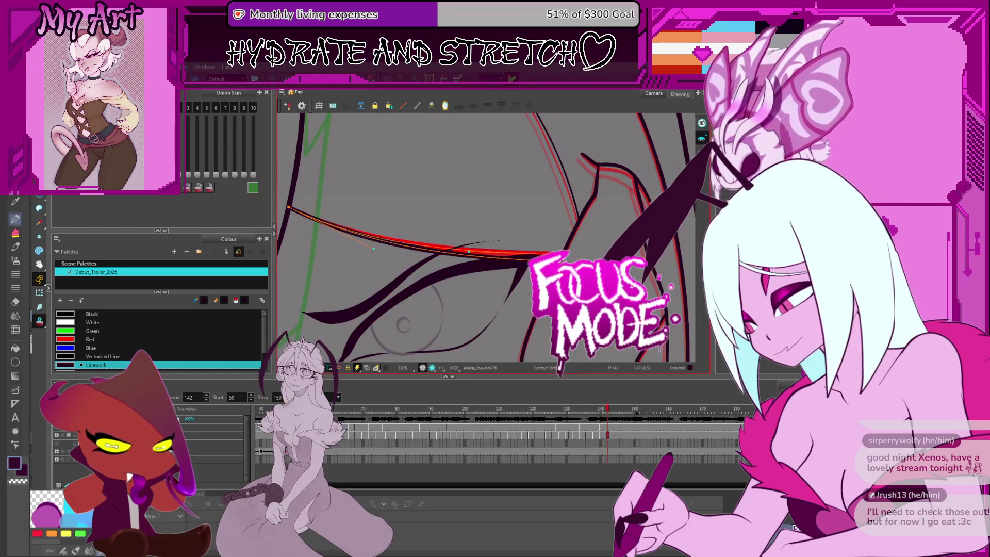
pyautogui.moveTo(471, 249); pyautogui.dragTo(505, 255)
pyautogui.press('.')
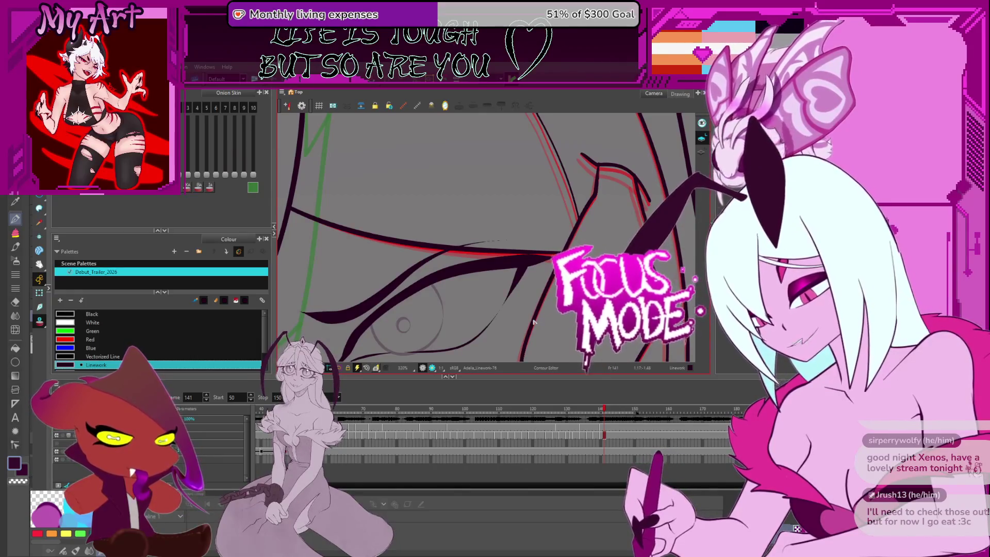
pyautogui.press(',')
pyautogui.press(',')
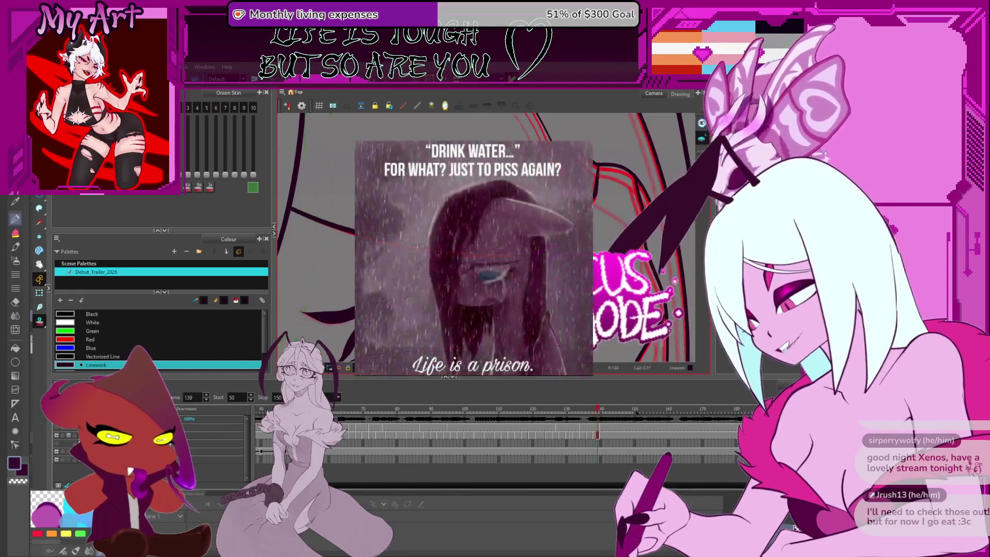
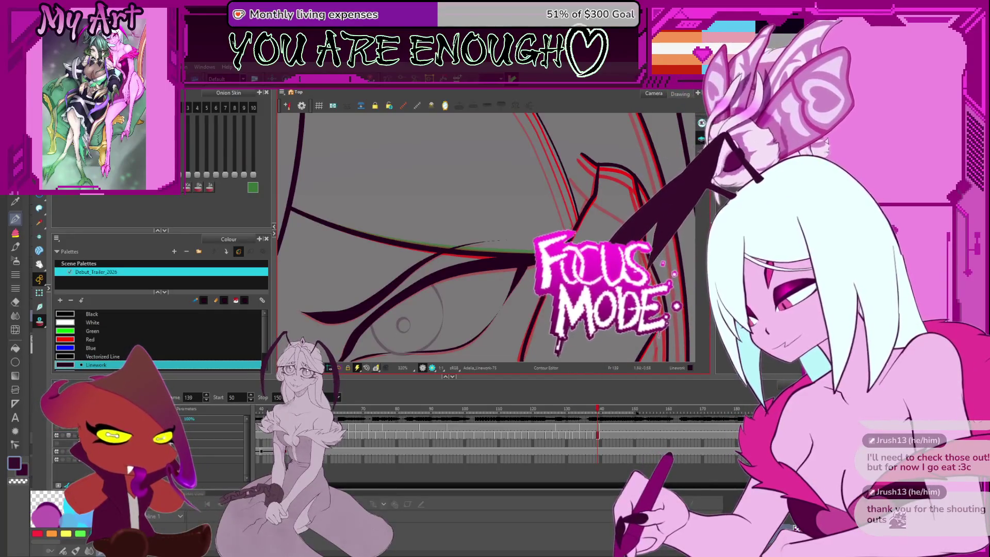
# - Flip between frames 137 and 140 to check the hair stroke, panning along it
pyautogui.press(',')
pyautogui.press(',')
pyautogui.hotkey('shift', 'm')
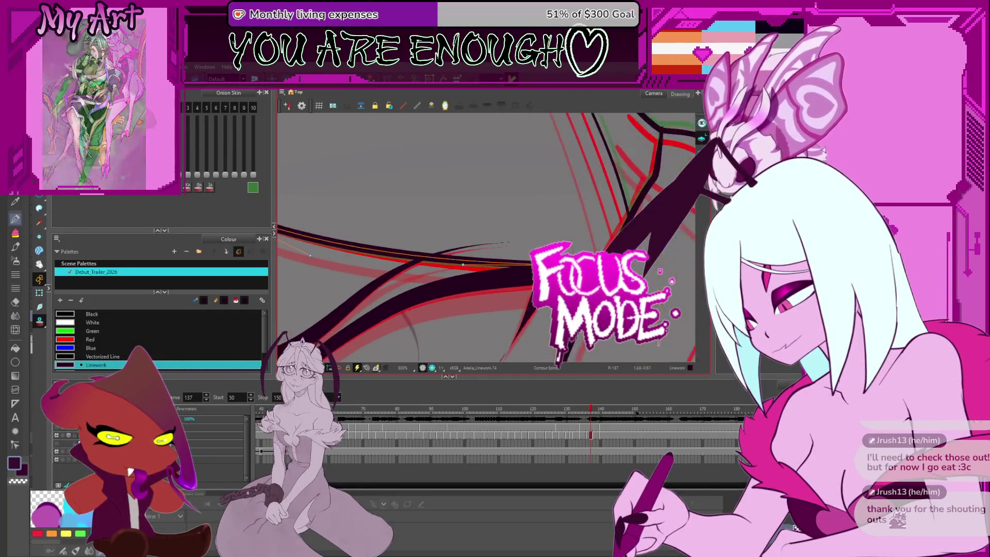
pyautogui.press('.')
pyautogui.press('.')
pyautogui.press('.')
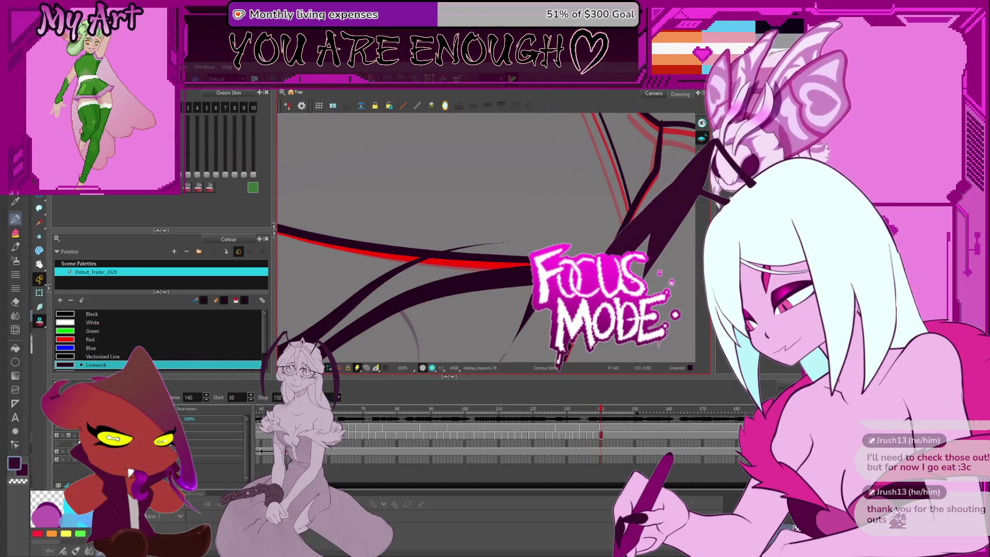
pyautogui.press(',')
pyautogui.press(',')
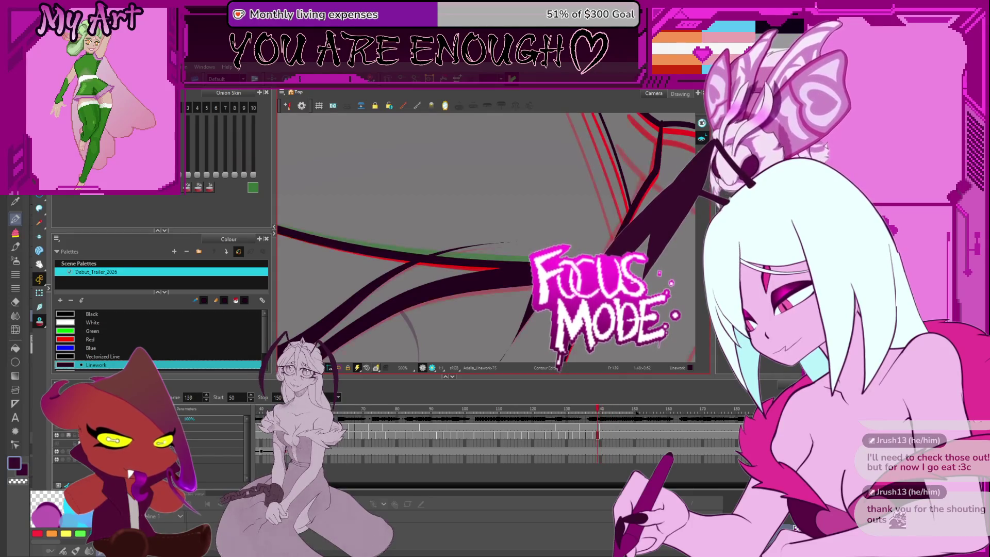
pyautogui.press(',')
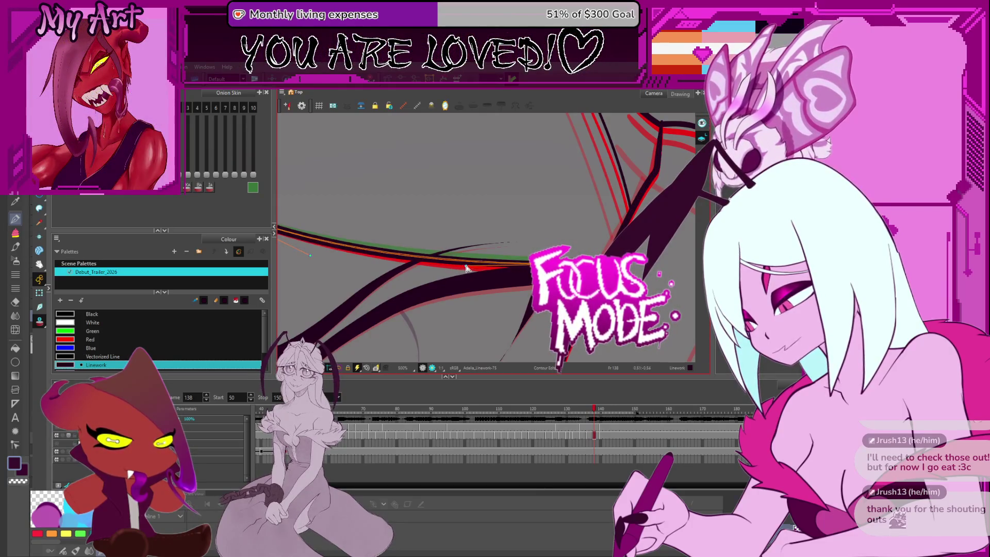
pyautogui.moveTo(373, 252); pyautogui.dragTo(424, 280)
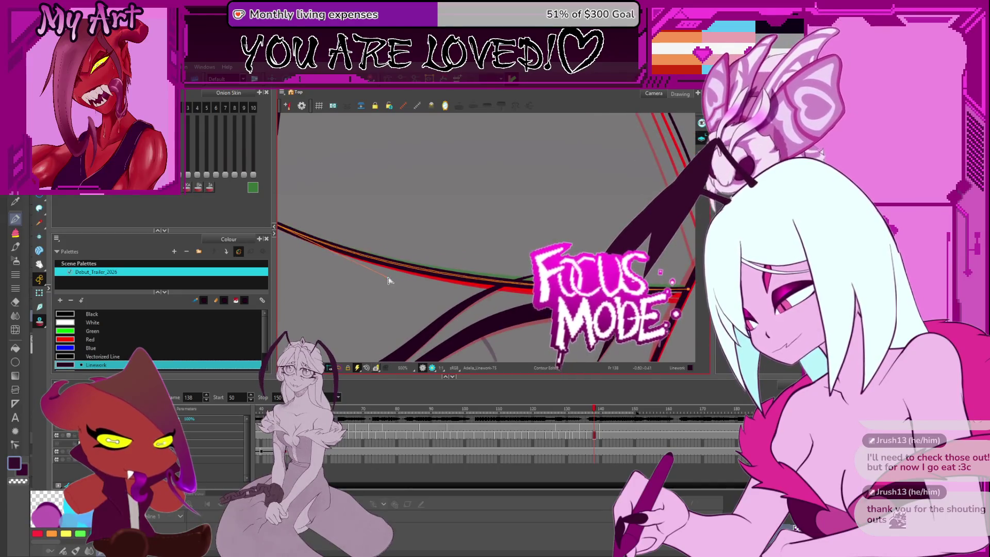
pyautogui.press('.')
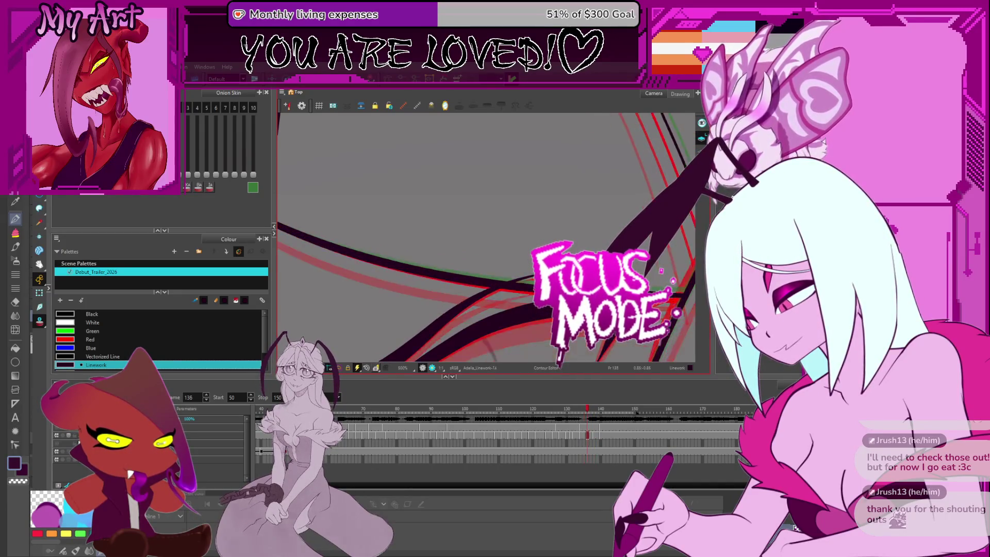
pyautogui.press('.')
pyautogui.scroll(-4, 518, 335)
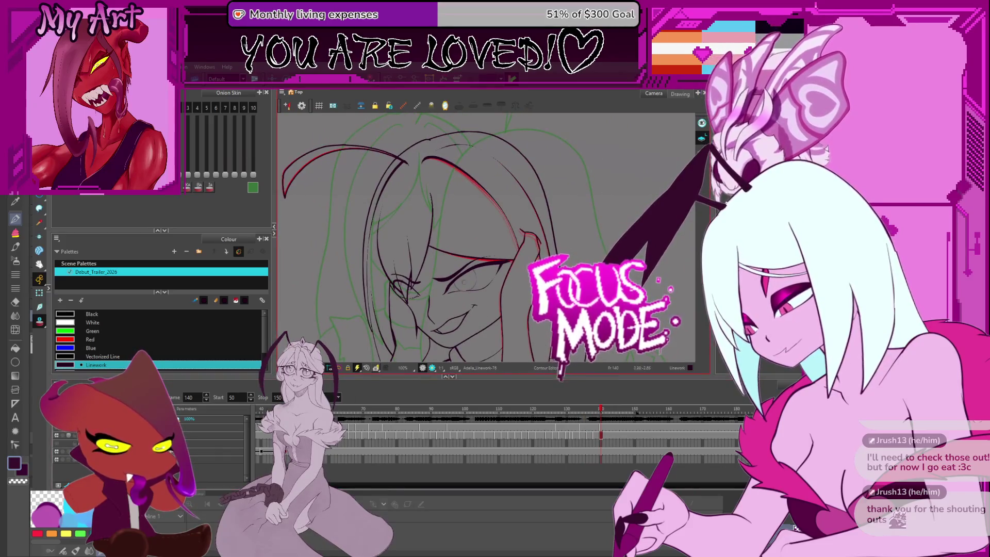
pyautogui.scroll(5, 475, 268)
pyautogui.scroll(4, 475, 268)
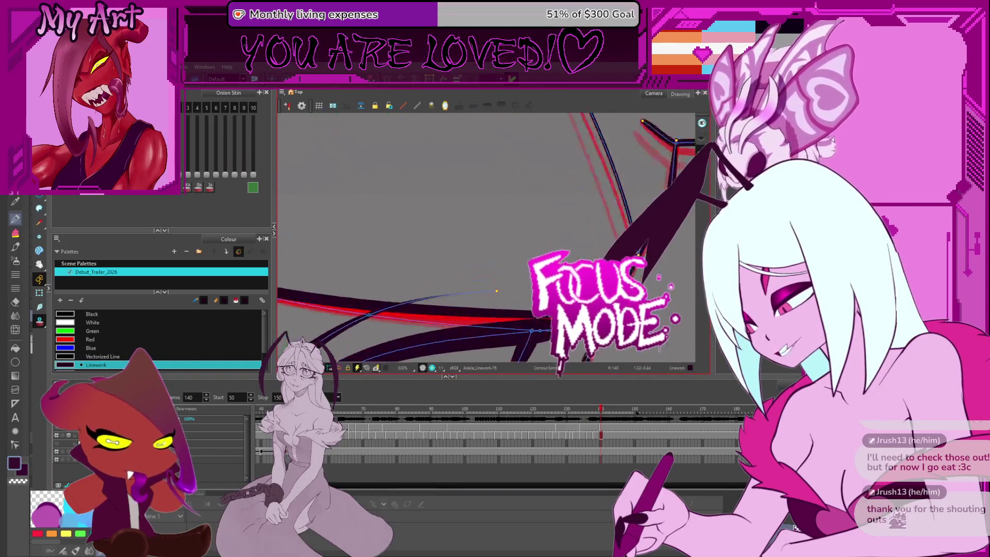
pyautogui.scroll(1, 476, 268)
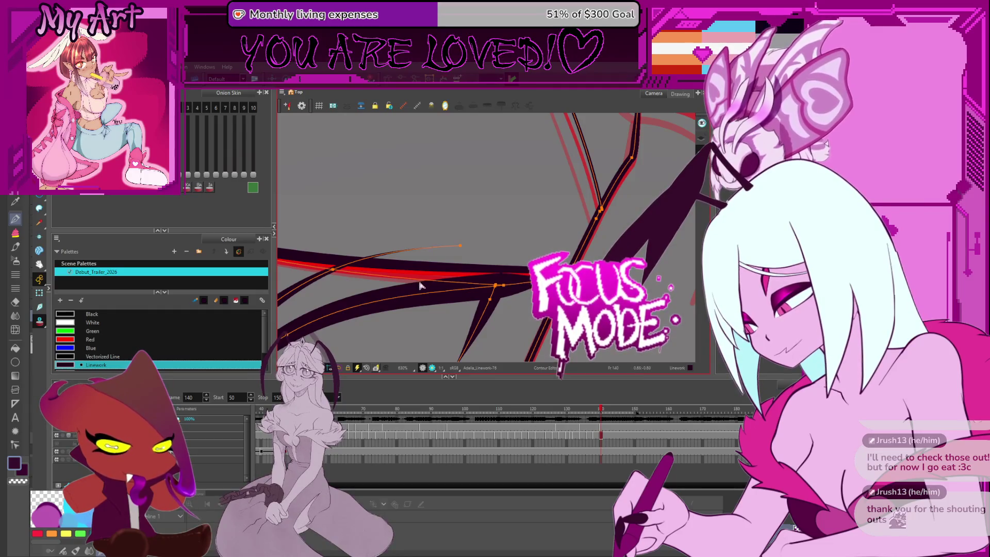
pyautogui.scroll(-2, 396, 279)
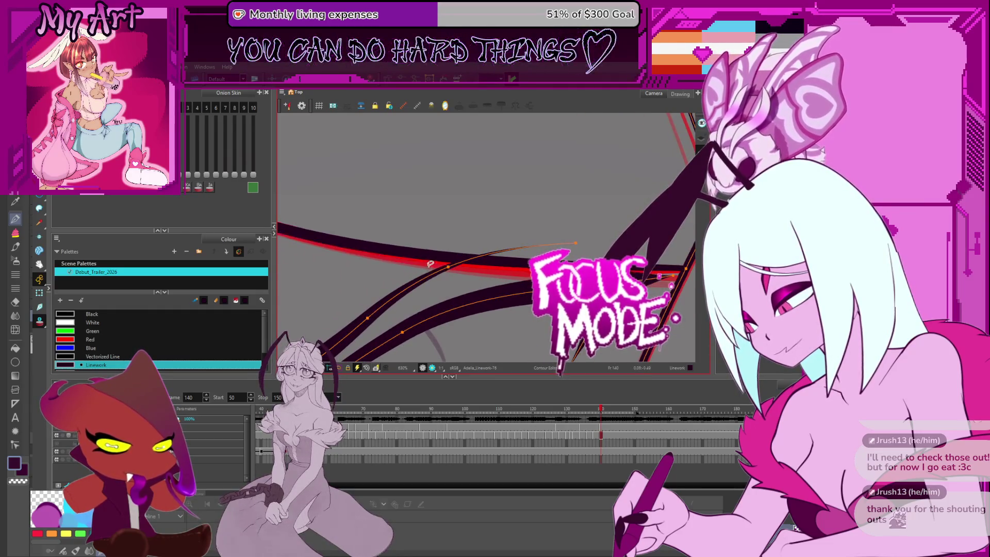
pyautogui.scroll(-1, 429, 264)
# - Deselect the edited strokes, hide the onion-skin ghost lines and step back toward frame 132
pyautogui.moveTo(430, 264)
pyautogui.mouseDown()
pyautogui.moveTo(446, 323)
pyautogui.moveTo(441, 301)
pyautogui.mouseUp()
pyautogui.scroll(-1, 439, 296)
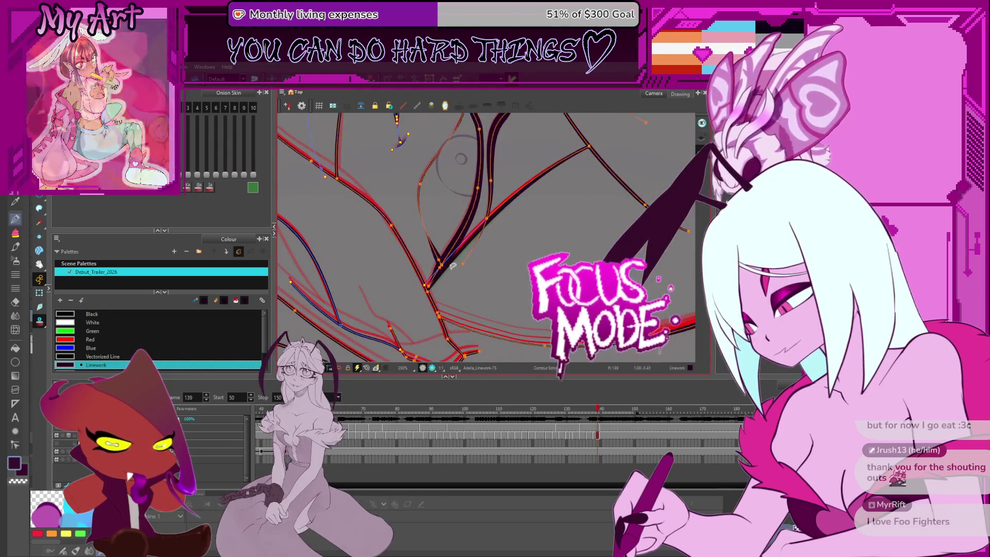
pyautogui.scroll(2, 453, 272)
pyautogui.scroll(-3, 519, 247)
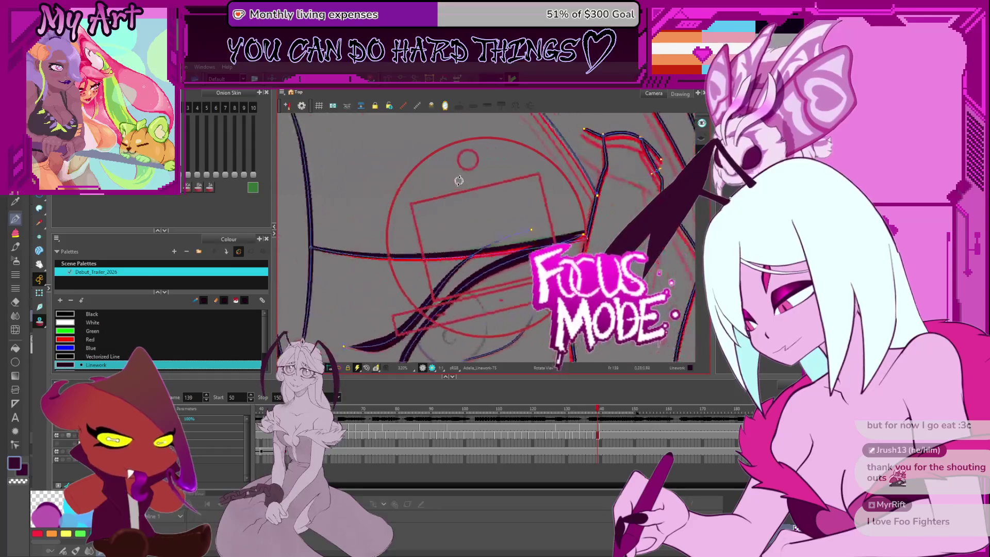
pyautogui.scroll(3, 462, 176)
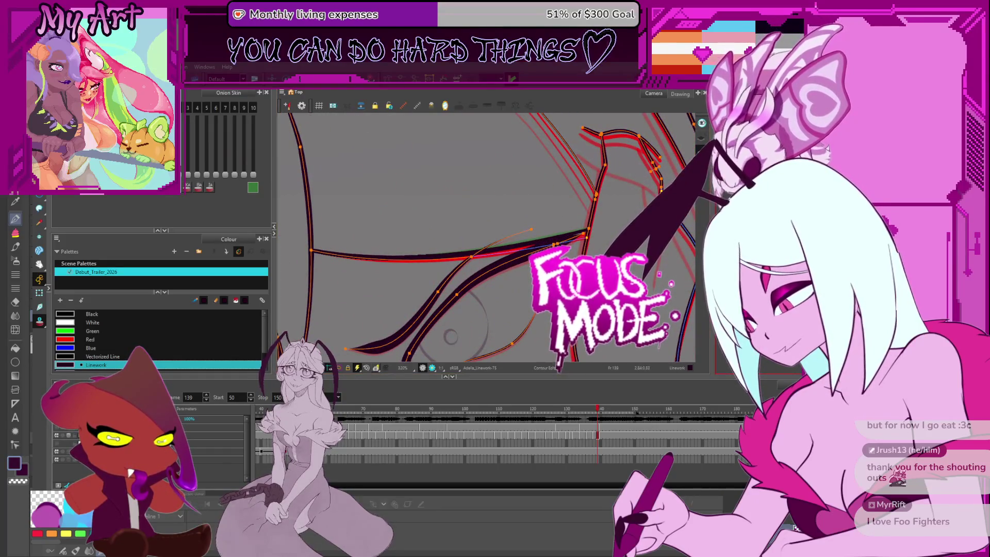
pyautogui.press('Escape')
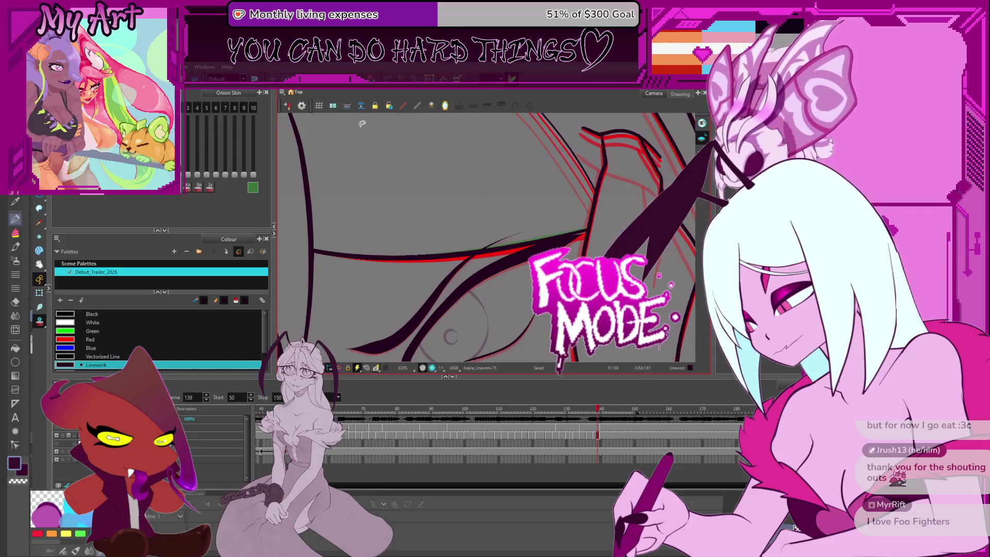
pyautogui.press('.')
pyautogui.press('.')
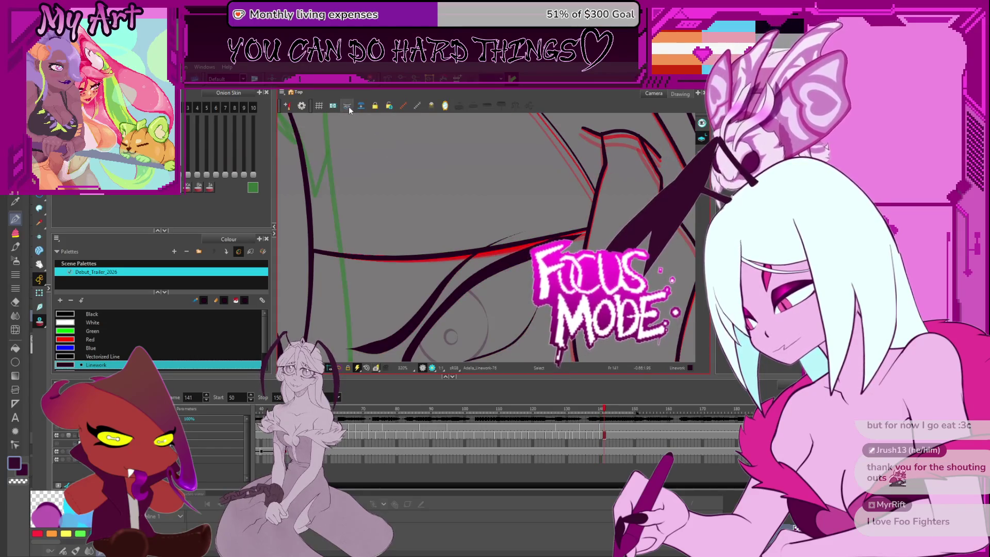
pyautogui.click(349, 110)
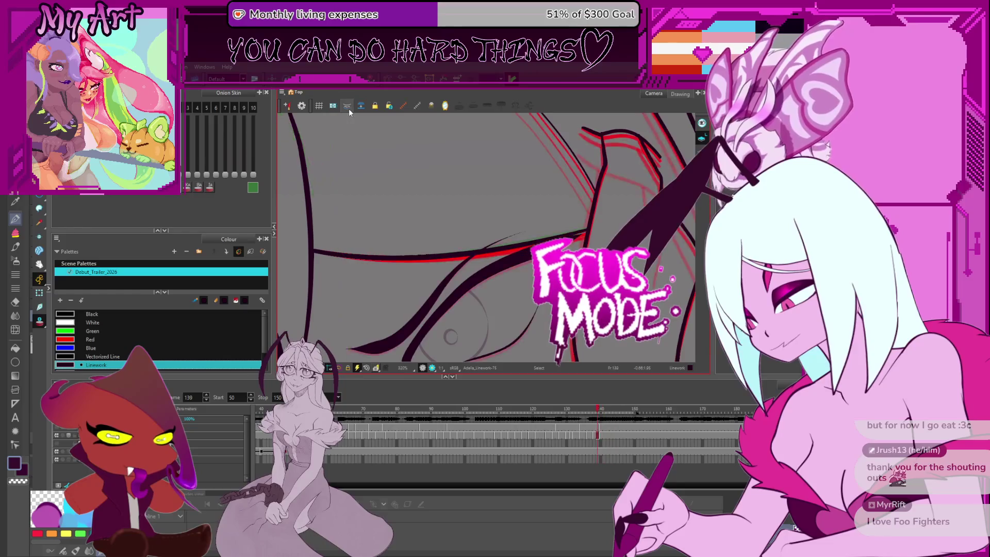
pyautogui.press(',')
pyautogui.press(',')
pyautogui.press(',')
pyautogui.press(',')
pyautogui.press(',')
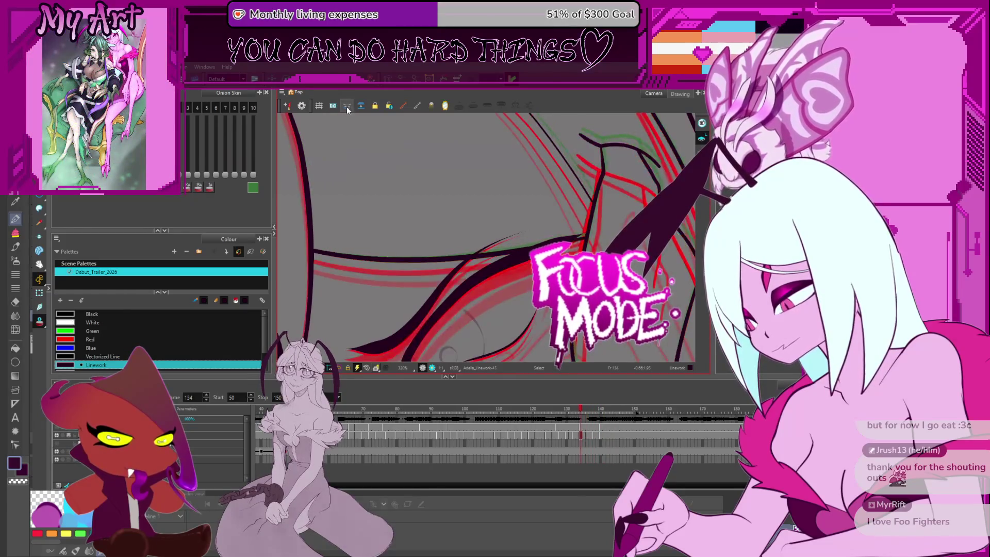
pyautogui.press(',')
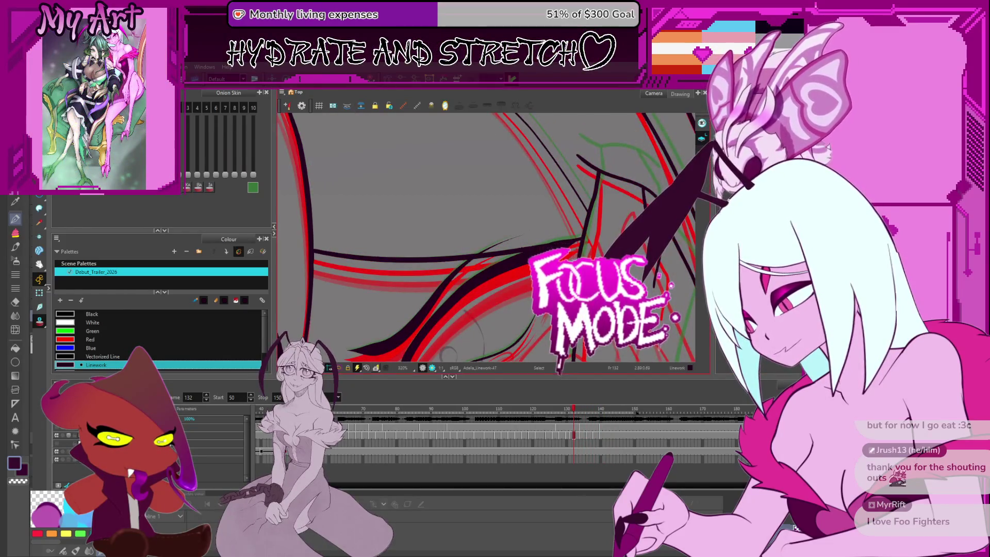
pyautogui.scroll(3, 479, 232)
# - Step forward through frames 135 to 145, panning the canvas along the hair strokes
pyautogui.press('.')
pyautogui.press('.')
pyautogui.press('.')
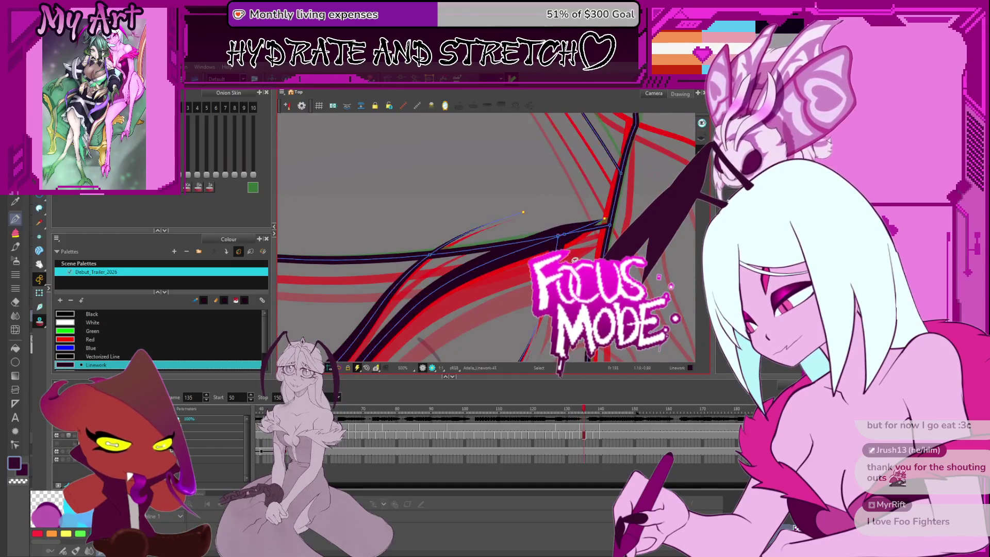
pyautogui.press('.')
pyautogui.press('.')
pyautogui.scroll(1, 595, 230)
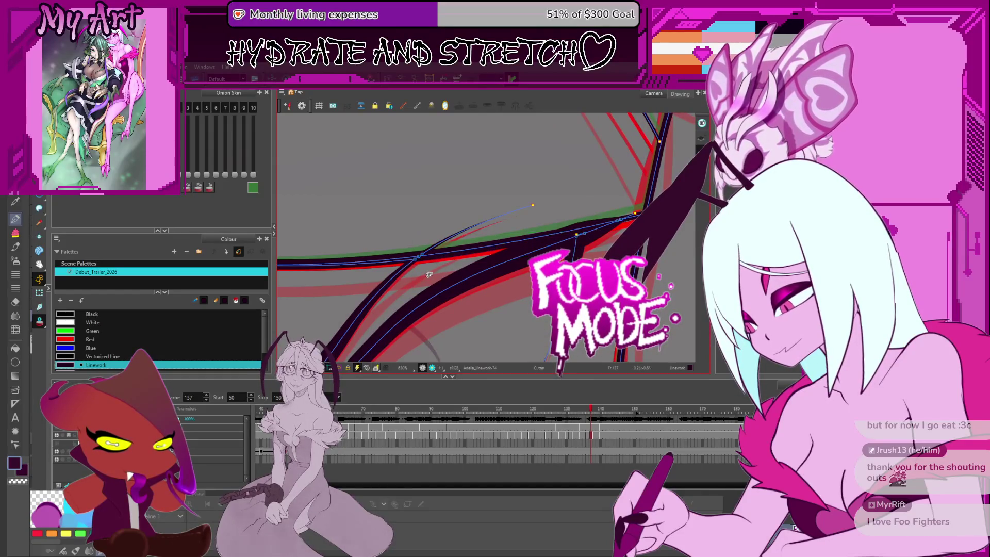
pyautogui.moveTo(429, 274); pyautogui.dragTo(480, 232)
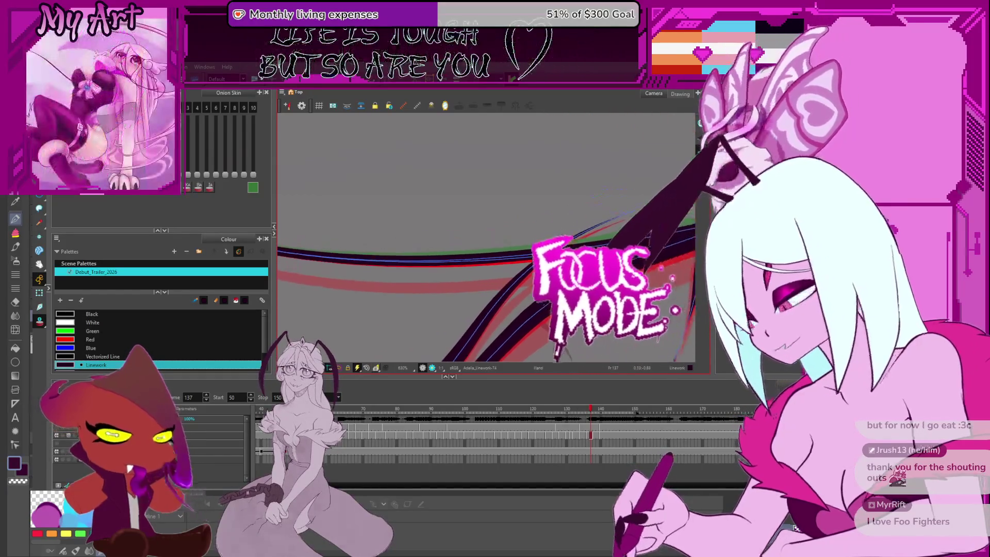
pyautogui.scroll(-2, 479, 233)
pyautogui.press('.')
pyautogui.press('.')
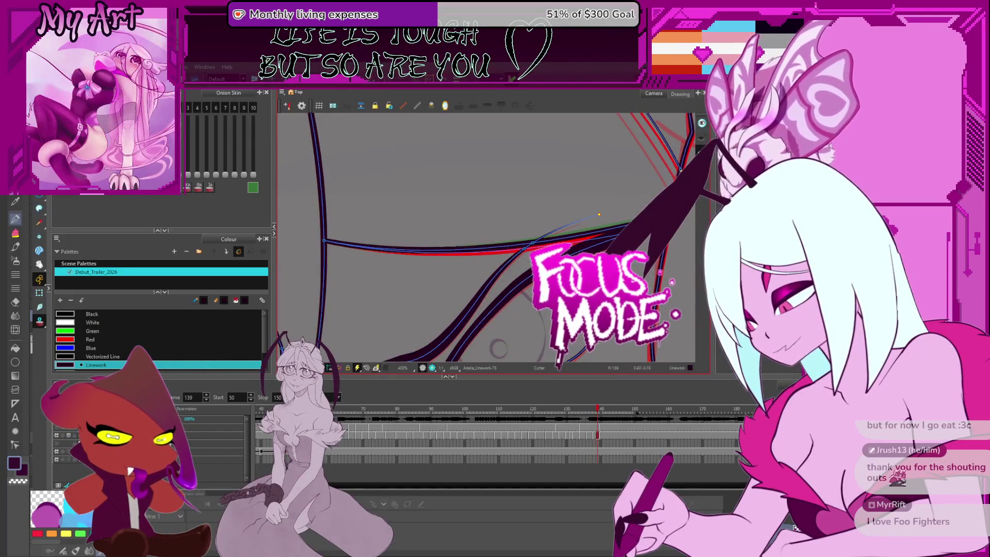
pyautogui.scroll(2, 557, 229)
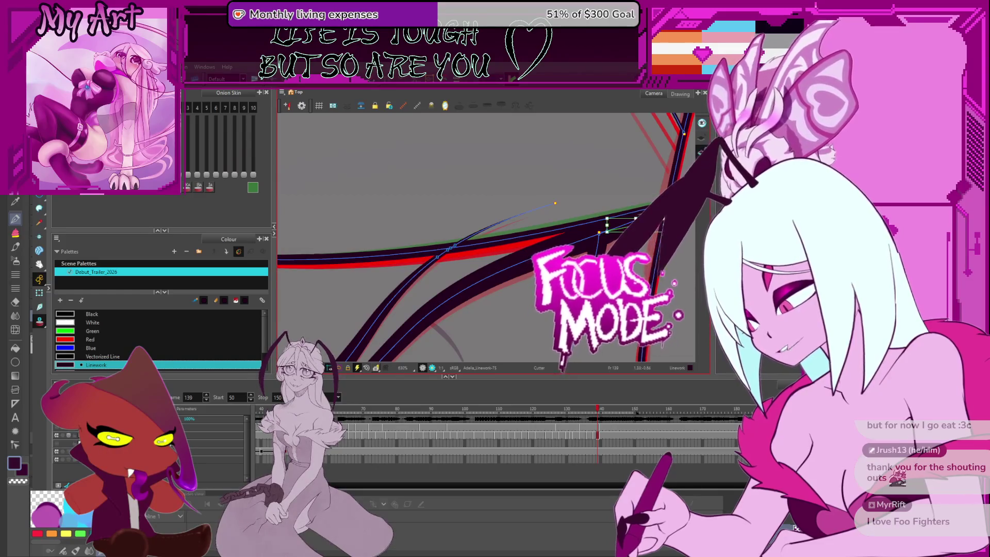
pyautogui.press('.')
pyautogui.press('.')
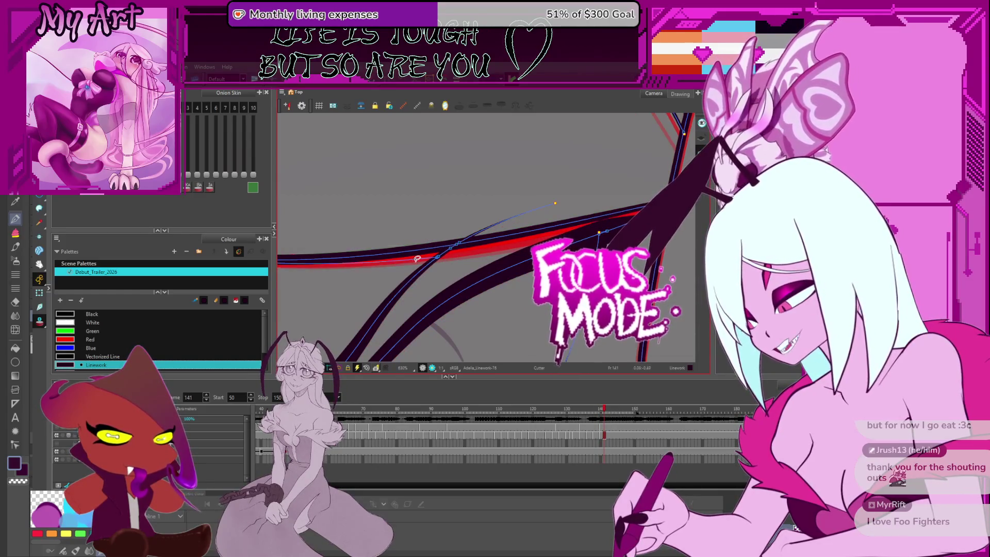
pyautogui.moveTo(417, 259); pyautogui.dragTo(464, 279)
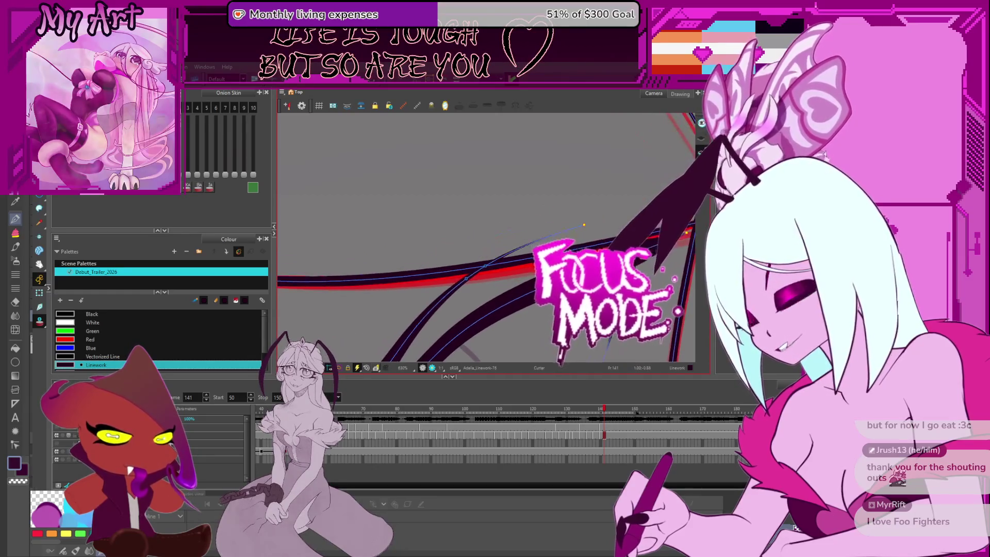
pyautogui.press('.')
pyautogui.press('.')
pyautogui.press('.')
pyautogui.scroll(-4, 549, 250)
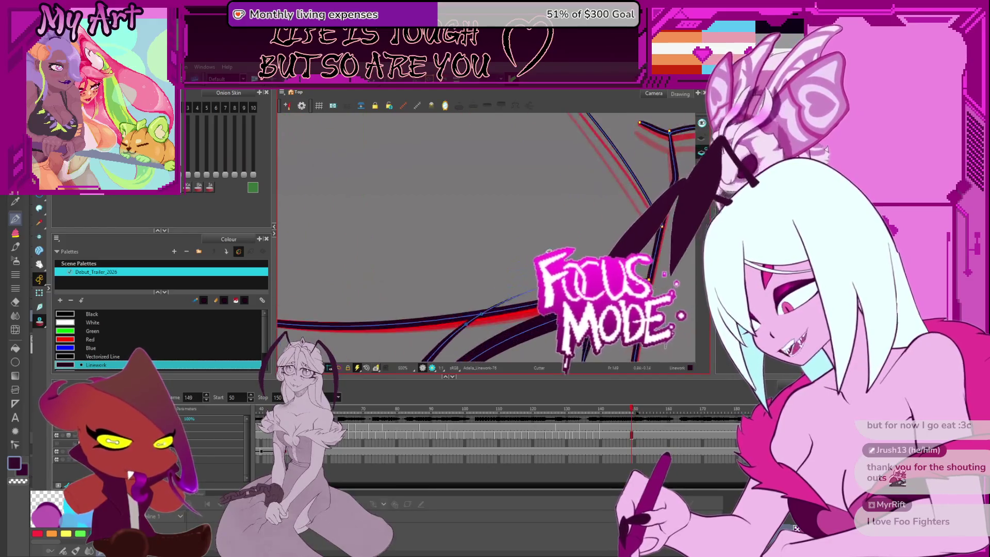
pyautogui.scroll(5, 549, 253)
pyautogui.scroll(4, 487, 255)
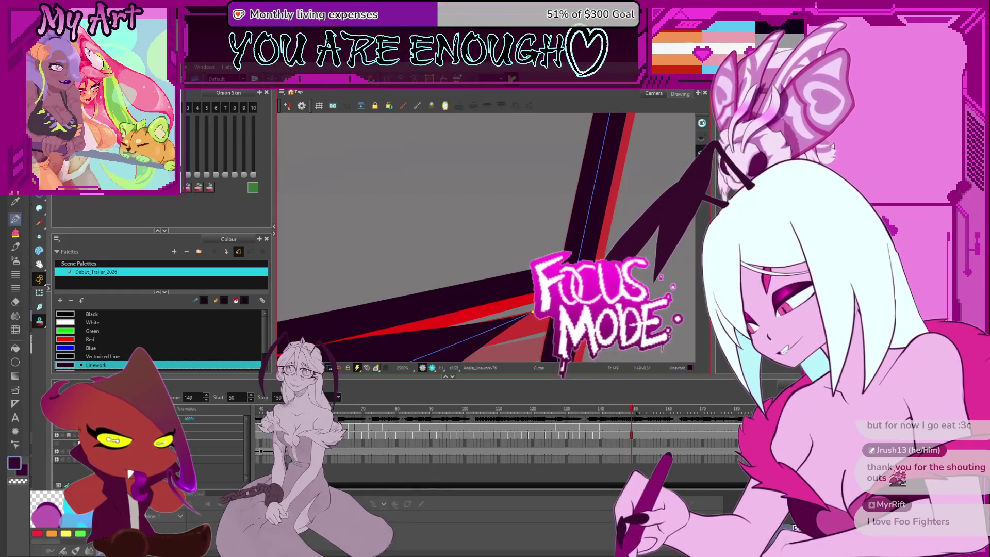
pyautogui.hotkey('alt', 'v')
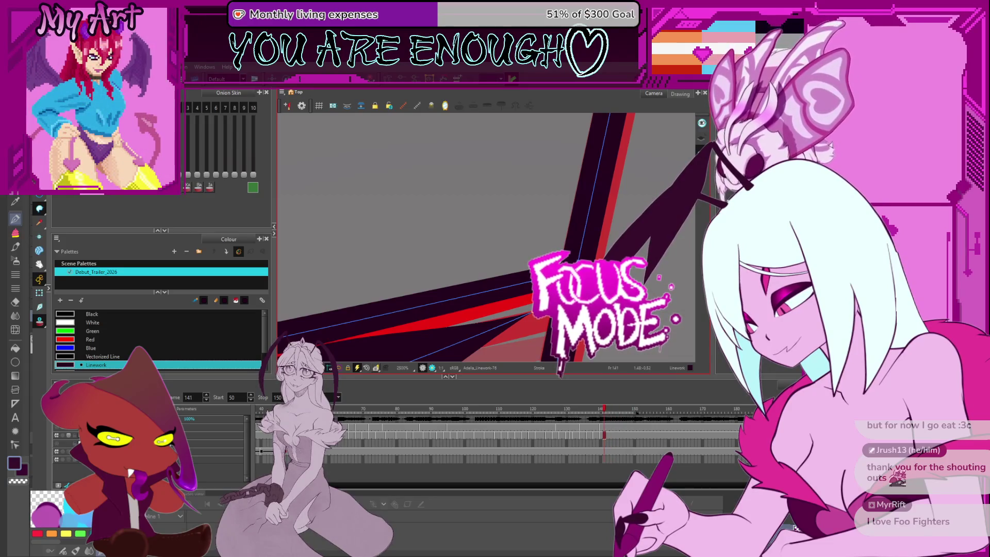
pyautogui.press(',')
pyautogui.press(',')
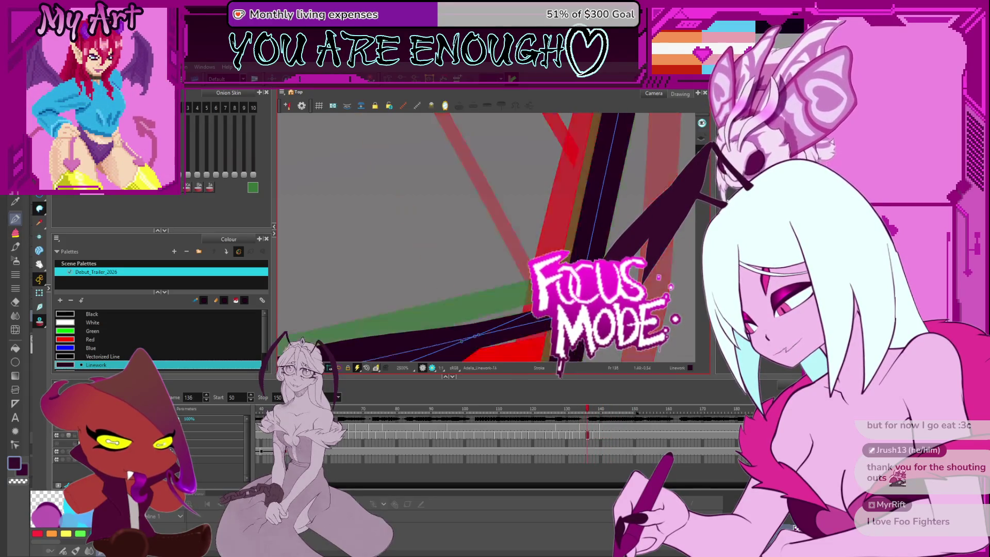
pyautogui.scroll(-3, 464, 232)
pyautogui.moveTo(480, 294); pyautogui.dragTo(433, 248)
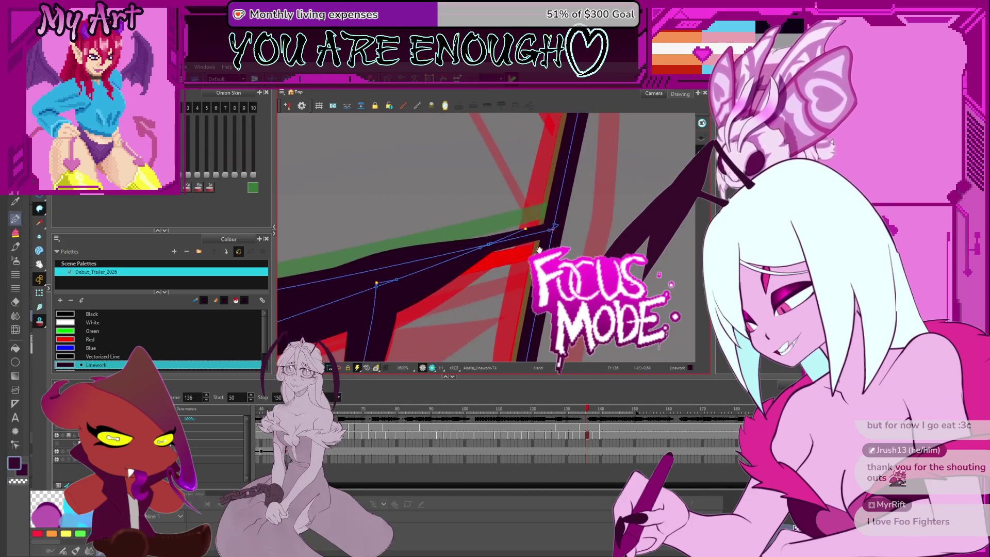
pyautogui.scroll(-4, 464, 232)
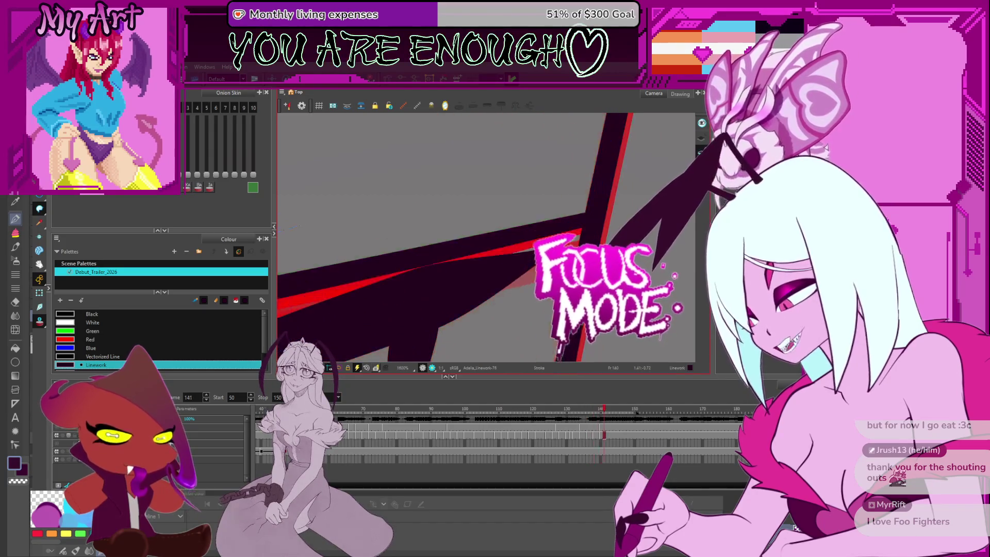
pyautogui.press('.')
pyautogui.press('.')
pyautogui.moveTo(464, 232); pyautogui.dragTo(491, 248)
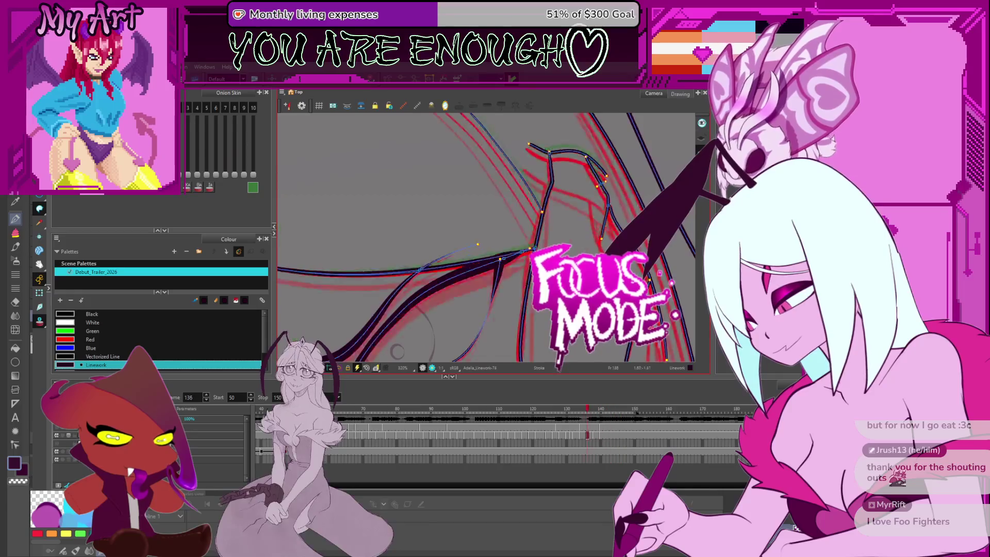
pyautogui.press(',')
pyautogui.press(',')
pyautogui.scroll(-5, 563, 240)
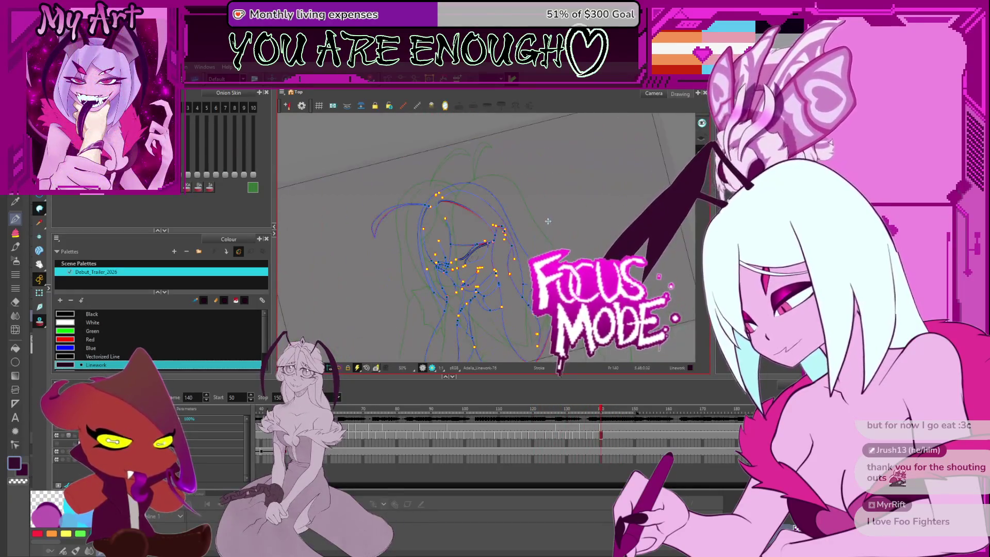
pyautogui.moveTo(548, 222)
pyautogui.mouseDown()
pyautogui.moveTo(526, 232)
pyautogui.moveTo(456, 215)
pyautogui.moveTo(483, 261)
pyautogui.moveTo(597, 261)
pyautogui.mouseUp()
pyautogui.scroll(4, 495, 232)
pyautogui.scroll(-3, 456, 215)
pyautogui.hotkey('ctrl', 'alt')
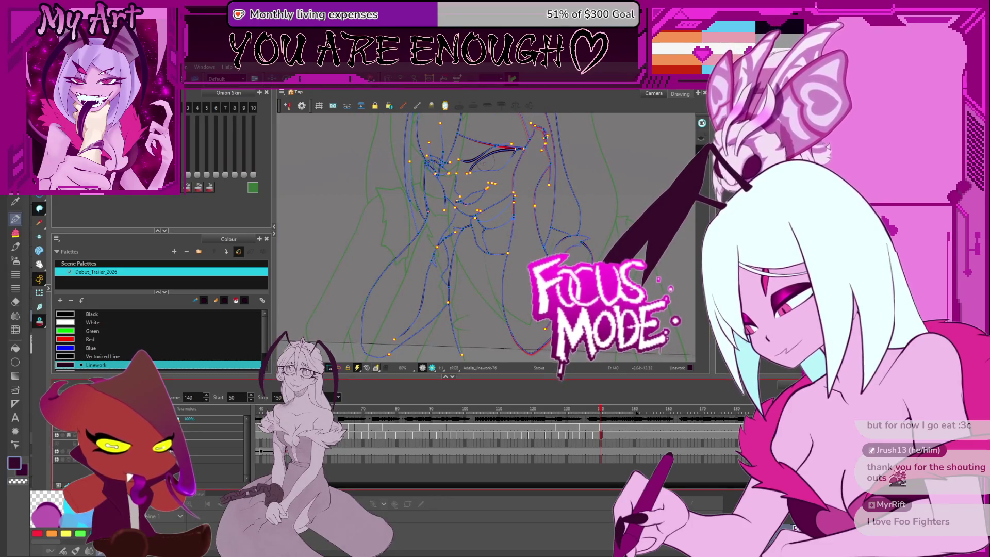
# - Play the linework, stop at frame 60, then flip frames around 83–87 on the face linework
pyautogui.press('Escape')
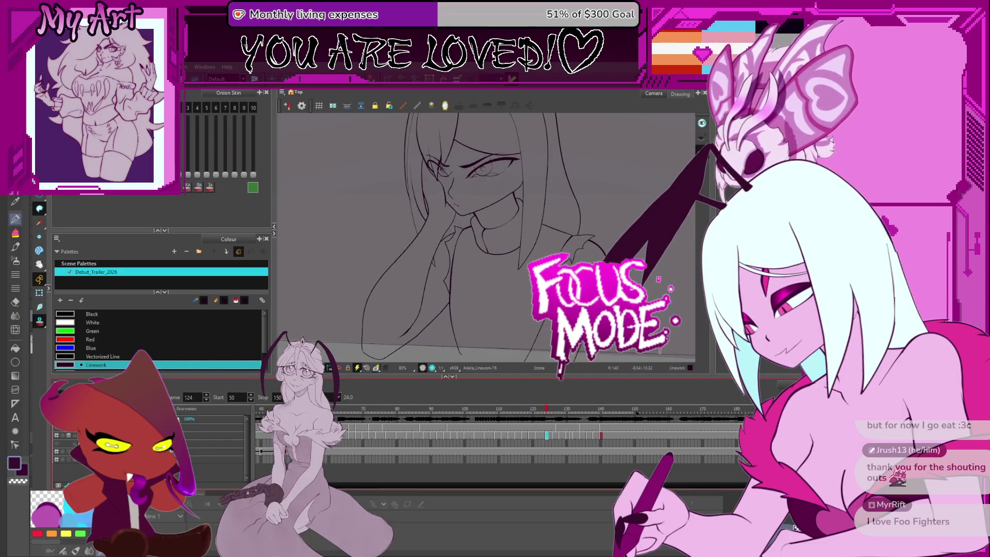
pyautogui.press('Escape')
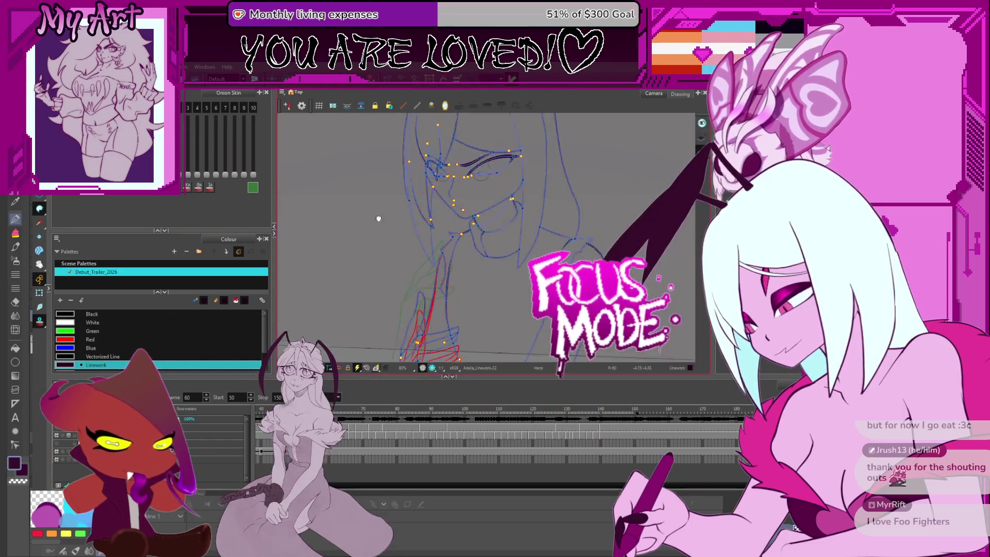
pyautogui.scroll(4, 461, 258)
pyautogui.moveTo(433, 232); pyautogui.dragTo(462, 257)
pyautogui.press('.')
pyautogui.press('.')
pyautogui.press('.')
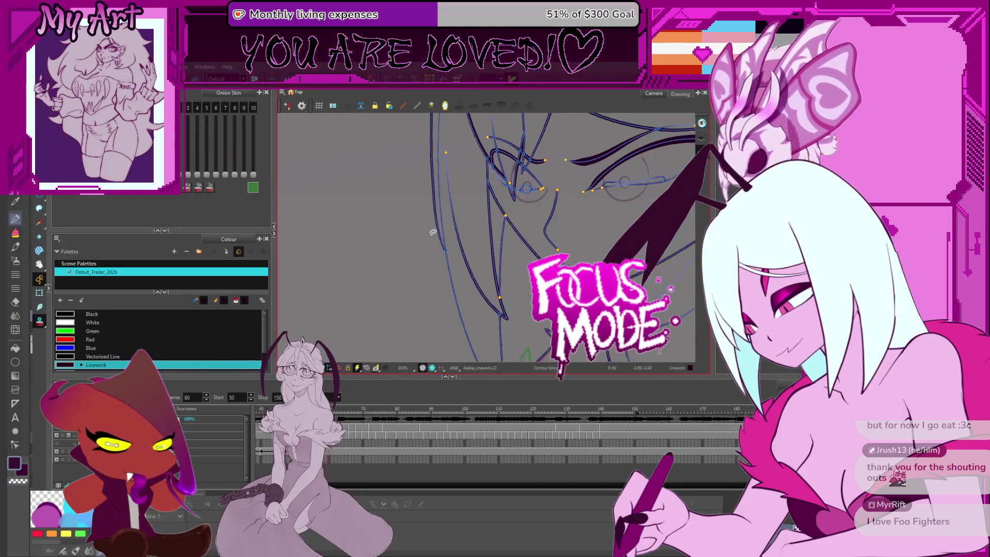
pyautogui.press('.')
pyautogui.press('.')
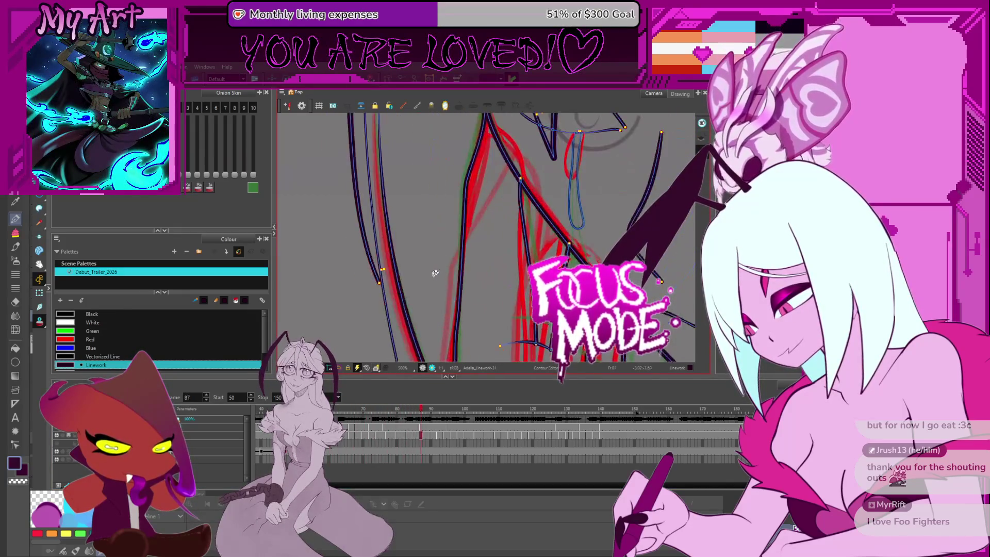
pyautogui.scroll(4, 443, 260)
pyautogui.scroll(3, 442, 260)
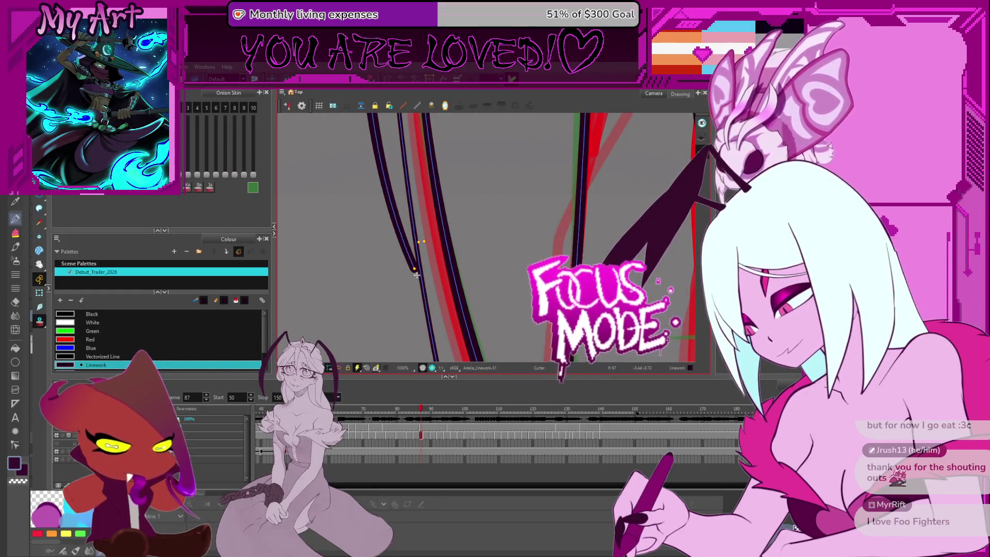
pyautogui.press(',')
pyautogui.press(',')
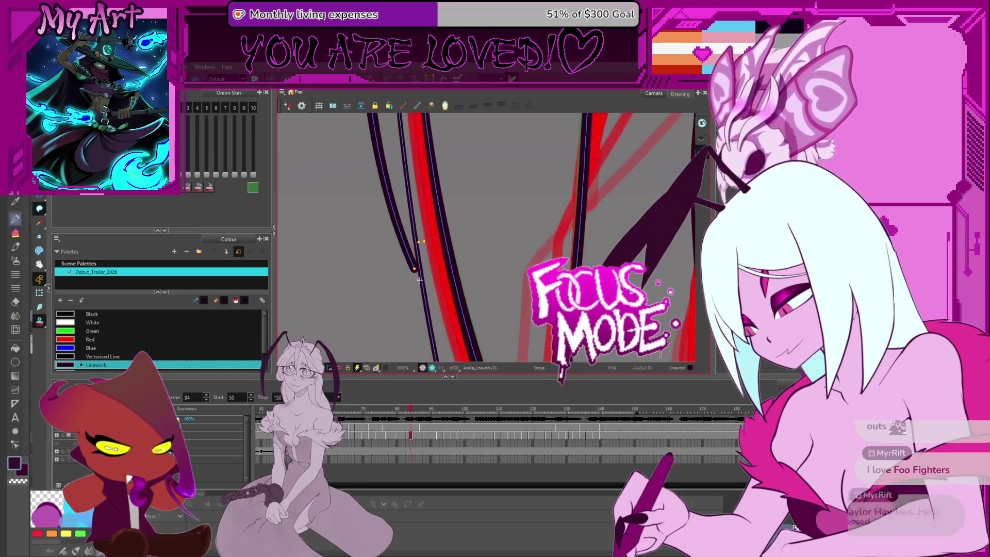
pyautogui.press(',')
pyautogui.press(',')
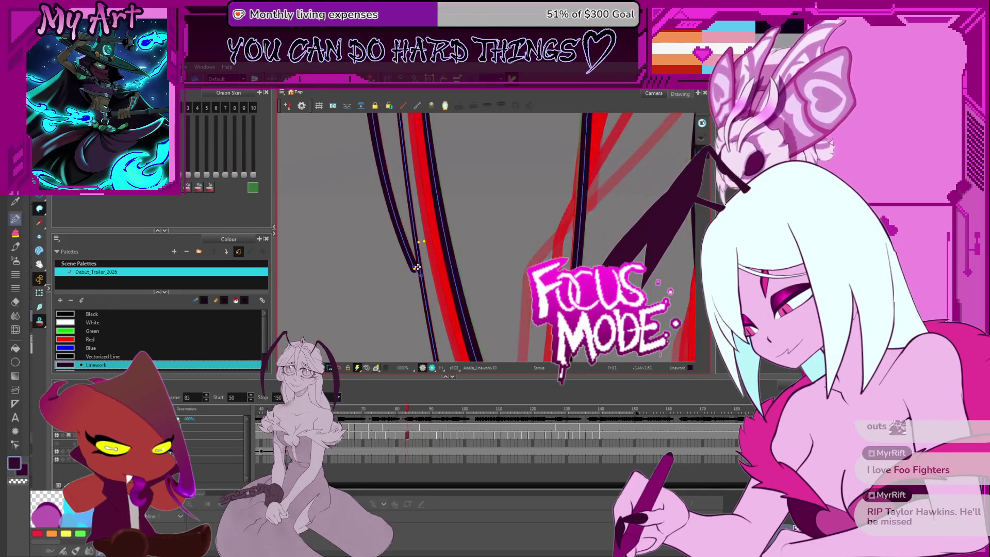
# - Step back frame by frame to about frame 64, checking the hair lines
pyautogui.press(',')
pyautogui.press(',')
pyautogui.press(',')
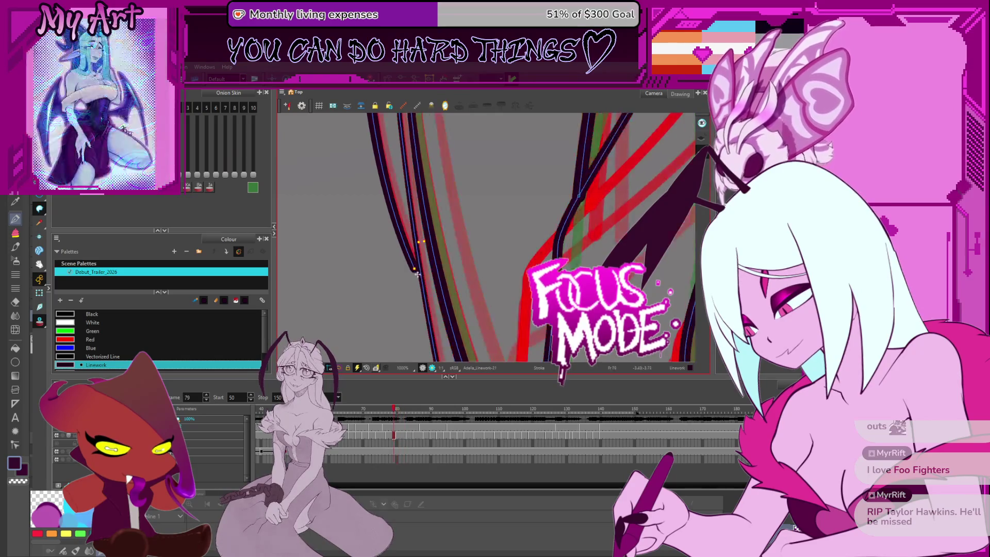
pyautogui.press(',')
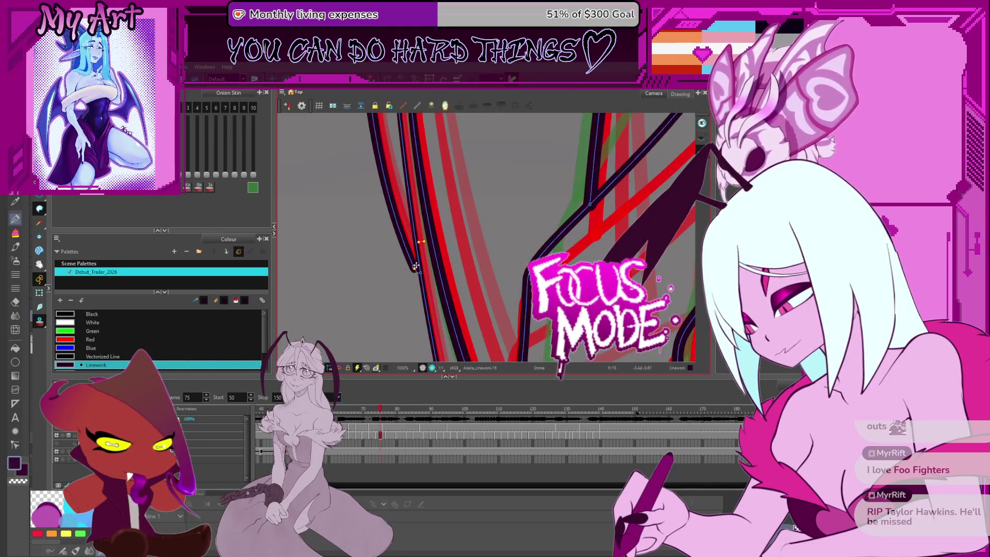
pyautogui.press(',')
pyautogui.press(',')
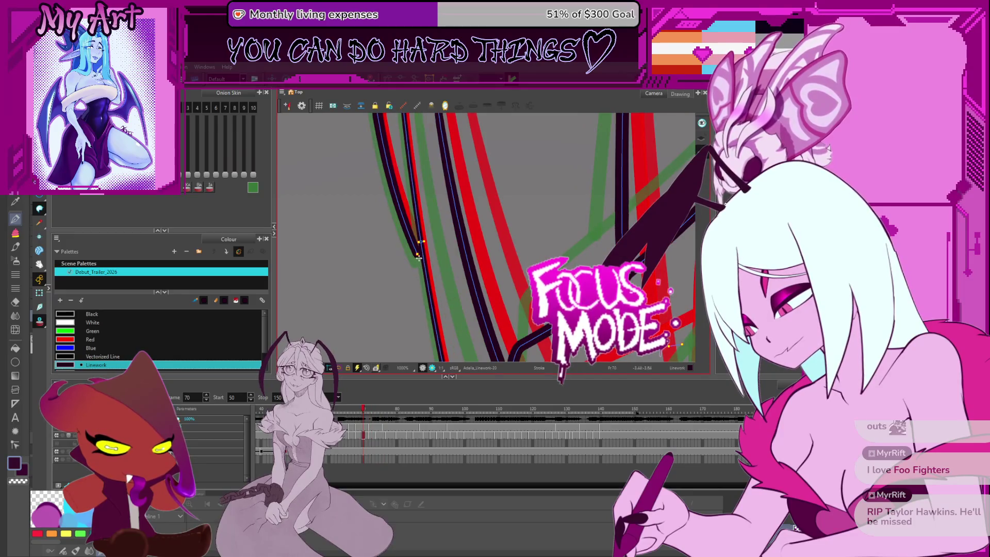
pyautogui.press(',')
pyautogui.press(',')
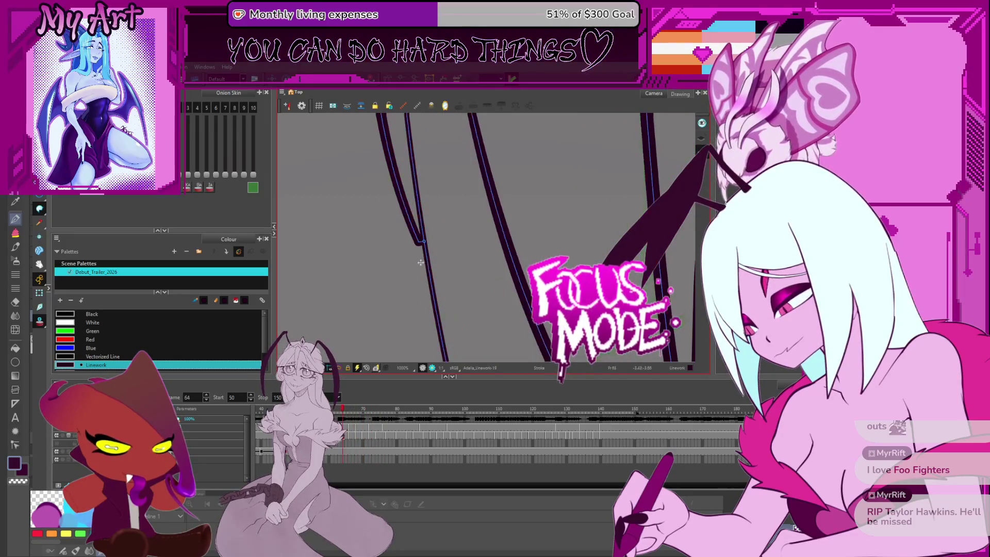
pyautogui.press(',')
# - Step forward through frames 93, 101 and 128 up to frame 140
pyautogui.press('.')
pyautogui.press('.')
pyautogui.press('.')
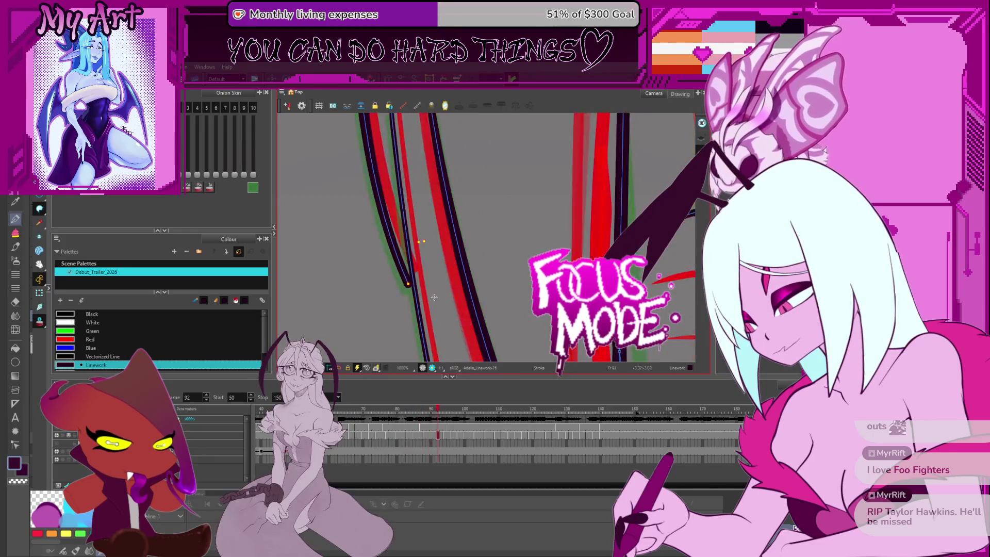
pyautogui.press('.')
pyautogui.press('.')
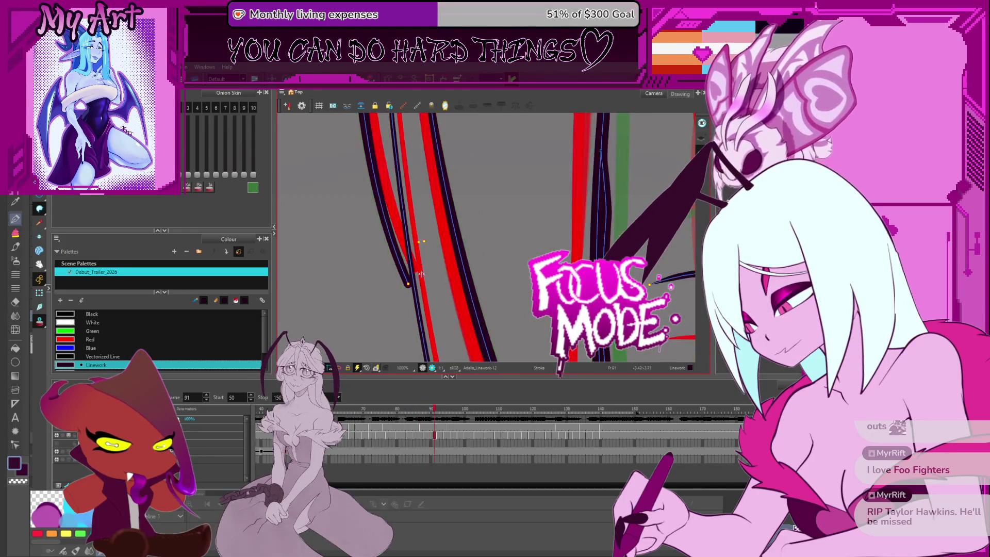
pyautogui.press('.')
pyautogui.press('.')
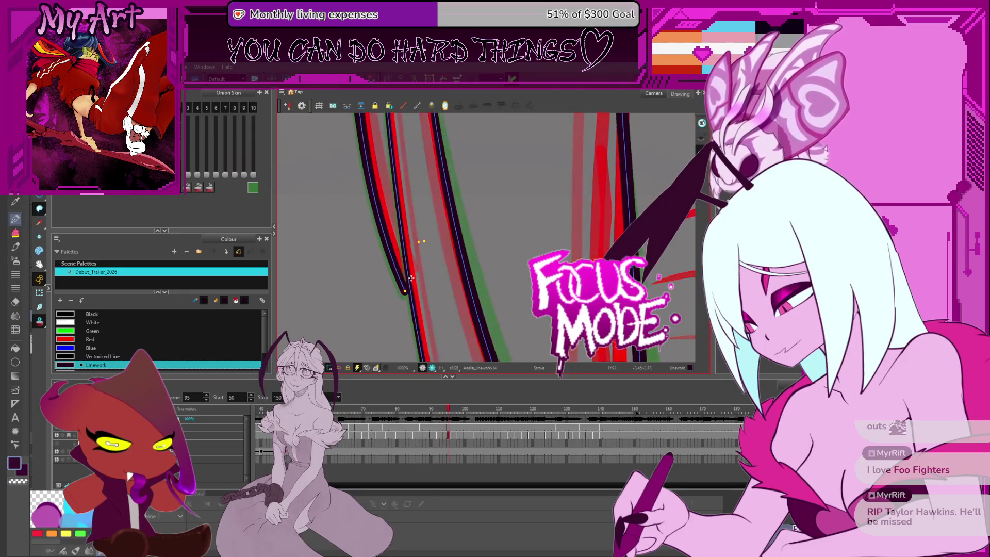
pyautogui.press('.')
pyautogui.press('.')
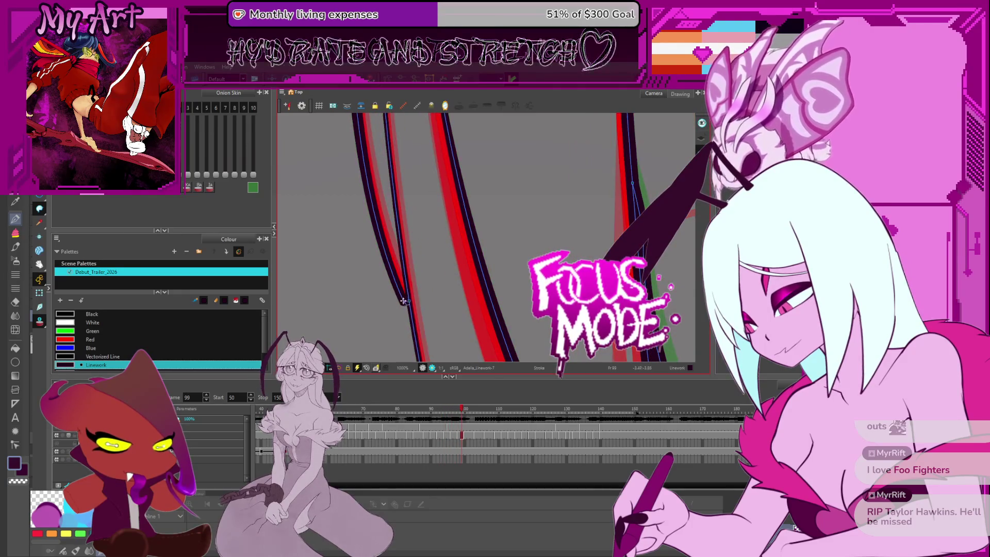
pyautogui.press('.')
pyautogui.press('.')
pyautogui.press('.')
pyautogui.press('.')
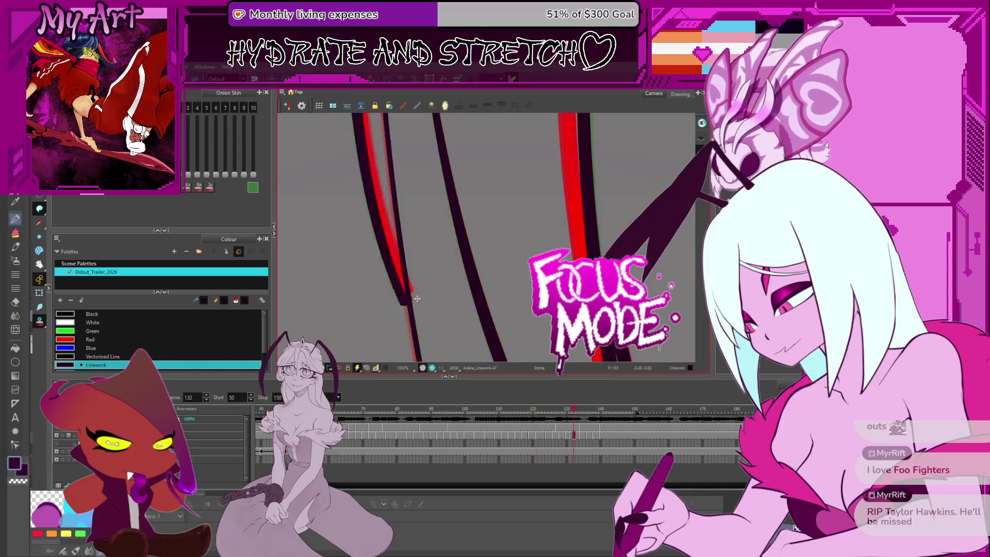
pyautogui.press('.')
pyautogui.press('.')
pyautogui.press('.')
pyautogui.press('.')
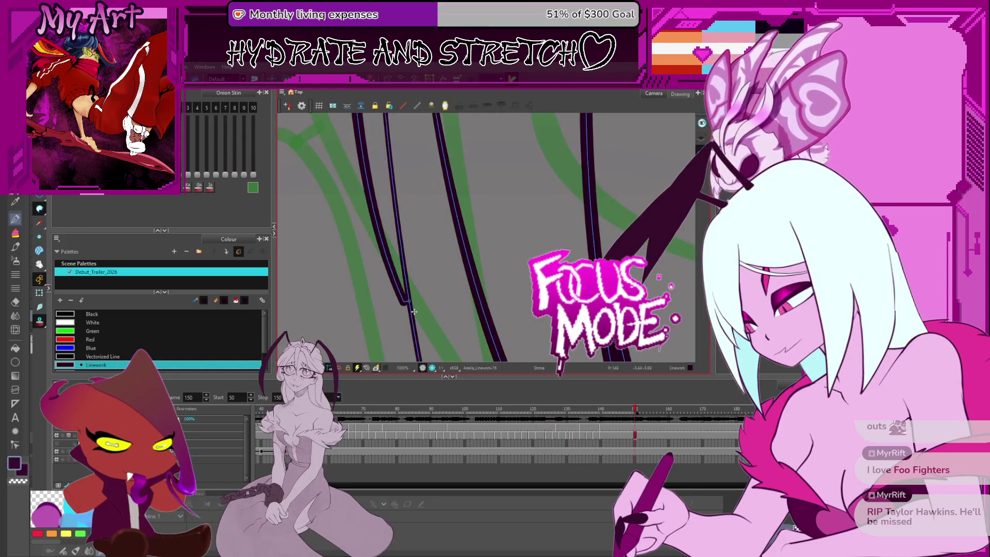
pyautogui.scroll(-3, 413, 312)
pyautogui.press('.')
pyautogui.press('.')
pyautogui.press('.')
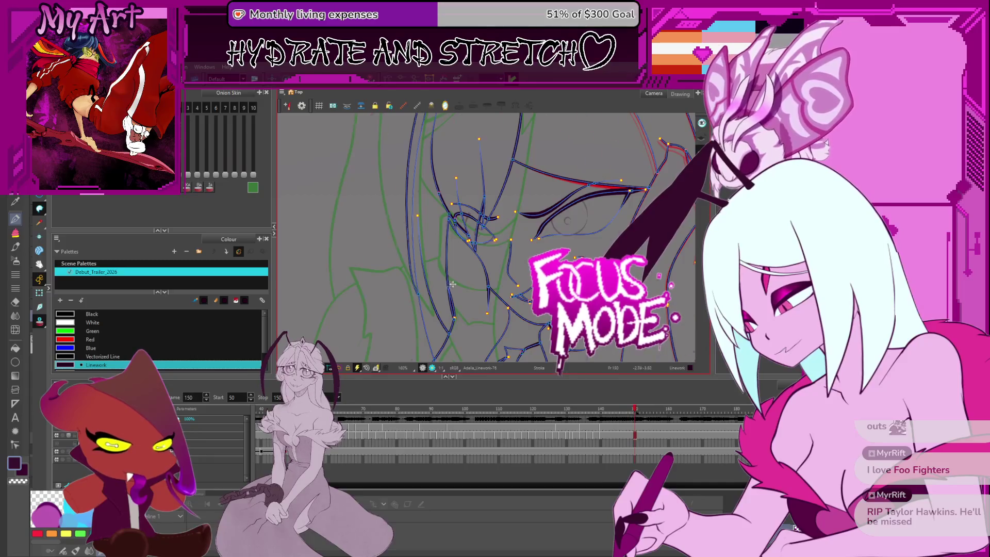
pyautogui.scroll(-3, 452, 285)
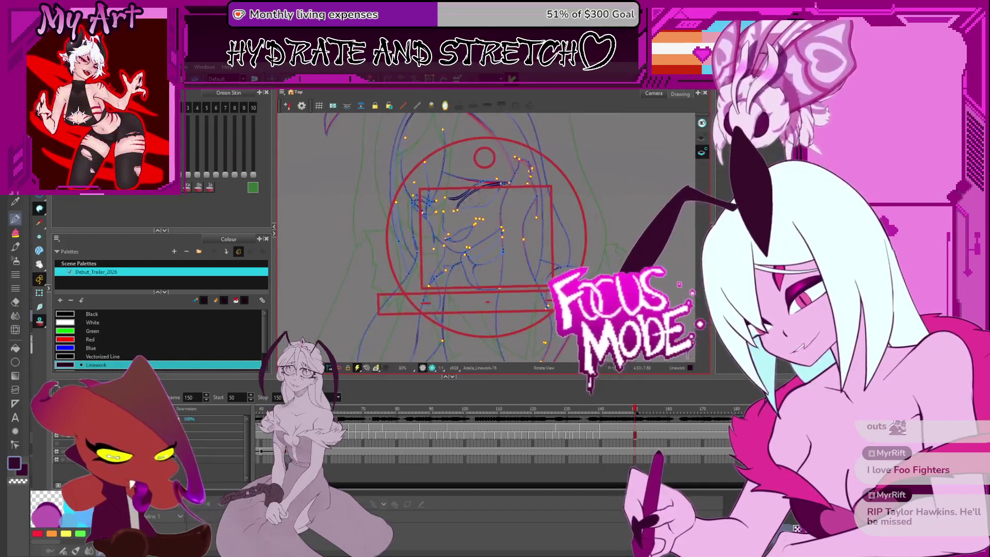
pyautogui.scroll(3, 465, 232)
pyautogui.scroll(3, 464, 232)
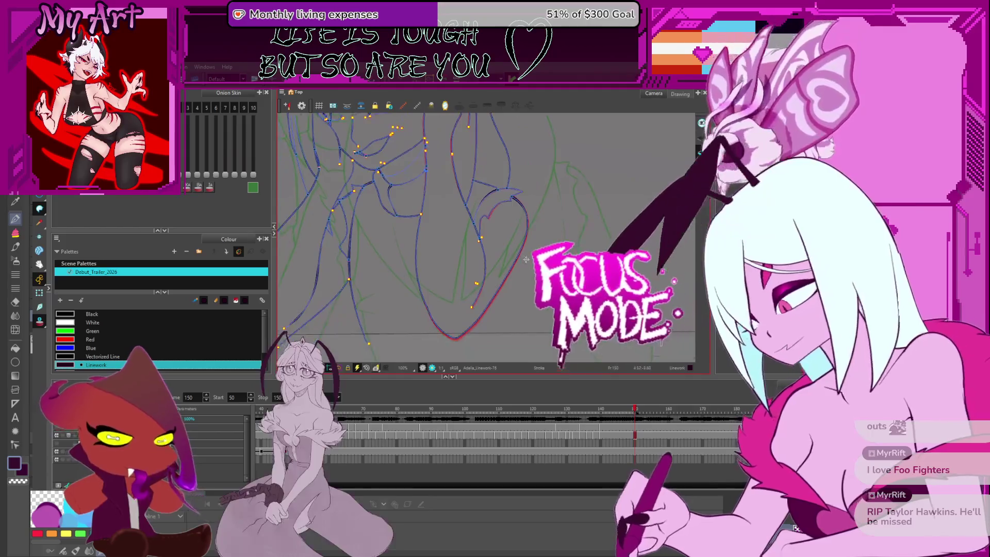
# - Pan over the head-and-shoulders lineart and flip neighbouring frames up to 142
pyautogui.moveTo(526, 259); pyautogui.dragTo(529, 312)
pyautogui.press(',')
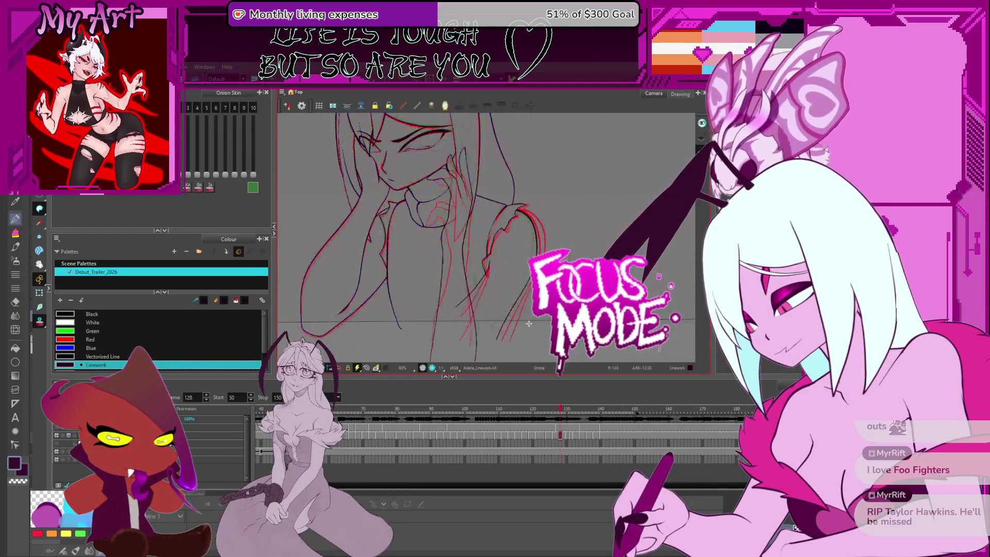
pyautogui.press('.')
pyautogui.press(',')
pyautogui.press('.')
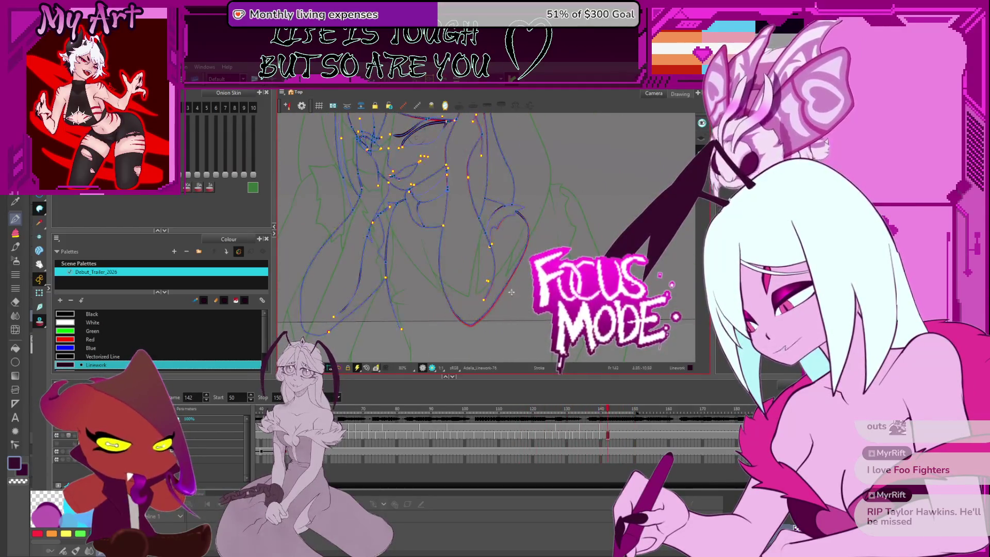
pyautogui.press('.')
pyautogui.press('.')
pyautogui.press('.')
pyautogui.moveTo(464, 341); pyautogui.dragTo(465, 330)
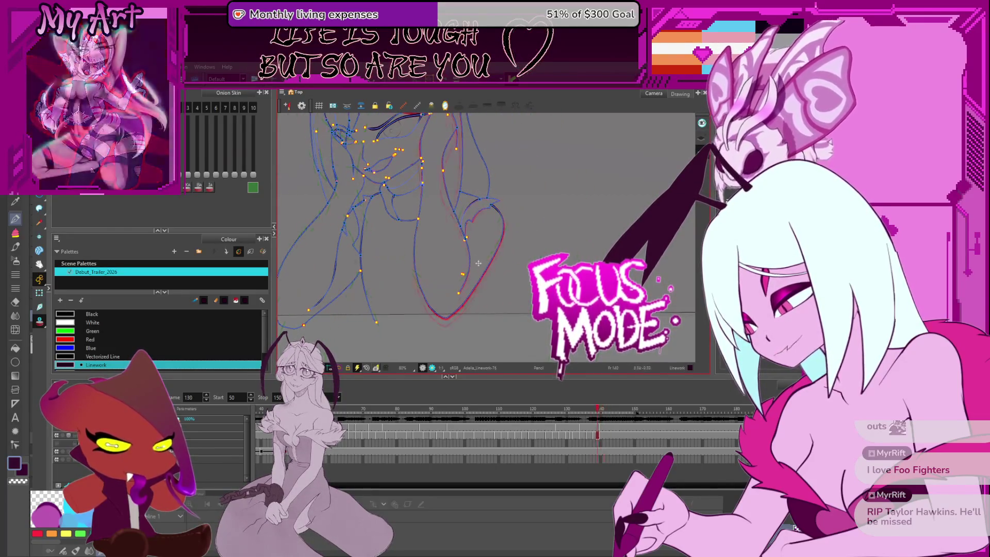
# - Jump through timeline cells 133, 128, 125, 122 and 124, ending on frame 127
pyautogui.click(589, 419)
pyautogui.press(',')
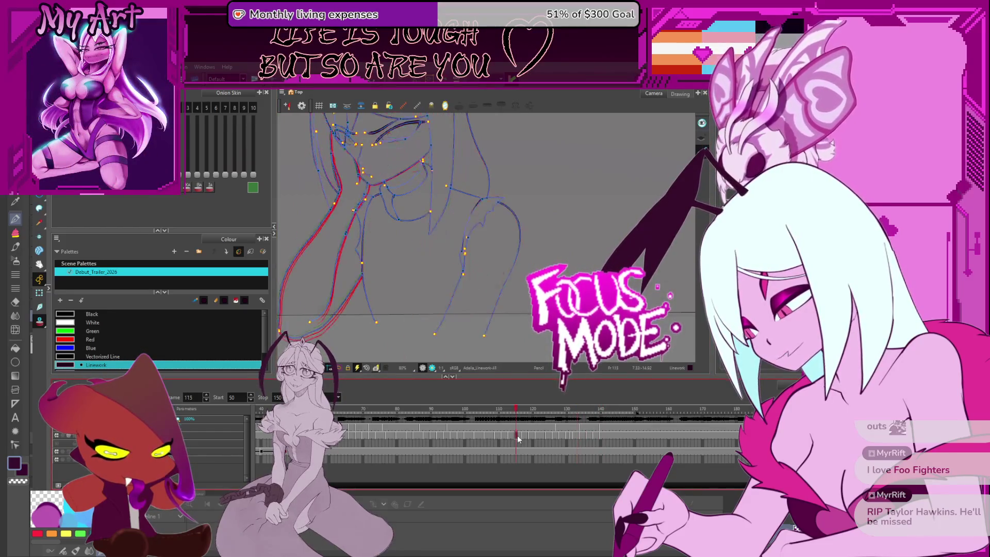
pyautogui.hotkey('ctrl', 'a')
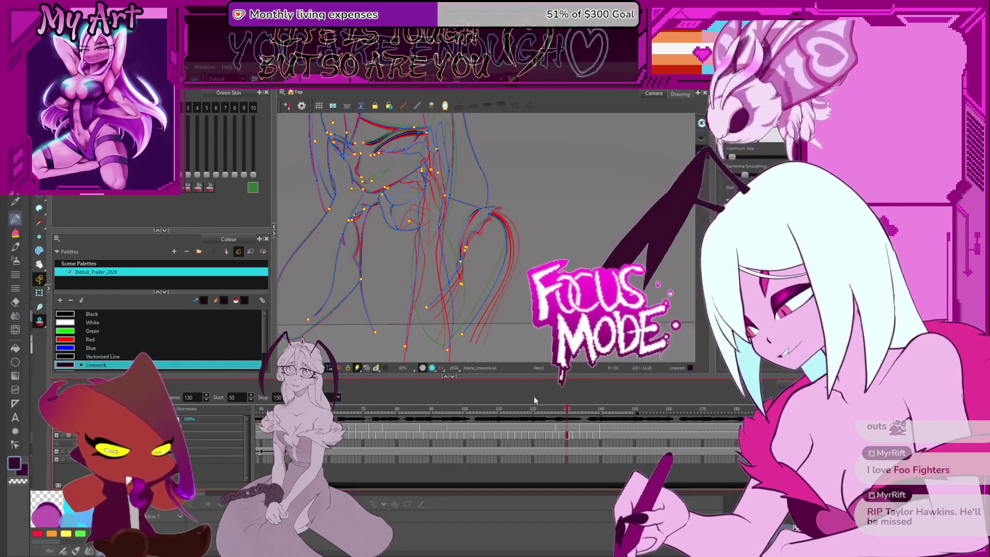
pyautogui.click(559, 435)
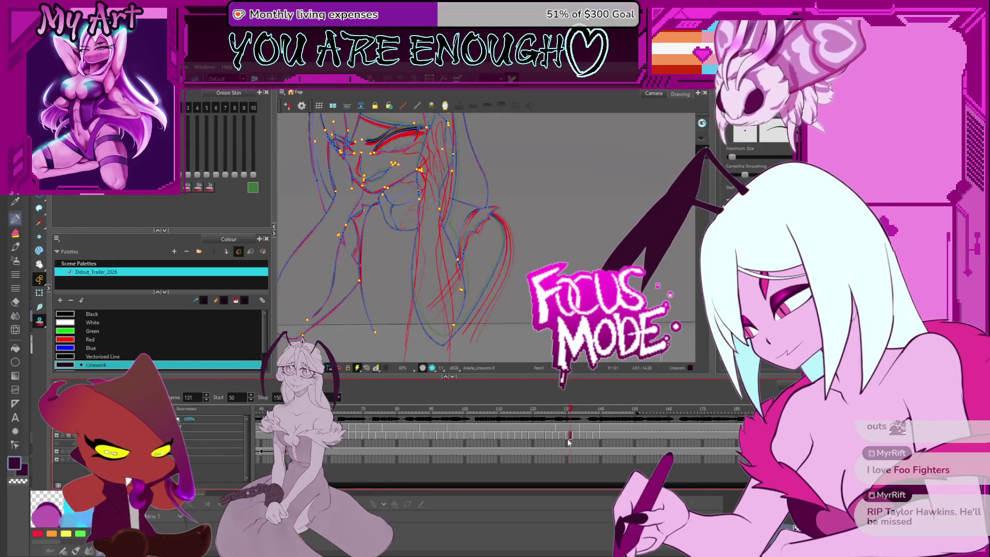
pyautogui.click(550, 437)
pyautogui.click(539, 436)
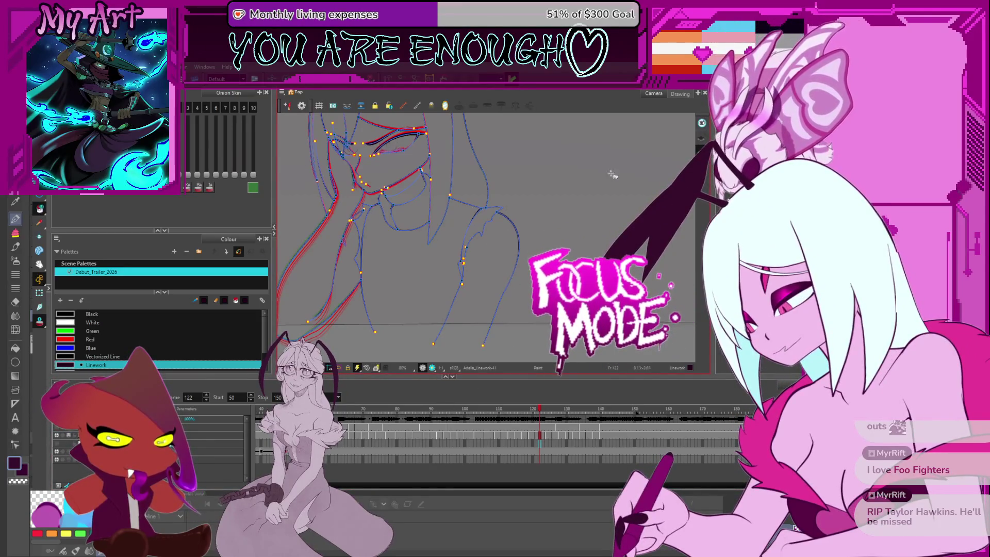
pyautogui.click(705, 143)
pyautogui.press('.')
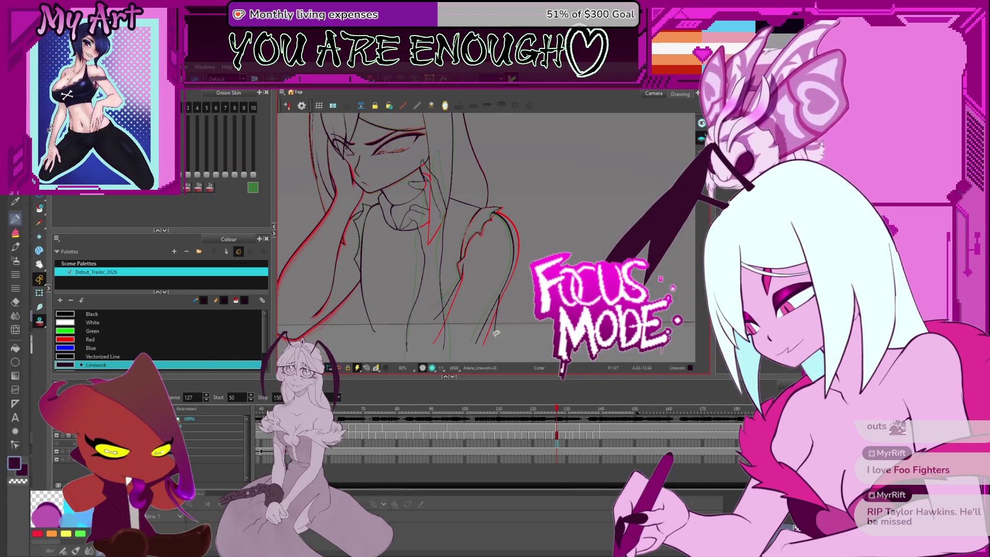
pyautogui.scroll(2, 495, 333)
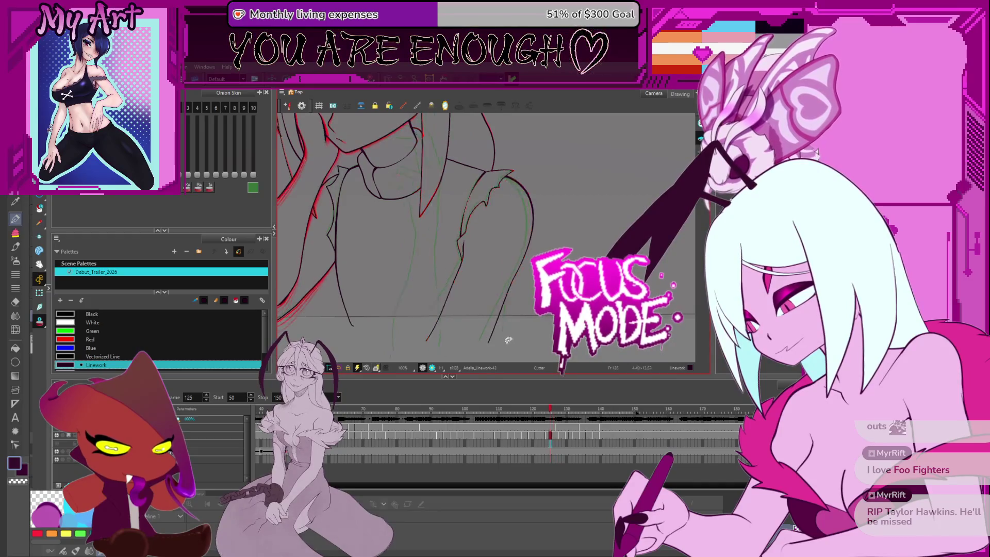
# - Scrub back and forth around frames 111–127 to compare the shoulder lineart, ending on 122
pyautogui.press('.')
pyautogui.press('.')
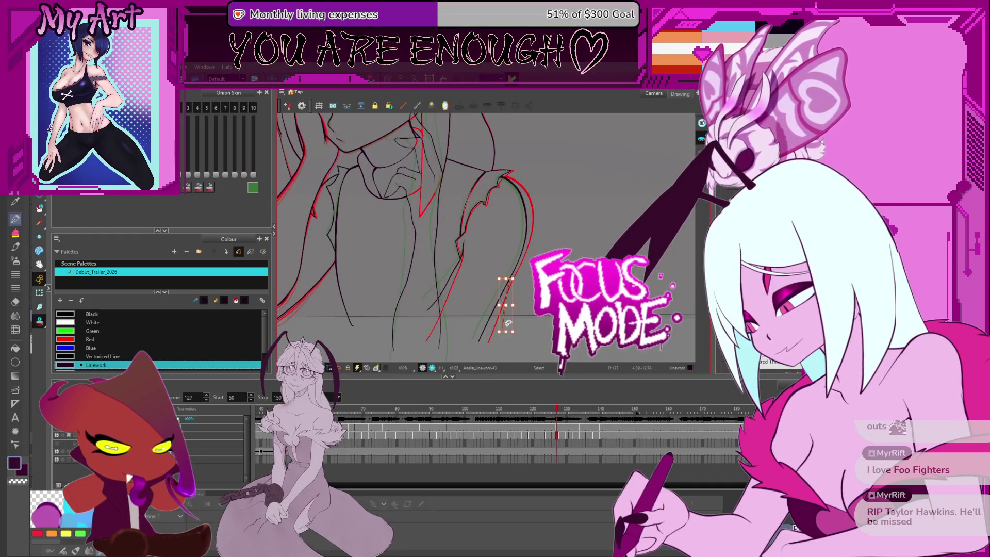
pyautogui.press(',')
pyautogui.press(',')
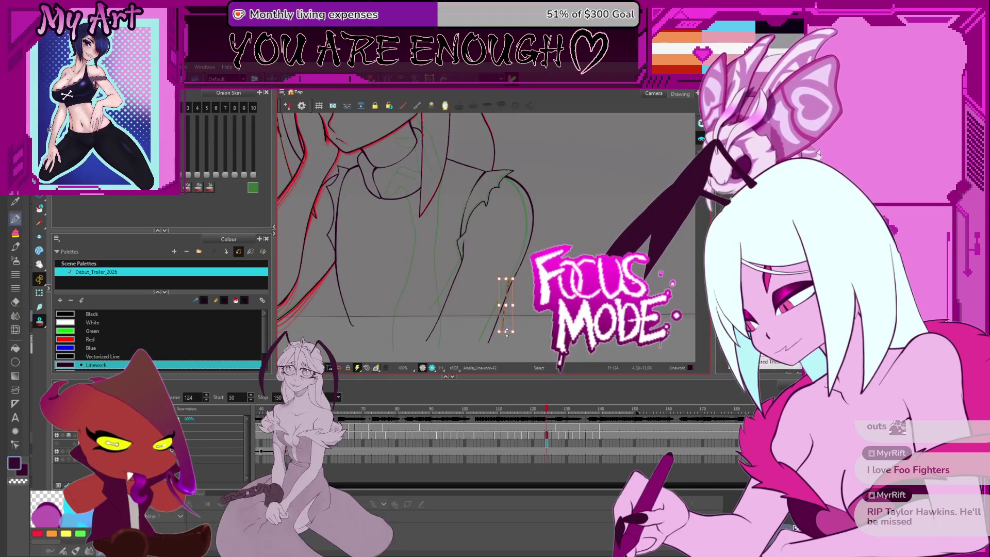
pyautogui.press(',')
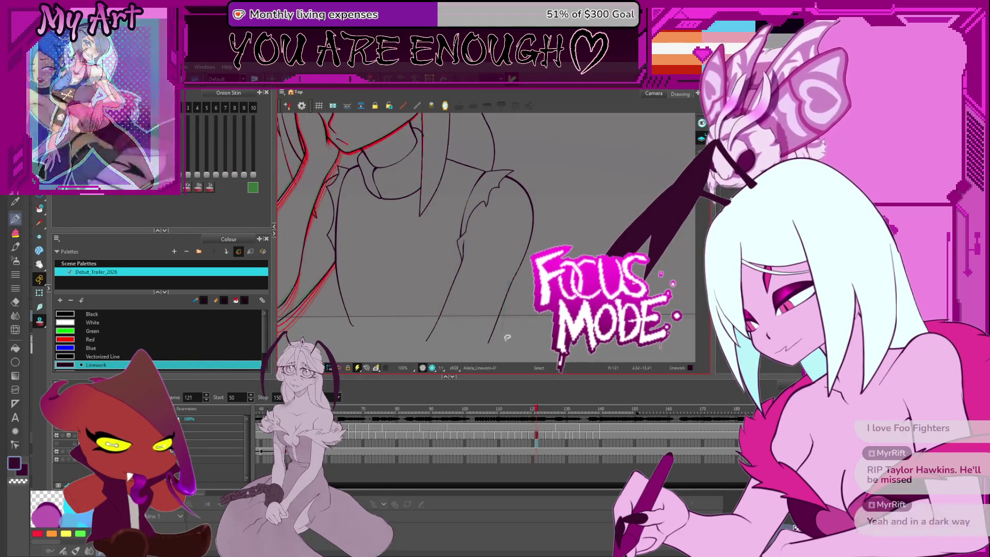
pyautogui.press('.')
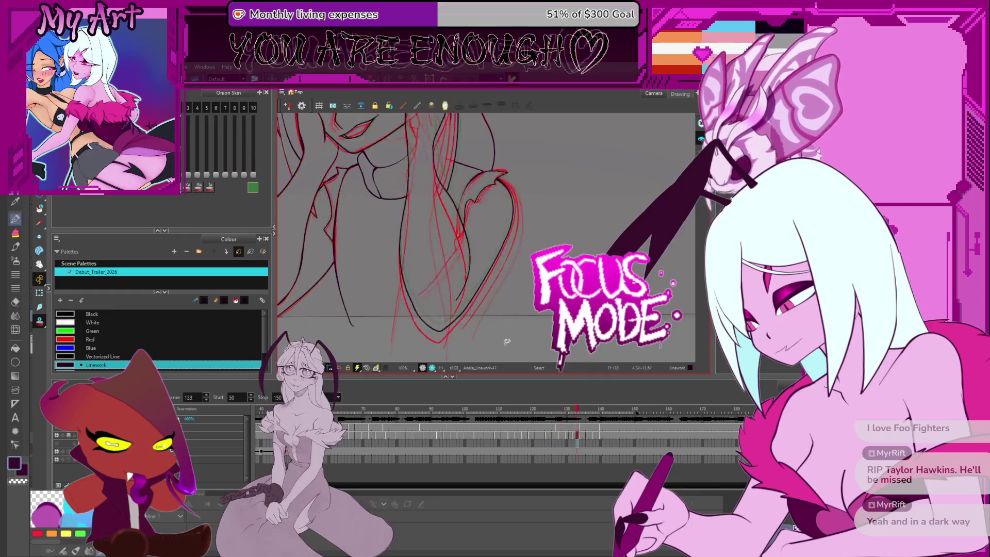
pyautogui.press(',')
pyautogui.press(',')
pyautogui.press(',')
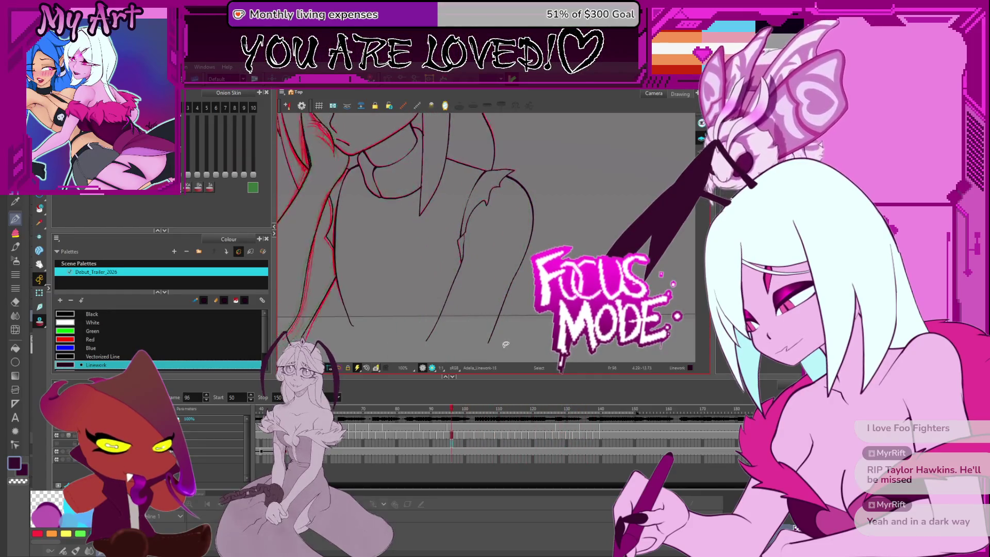
pyautogui.press('.')
pyautogui.press('.')
pyautogui.press('.')
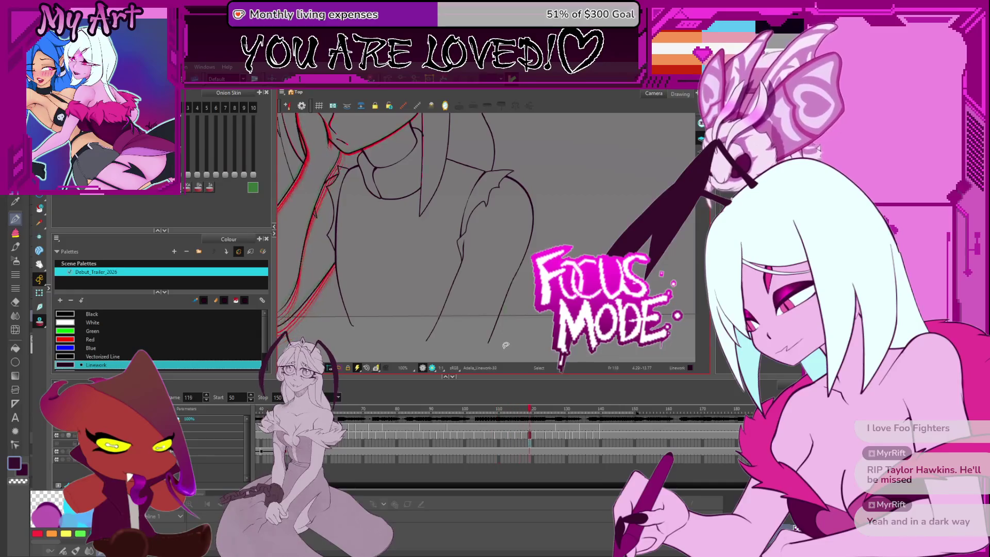
pyautogui.press('.')
pyautogui.press('.')
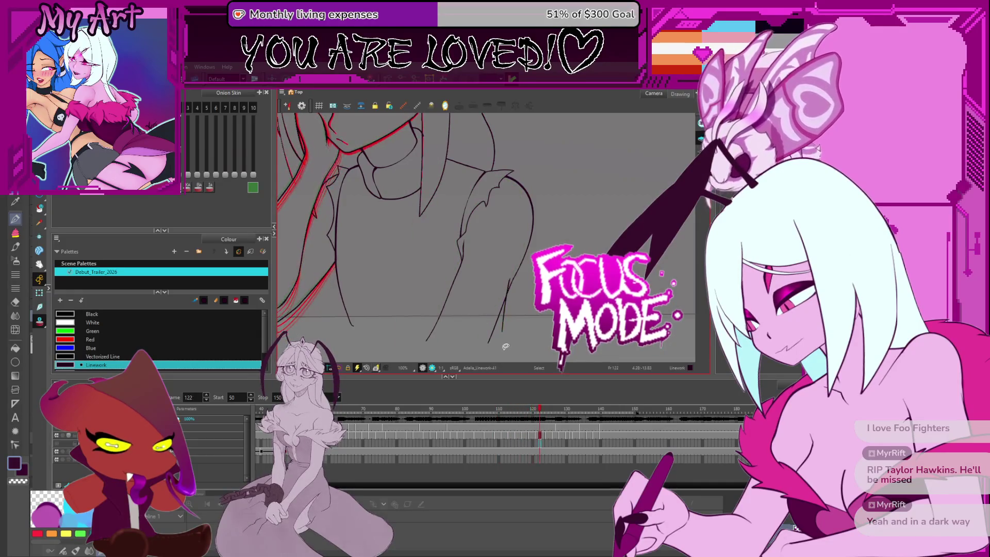
pyautogui.press('.')
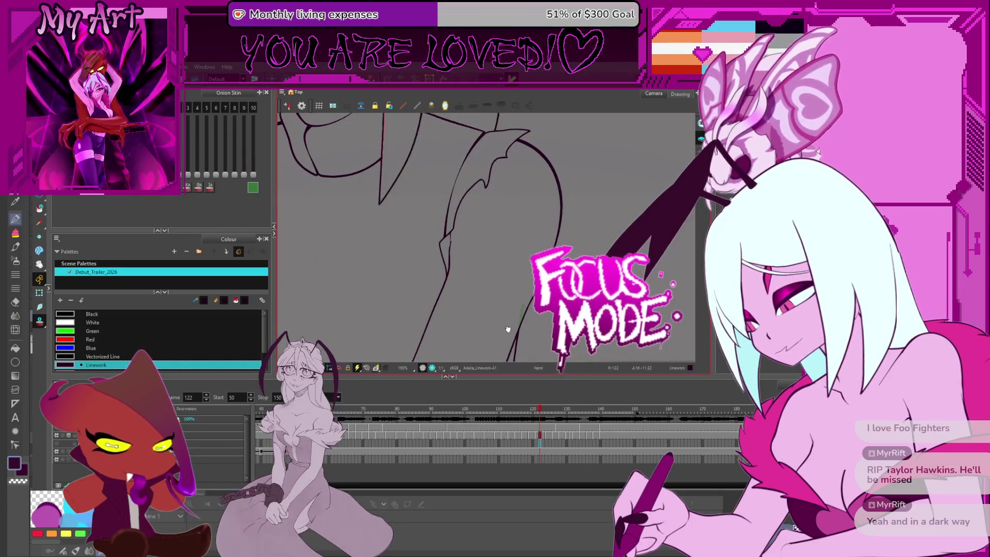
# - Pan to the arm and flip between frames 122 and 126 to check its motion
pyautogui.moveTo(507, 330); pyautogui.dragTo(530, 284)
pyautogui.press('.')
pyautogui.press('.')
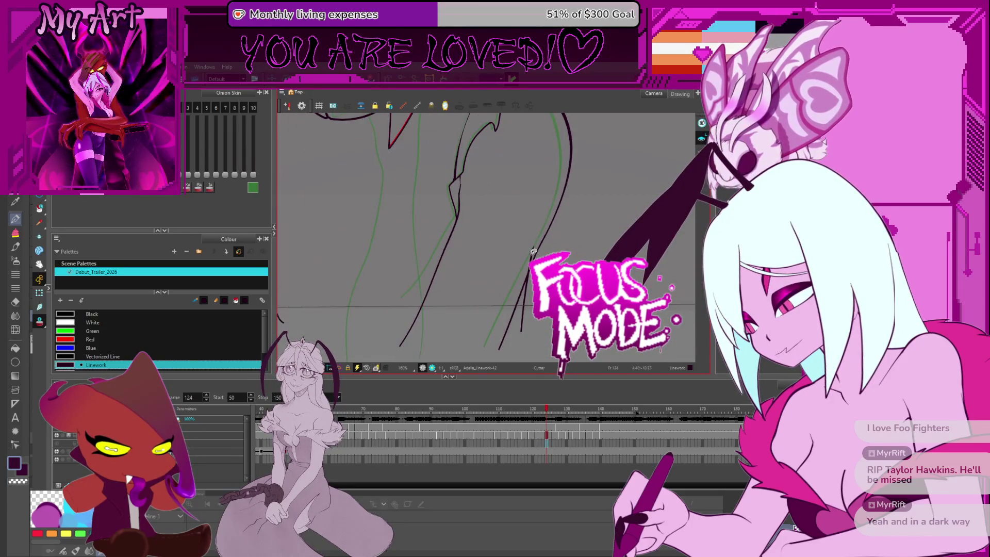
pyautogui.press('.')
pyautogui.press('.')
pyautogui.press(',')
pyautogui.press(',')
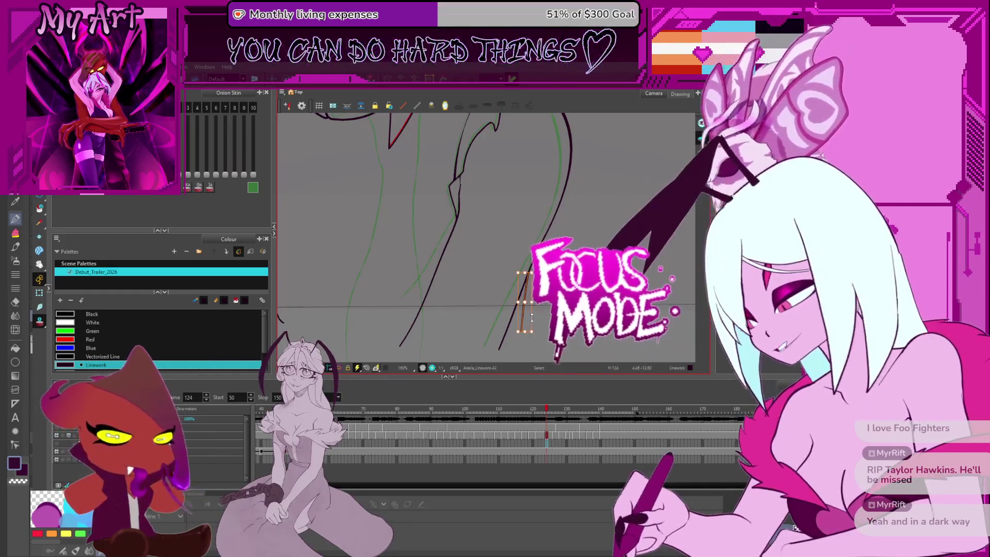
pyautogui.press(',')
pyautogui.press(',')
pyautogui.press(',')
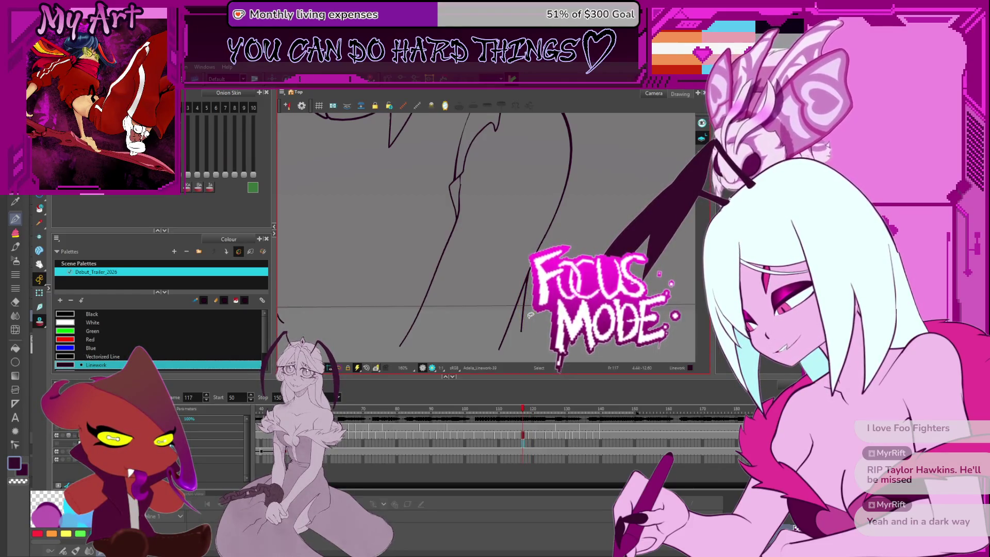
# - Step back through frames 108 and 105 to about frame 88, watching the arm lines
pyautogui.press(',')
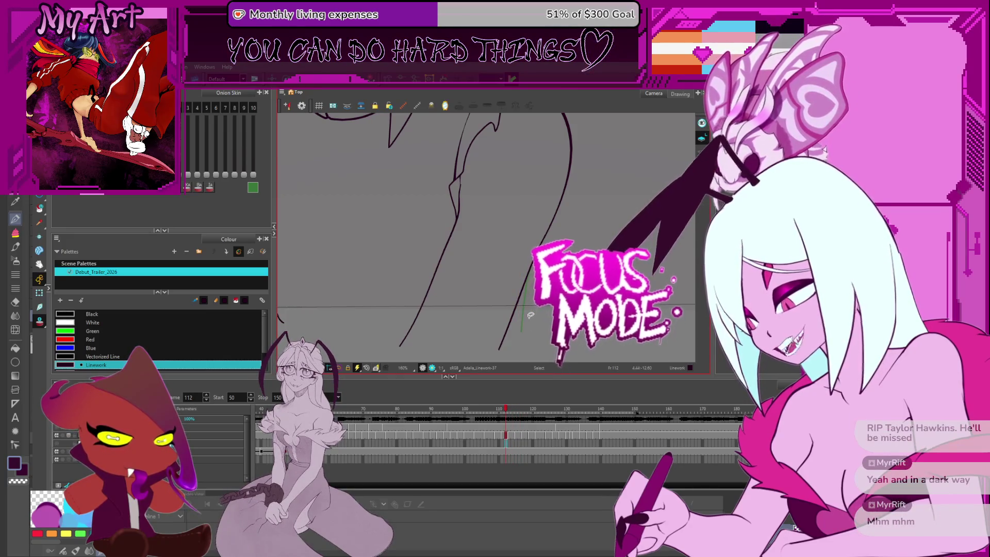
pyautogui.press(',')
pyautogui.press(',')
pyautogui.press(',')
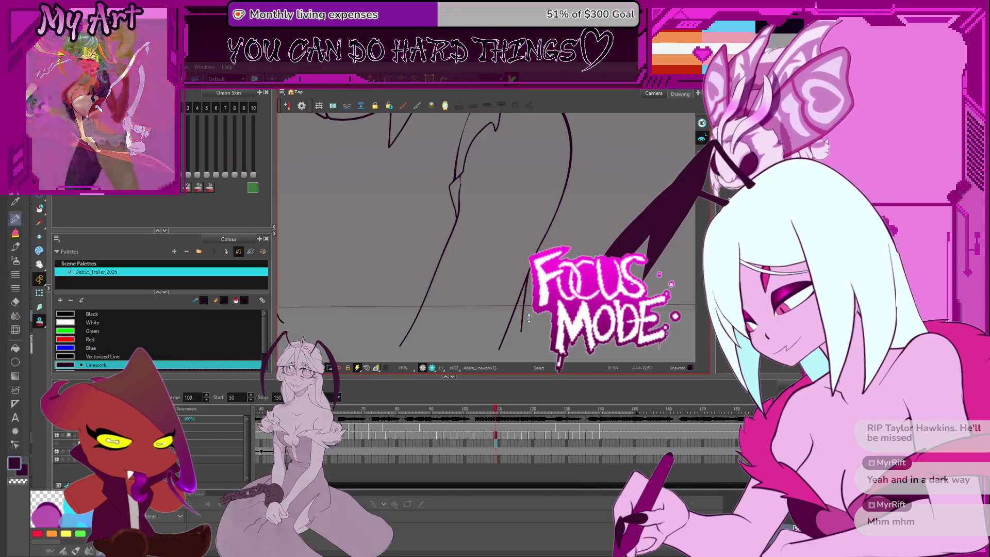
pyautogui.press(',')
pyautogui.press(',')
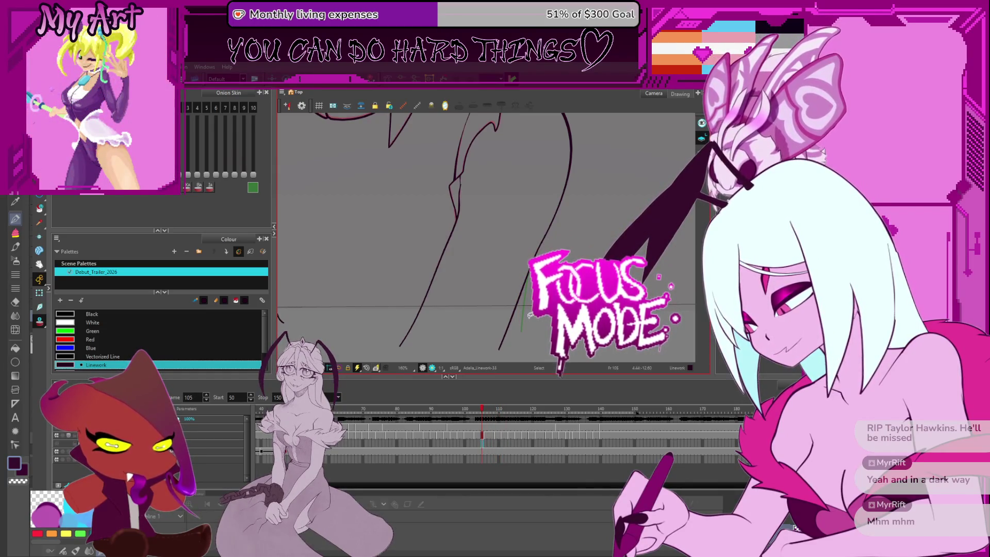
pyautogui.press(',')
pyautogui.press(',')
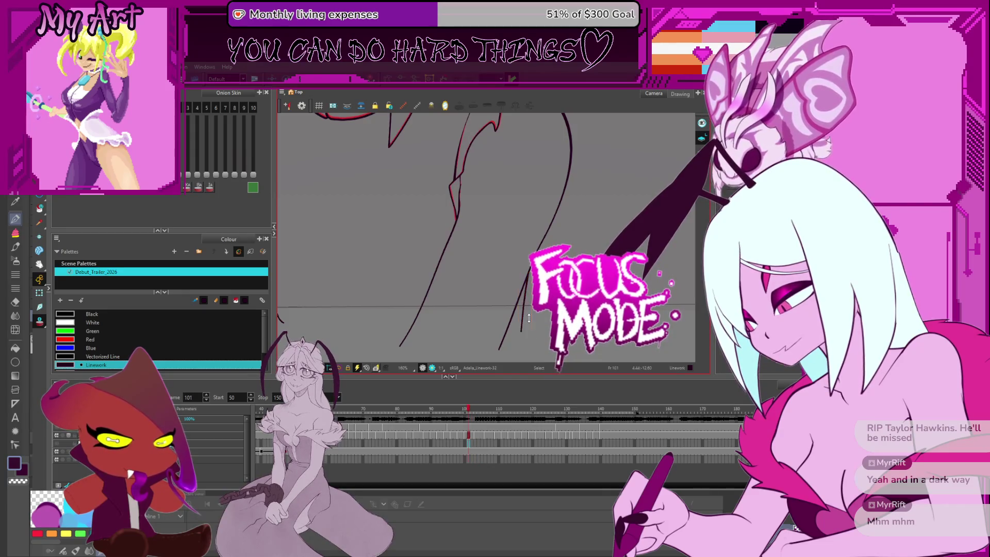
pyautogui.press(',')
pyautogui.press(',')
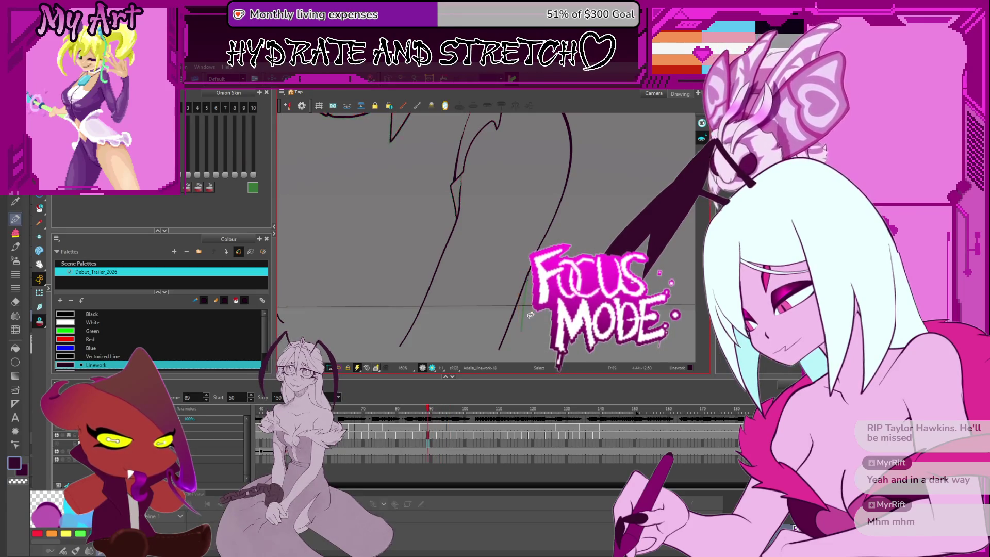
pyautogui.press(',')
pyautogui.press(',')
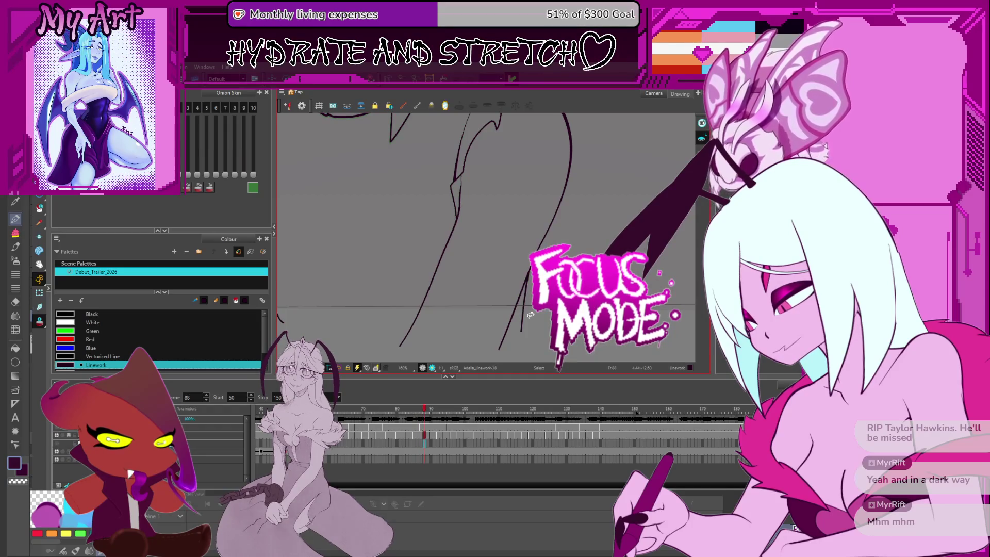
pyautogui.press(',')
pyautogui.press(',')
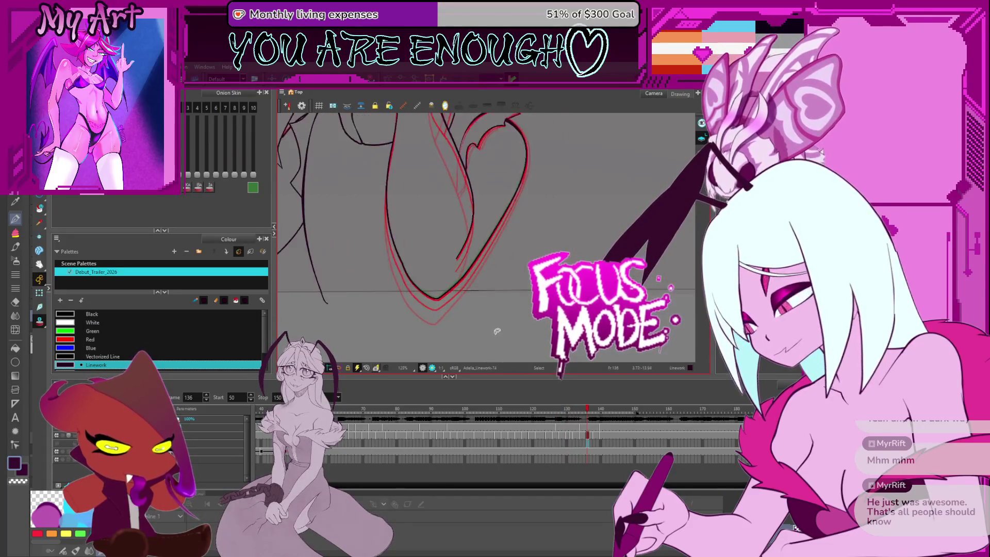
# - Draw a vertical pencil line along the lower arm on frame 142 and select it
pyautogui.hotkey('alt', '/')
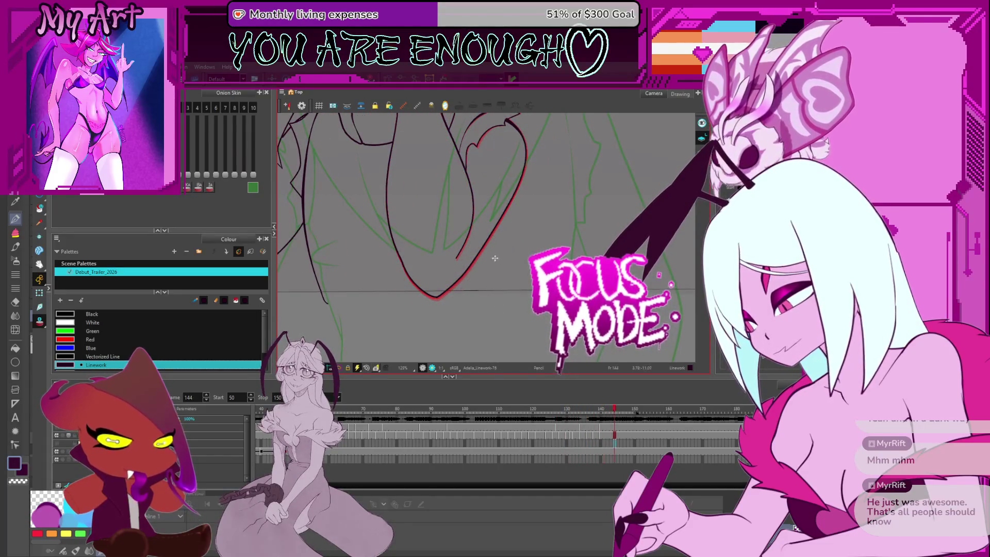
pyautogui.moveTo(503, 198); pyautogui.dragTo(497, 306)
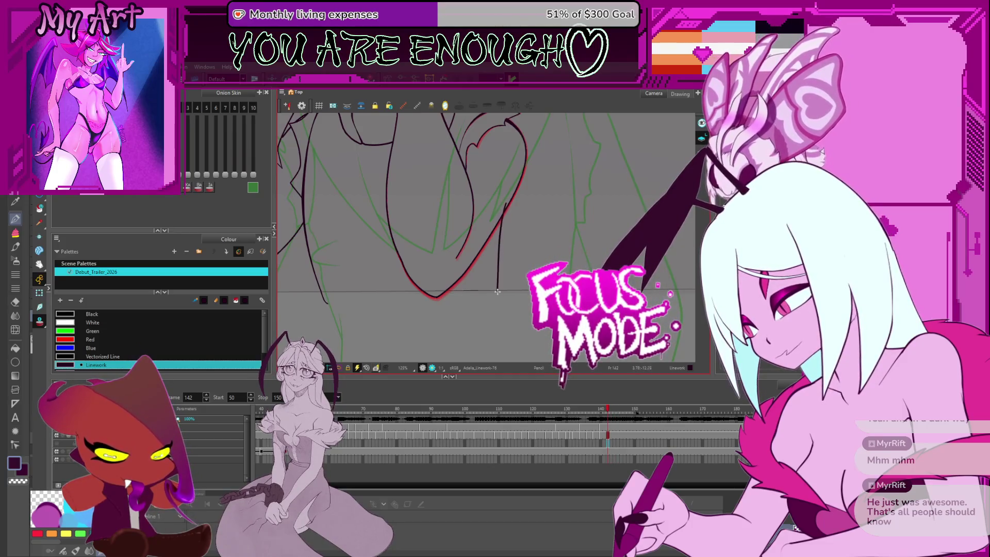
pyautogui.press('1')
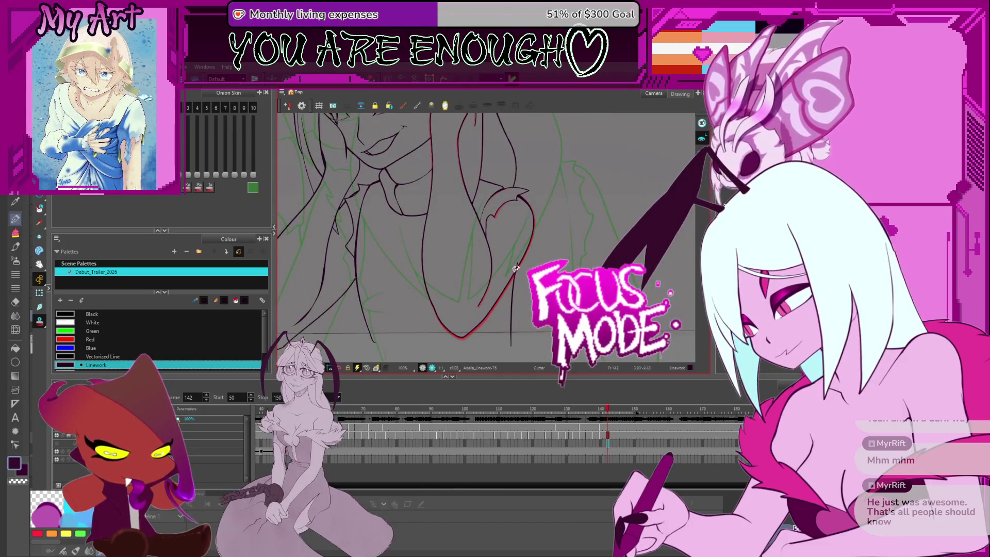
pyautogui.scroll(-2, 518, 270)
pyautogui.click(511, 271)
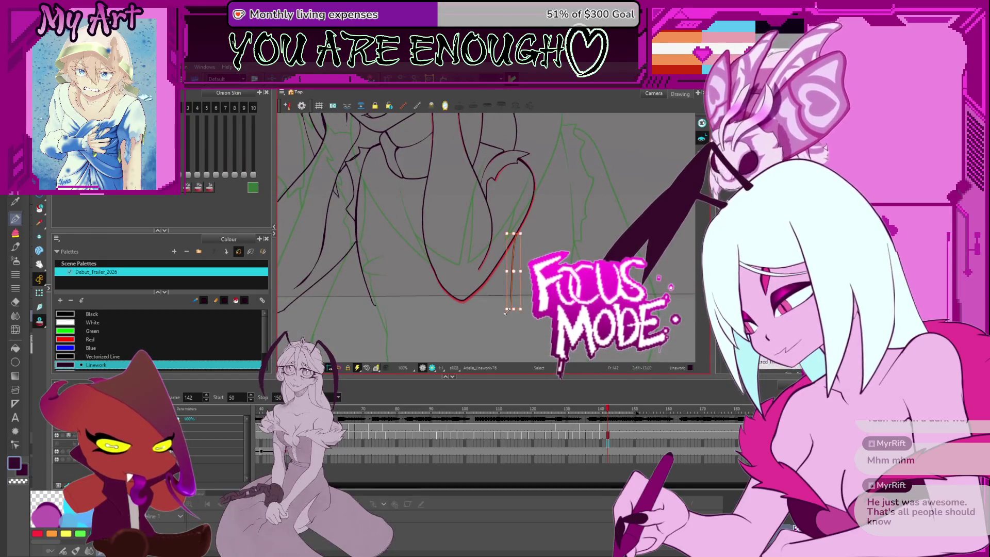
# - Scrub the neighbouring frames around 140 to compare the sketch lines
pyautogui.press('Delete')
pyautogui.press(',')
pyautogui.press(',')
pyautogui.press(',')
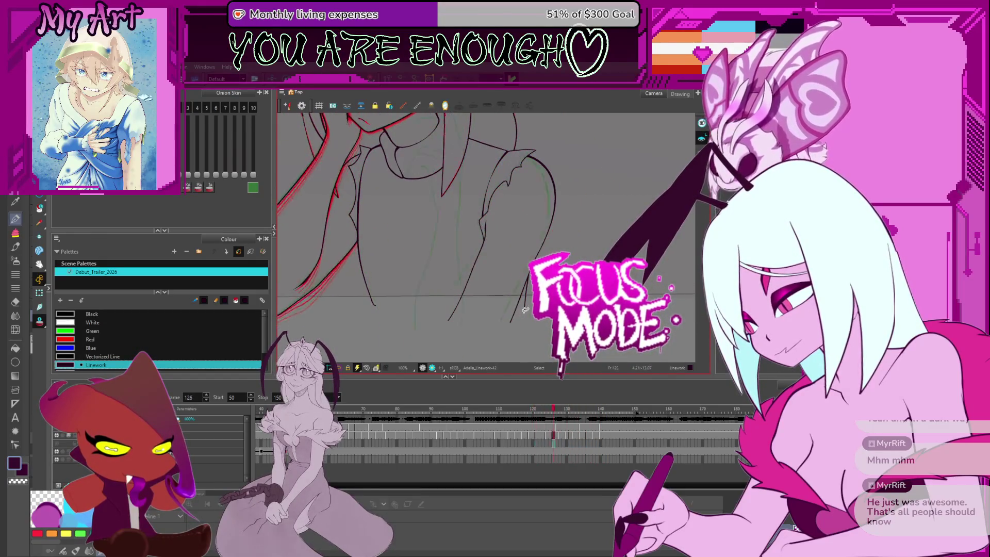
pyautogui.press('.')
pyautogui.press('.')
pyautogui.scroll(-3, 526, 294)
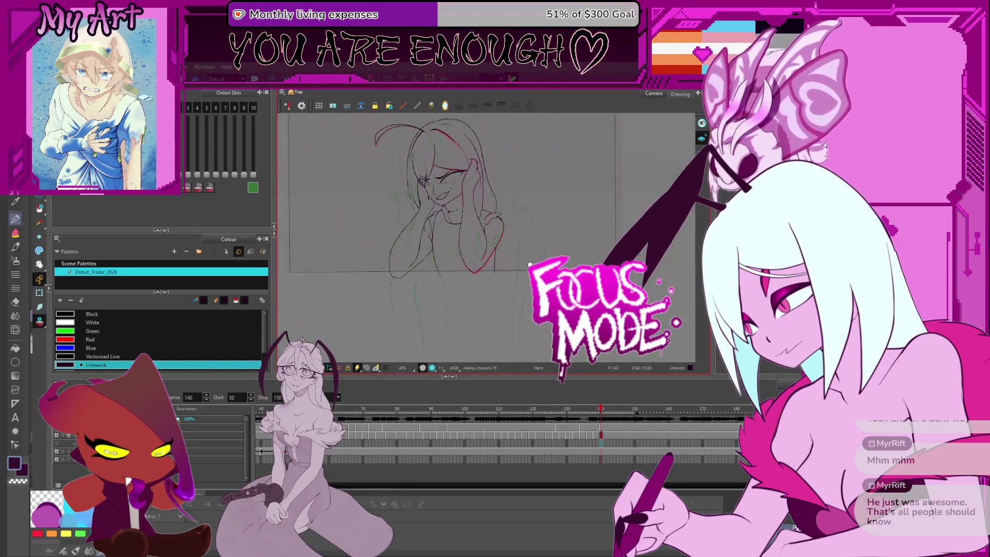
pyautogui.scroll(2, 525, 277)
pyautogui.scroll(2, 525, 277)
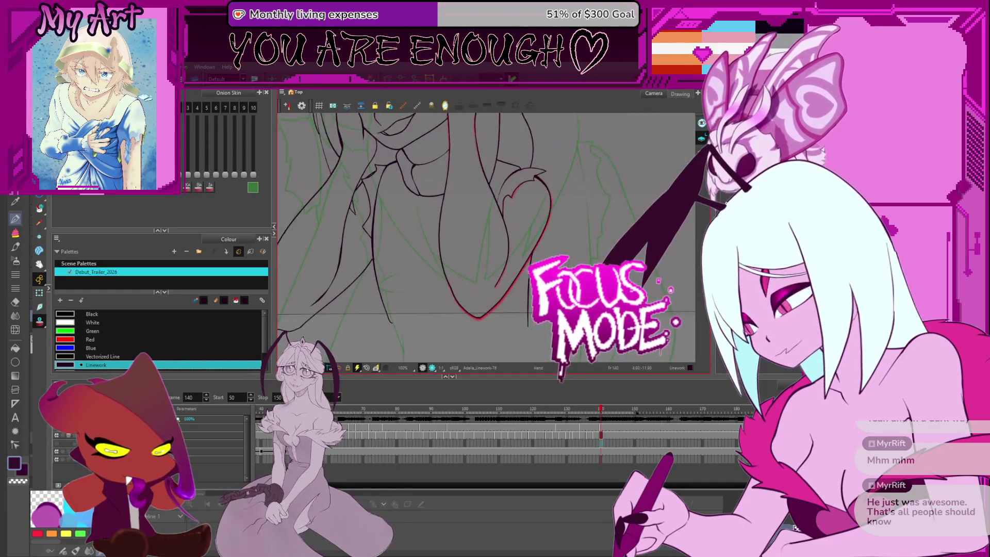
pyautogui.scroll(2, 526, 277)
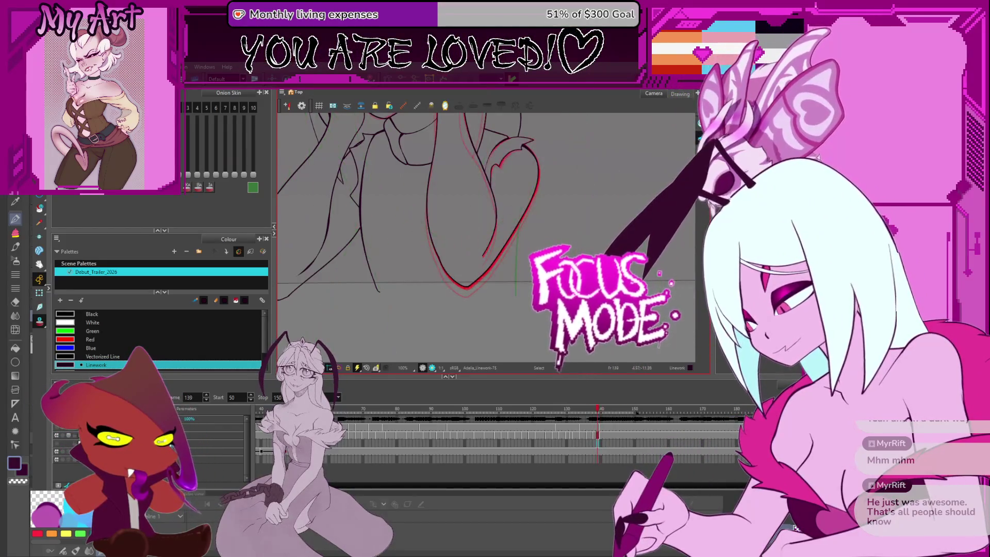
pyautogui.press(',')
# - Flip between frames 139 and 132 to compare the dark strand lines
pyautogui.press('.')
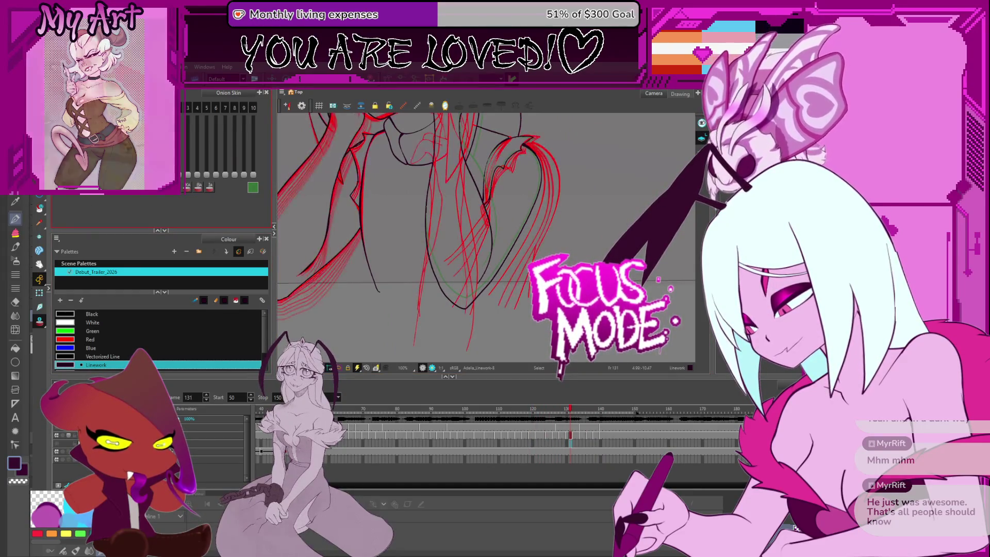
pyautogui.press('.')
pyautogui.press('.')
pyautogui.press('.')
pyautogui.press('.')
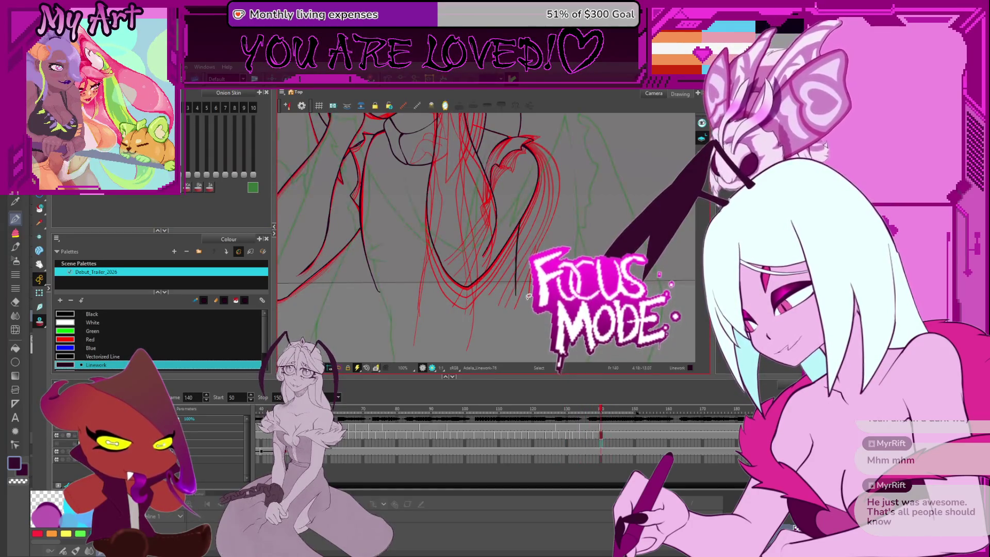
pyautogui.scroll(3, 531, 286)
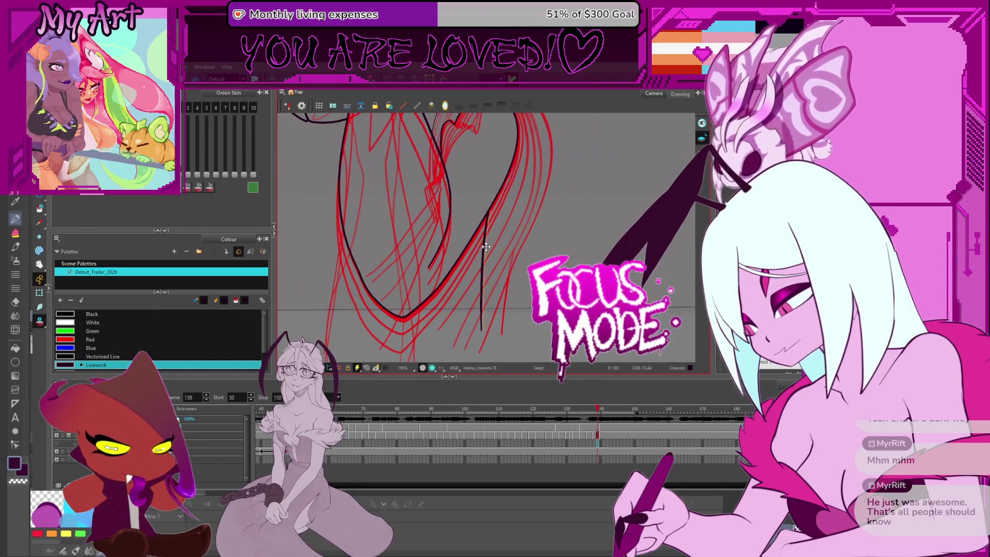
pyautogui.scroll(2, 489, 209)
pyautogui.scroll(1, 492, 210)
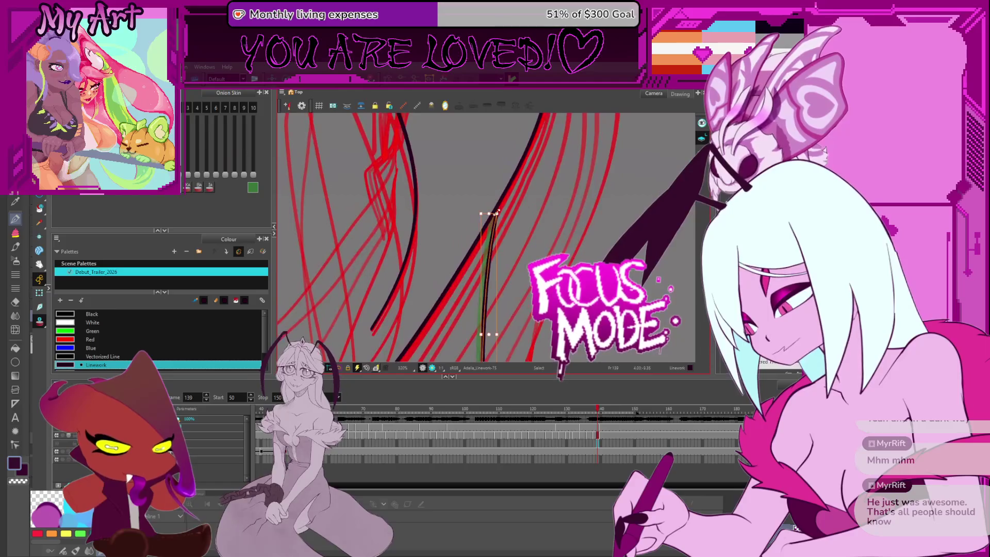
pyautogui.press(',')
pyautogui.press(',')
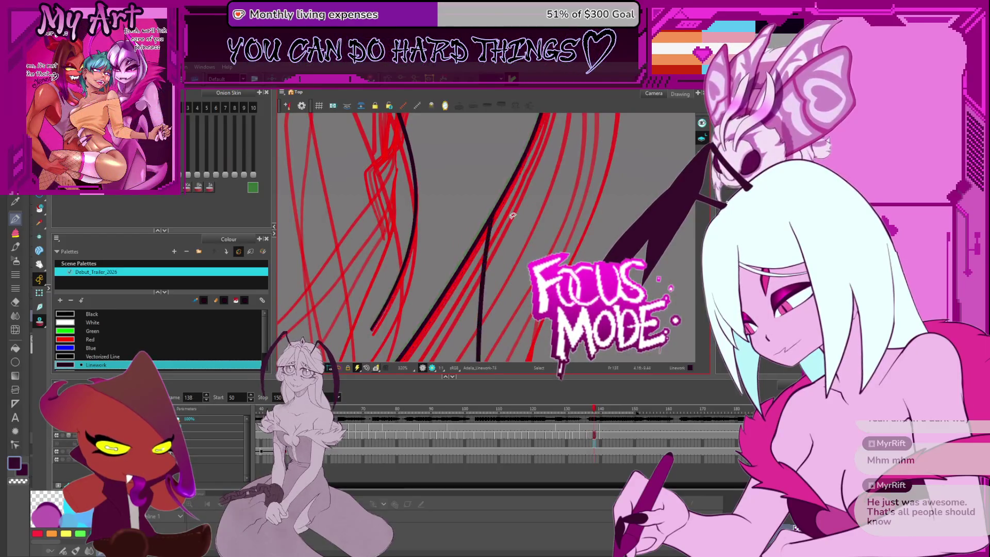
pyautogui.press(',')
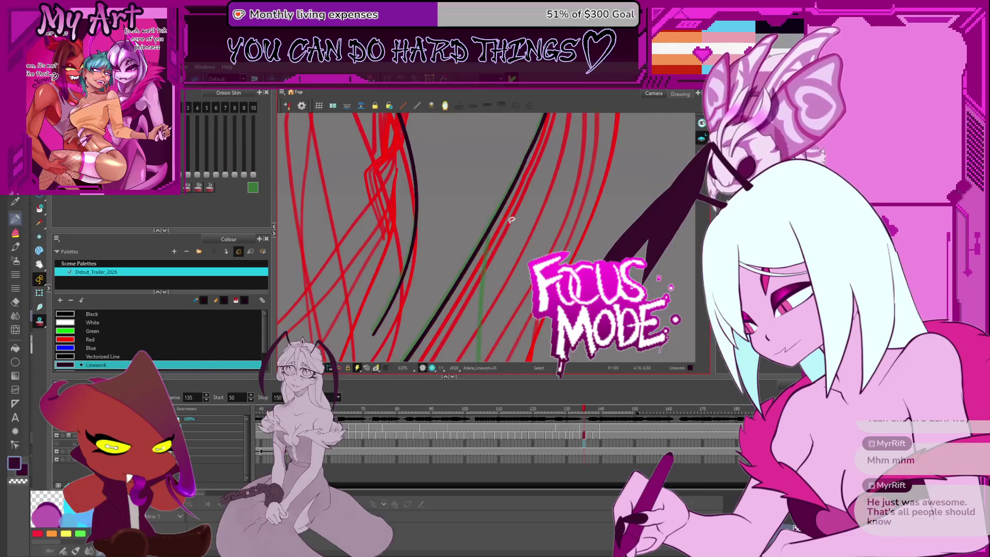
pyautogui.scroll(2, 491, 213)
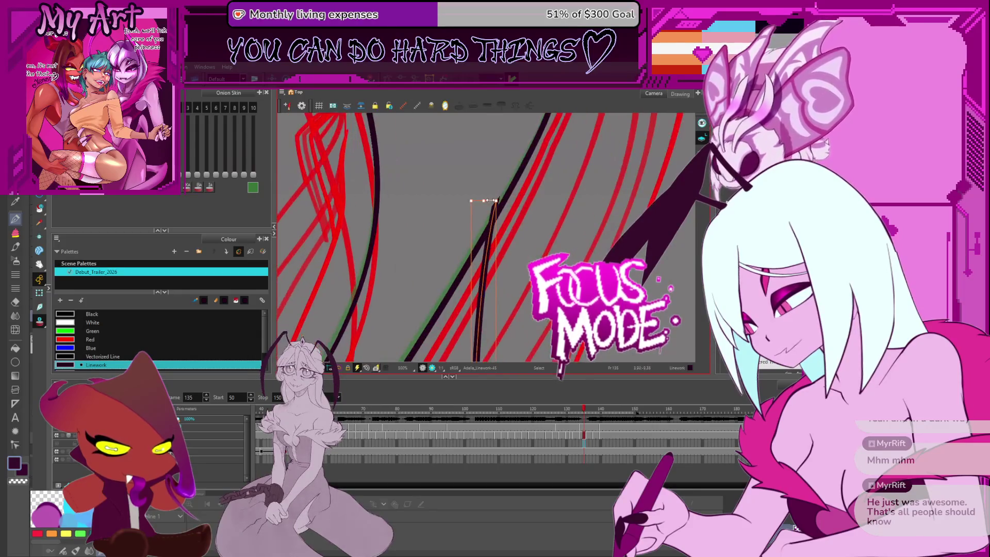
pyautogui.scroll(-3, 495, 201)
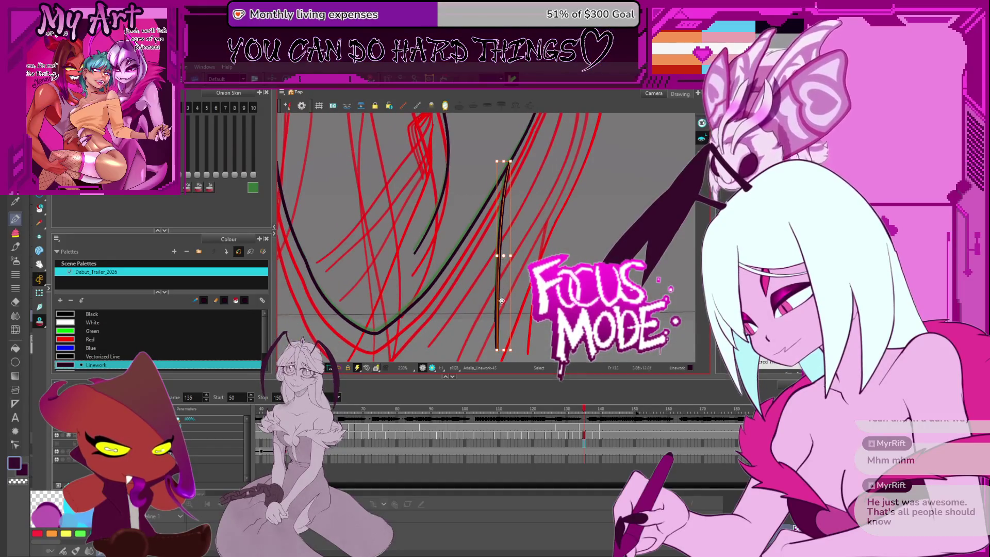
pyautogui.press(',')
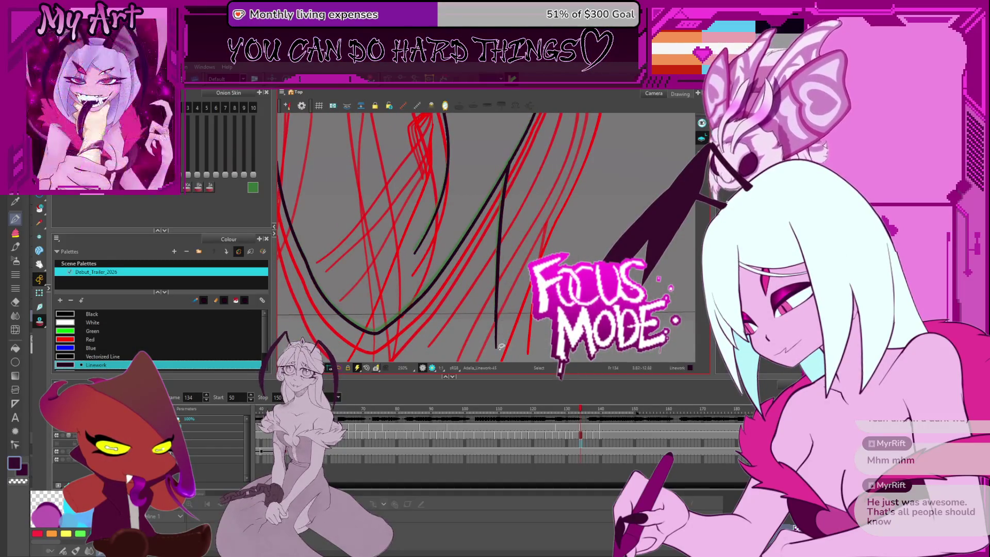
pyautogui.scroll(-3, 509, 239)
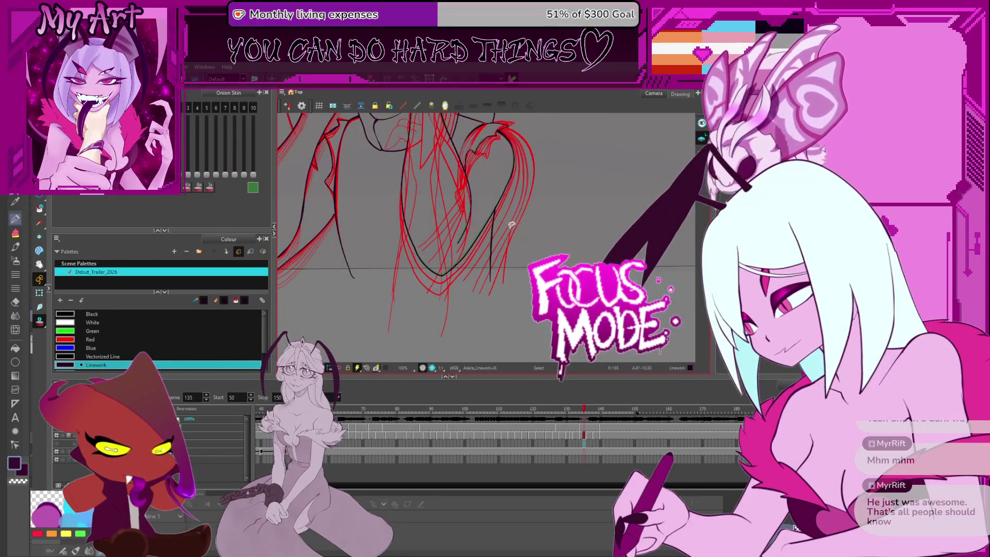
pyautogui.press(',')
pyautogui.press(',')
pyautogui.press(',')
pyautogui.press(',')
pyautogui.press(',')
pyautogui.press(',')
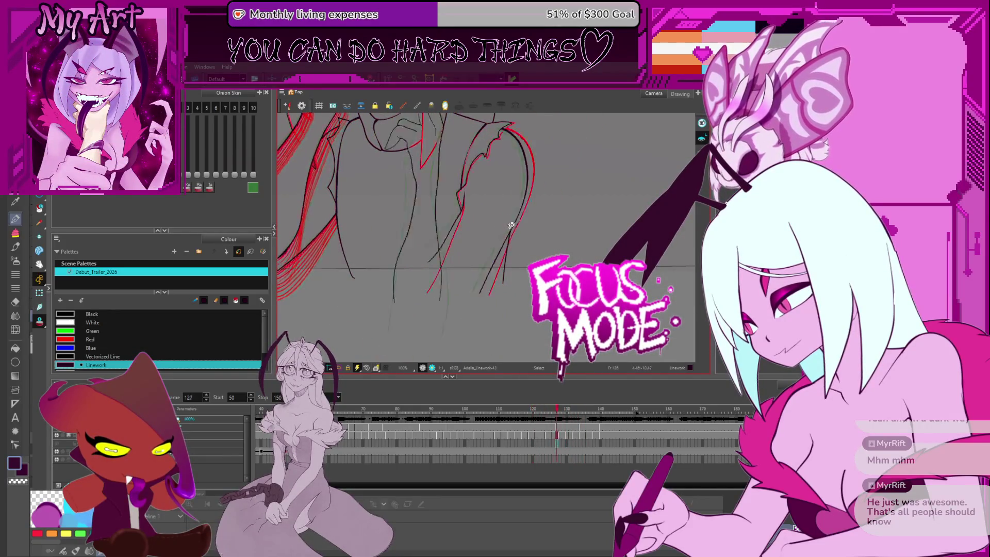
pyautogui.press('.')
pyautogui.press('.')
pyautogui.press('.')
pyautogui.press('.')
pyautogui.press('.')
pyautogui.press('.')
pyautogui.press(',')
pyautogui.press(',')
pyautogui.press(',')
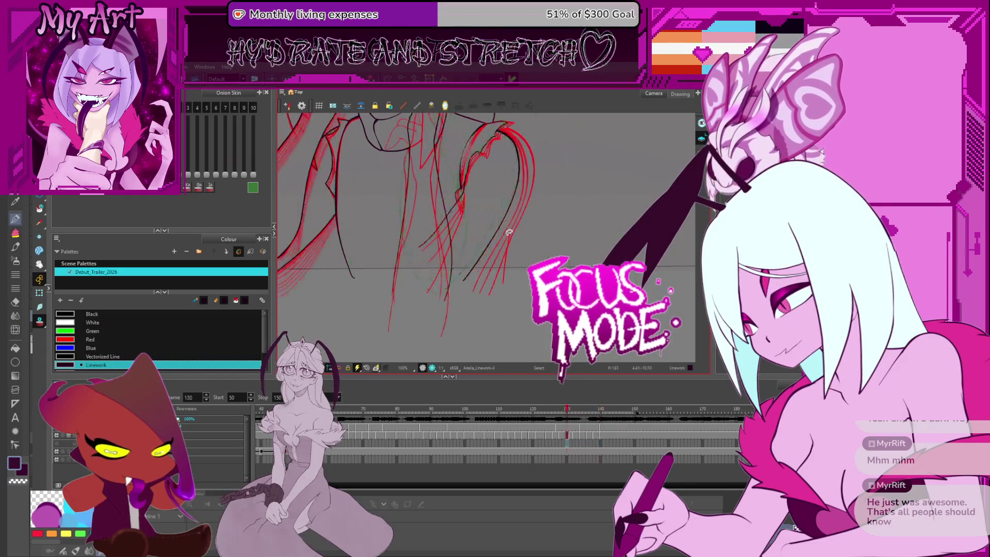
pyautogui.press(',')
pyautogui.press(',')
pyautogui.press(',')
pyautogui.press(',')
pyautogui.press(',')
pyautogui.press(',')
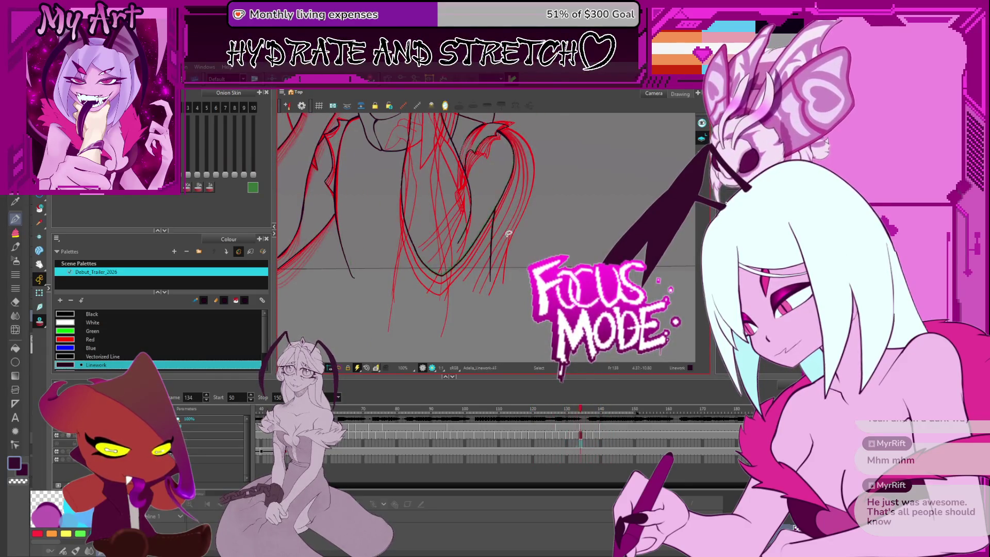
pyautogui.scroll(2, 506, 233)
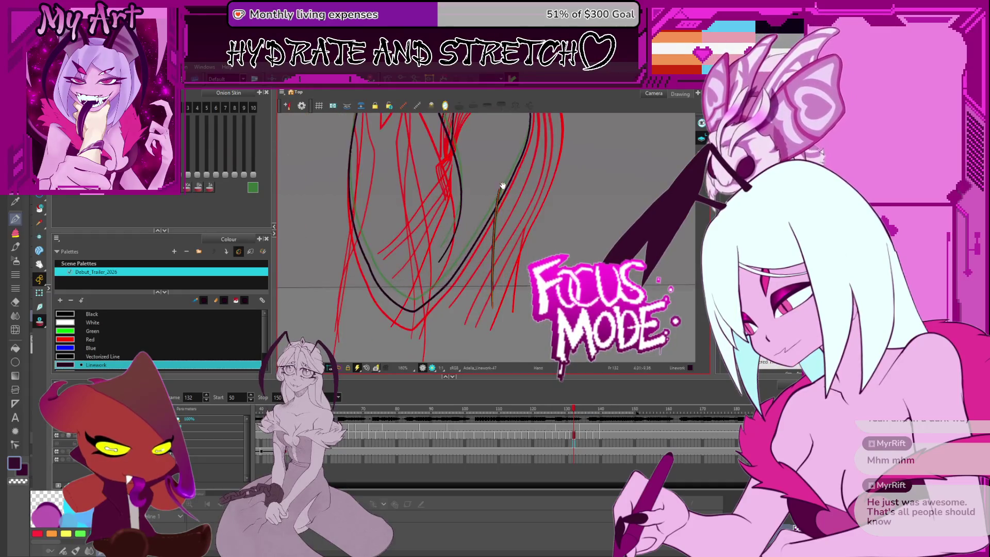
pyautogui.scroll(2, 503, 225)
pyautogui.scroll(1, 480, 216)
pyautogui.scroll(1, 475, 216)
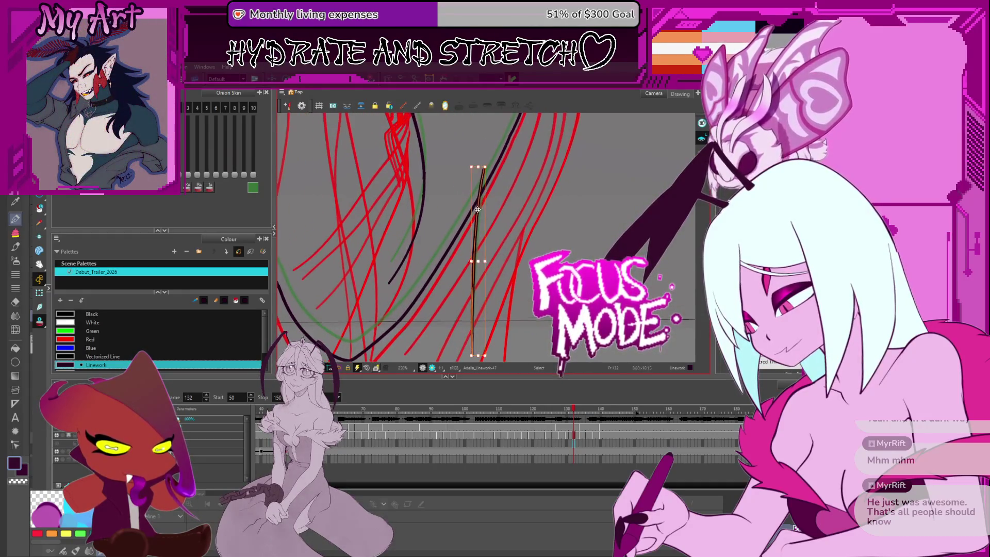
# - Land on frame 131, draw a dark strand line there and select it
pyautogui.press('Escape')
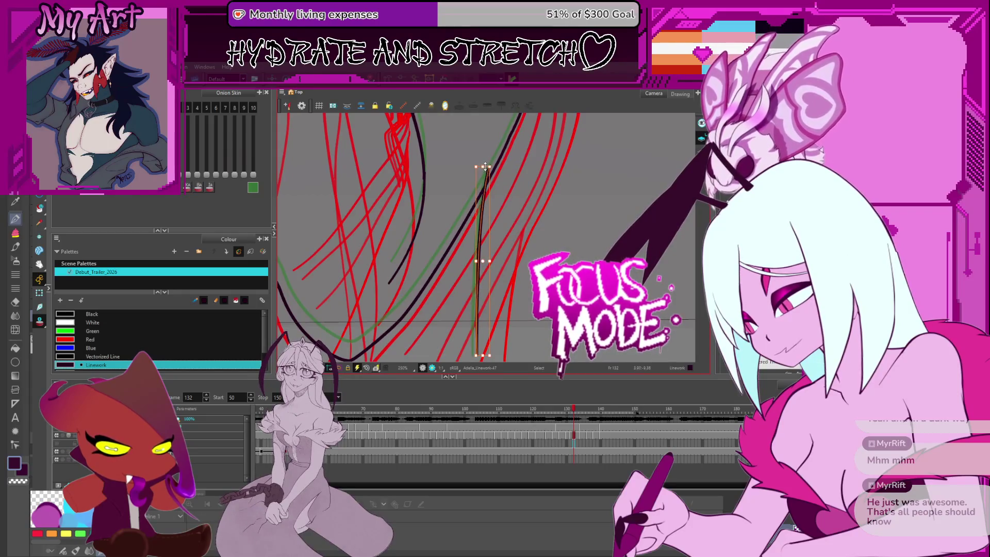
pyautogui.scroll(1, 485, 166)
pyautogui.scroll(1, 488, 158)
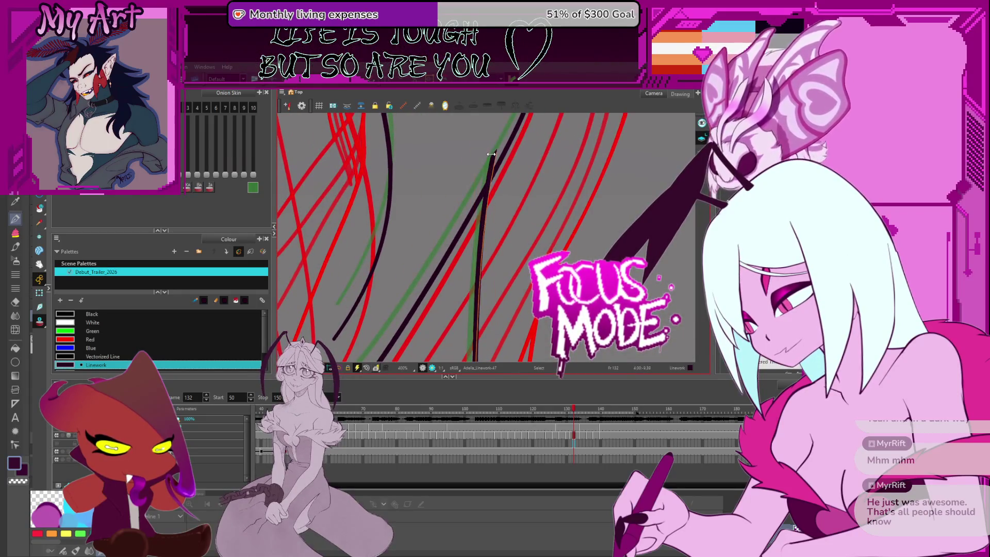
pyautogui.scroll(-2, 492, 160)
pyautogui.press(',')
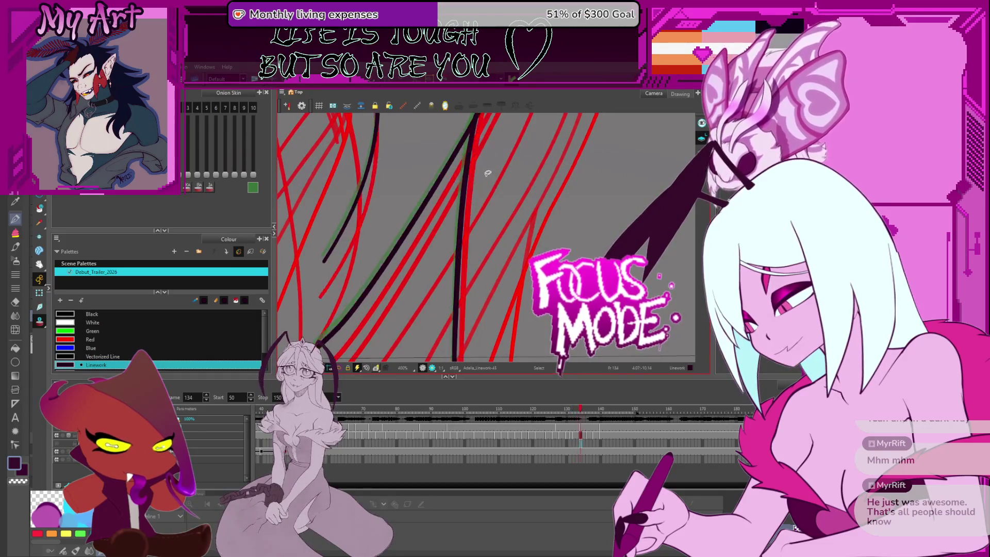
pyautogui.press('.')
pyautogui.press(',')
pyautogui.press(',')
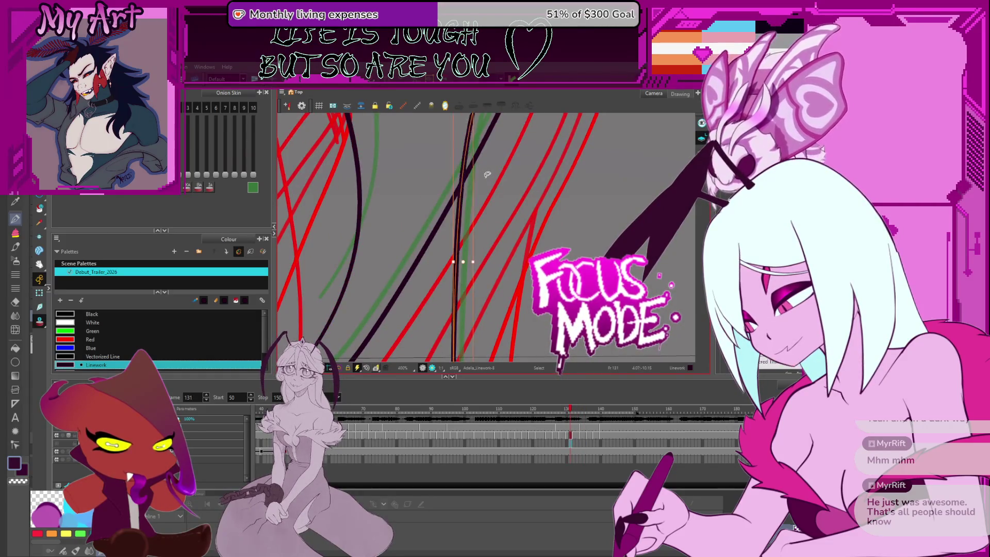
pyautogui.moveTo(473, 135); pyautogui.dragTo(463, 356)
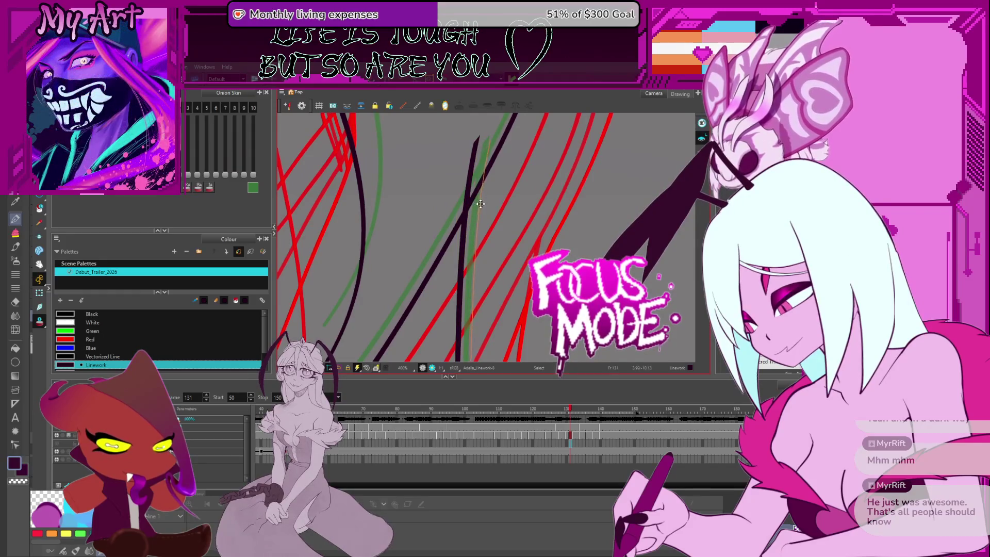
pyautogui.scroll(-2, 480, 203)
pyautogui.click(489, 166)
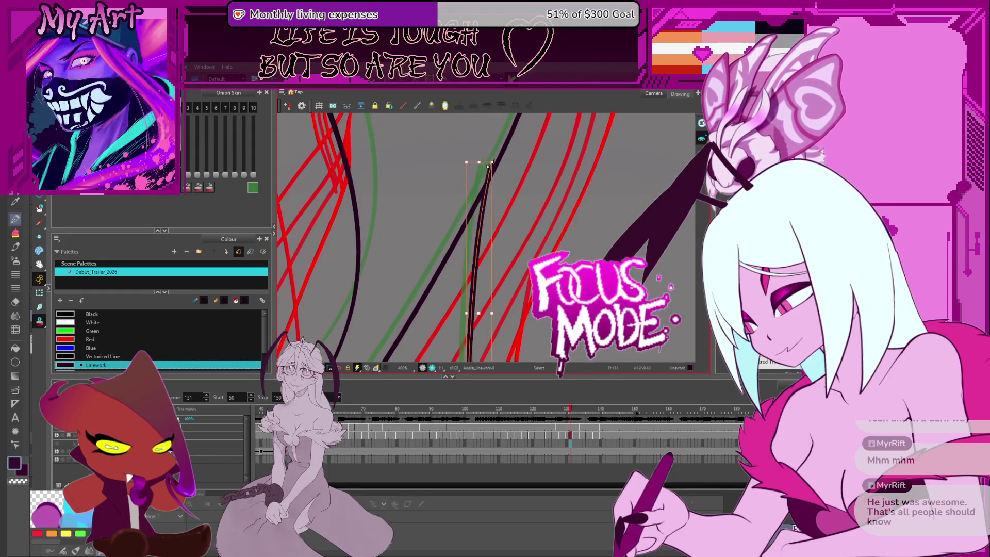
pyautogui.moveTo(495, 201); pyautogui.dragTo(478, 149)
# - Step back to compare the strands on earlier frames and check the stroke on frame 129
pyautogui.press(',')
pyautogui.press(',')
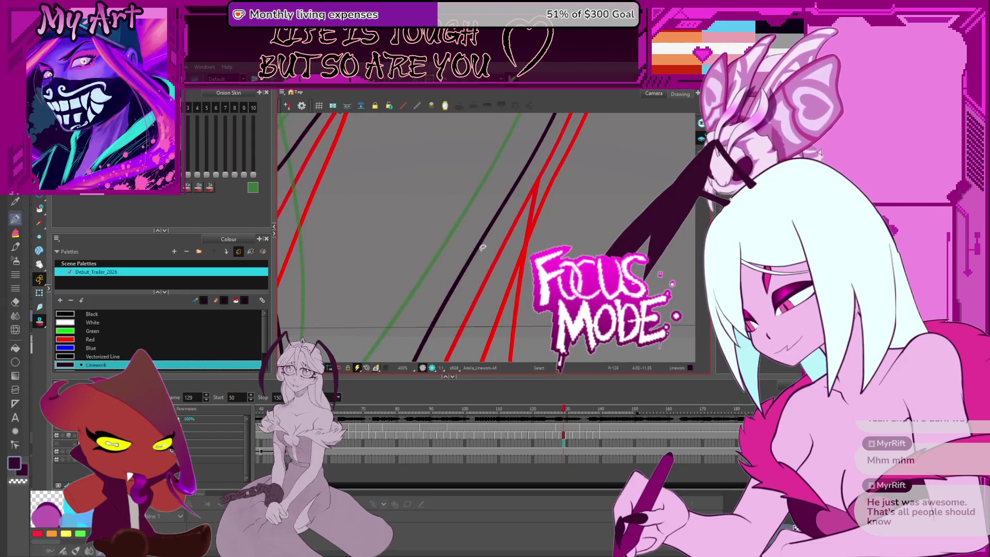
pyautogui.press(',')
pyautogui.press(',')
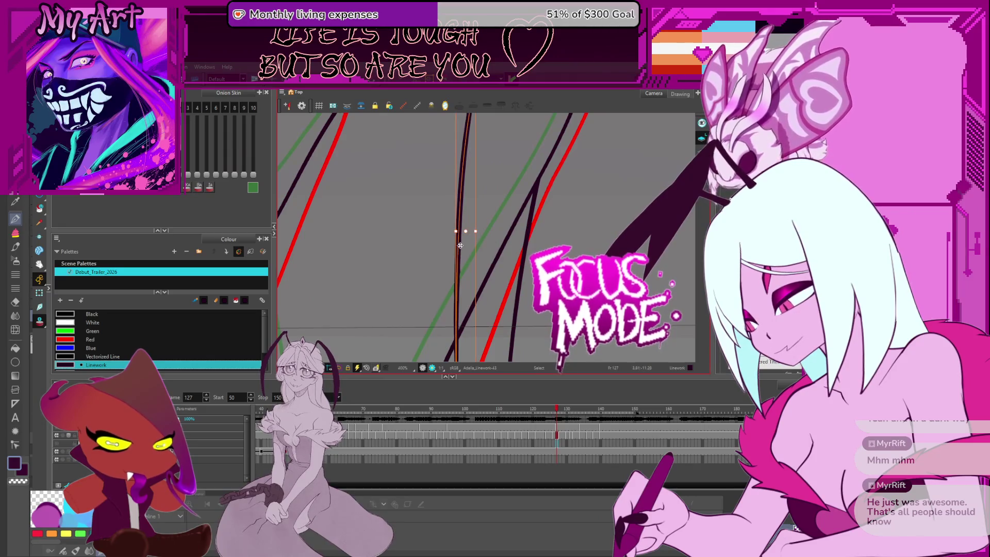
pyautogui.press(',')
pyautogui.press(',')
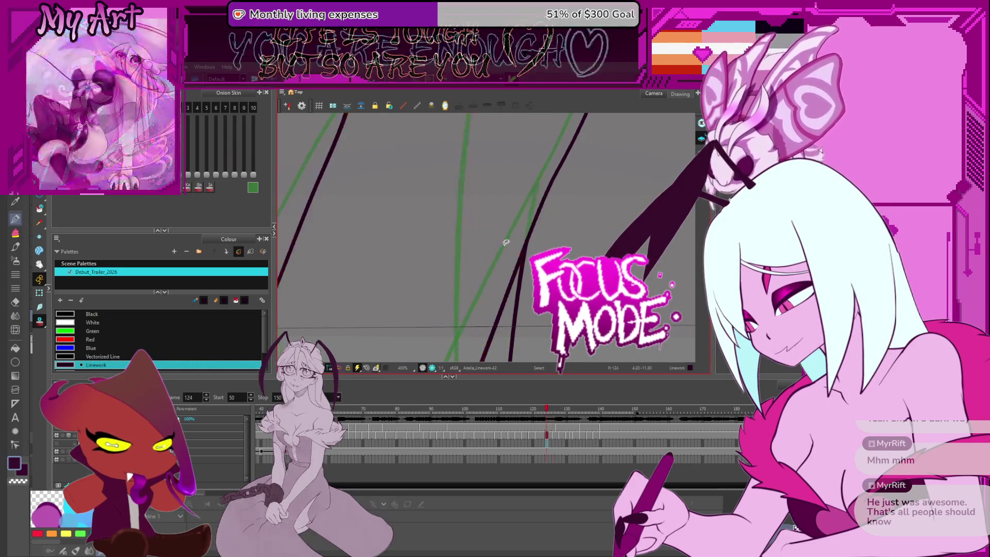
pyautogui.press('.')
pyautogui.press('.')
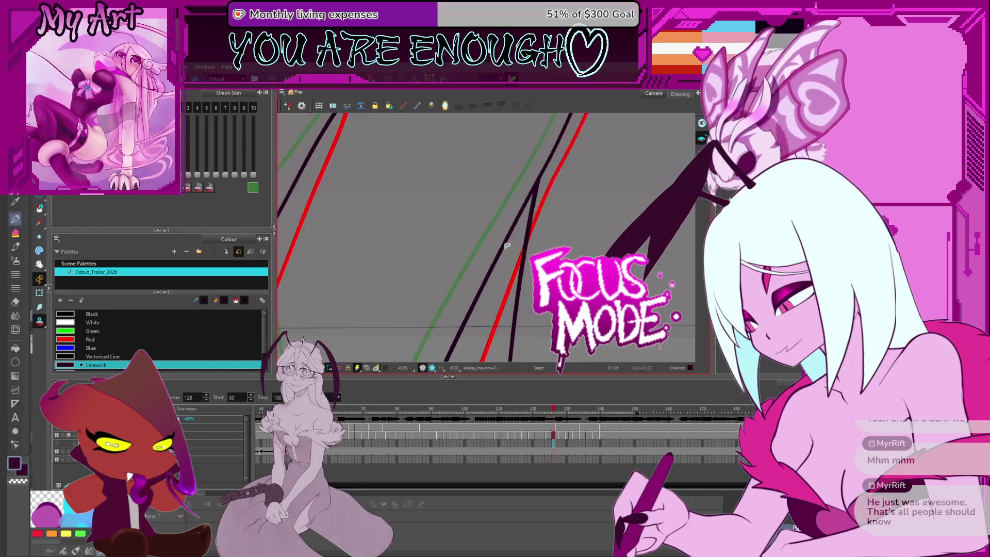
pyautogui.press('.')
pyautogui.press('.')
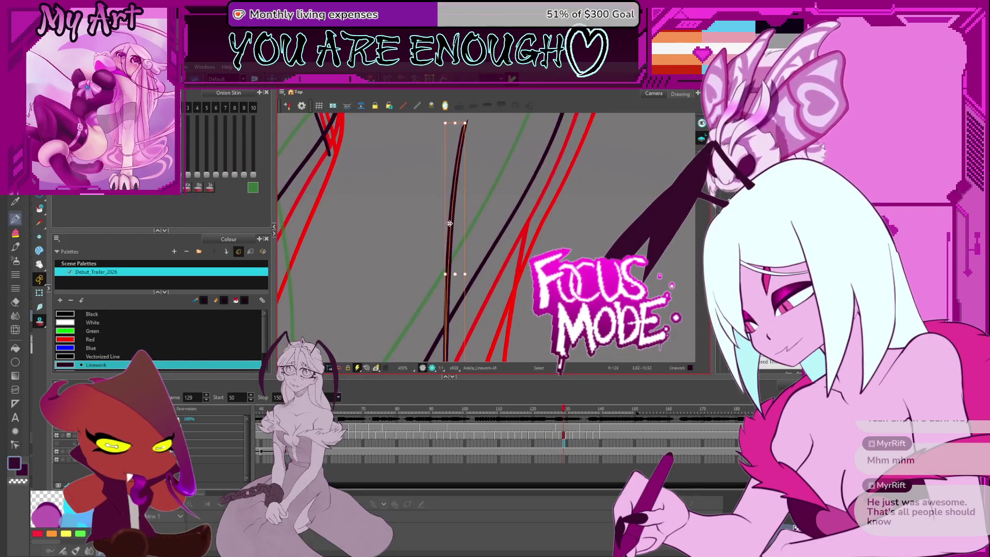
pyautogui.click(494, 118)
pyautogui.click(499, 122)
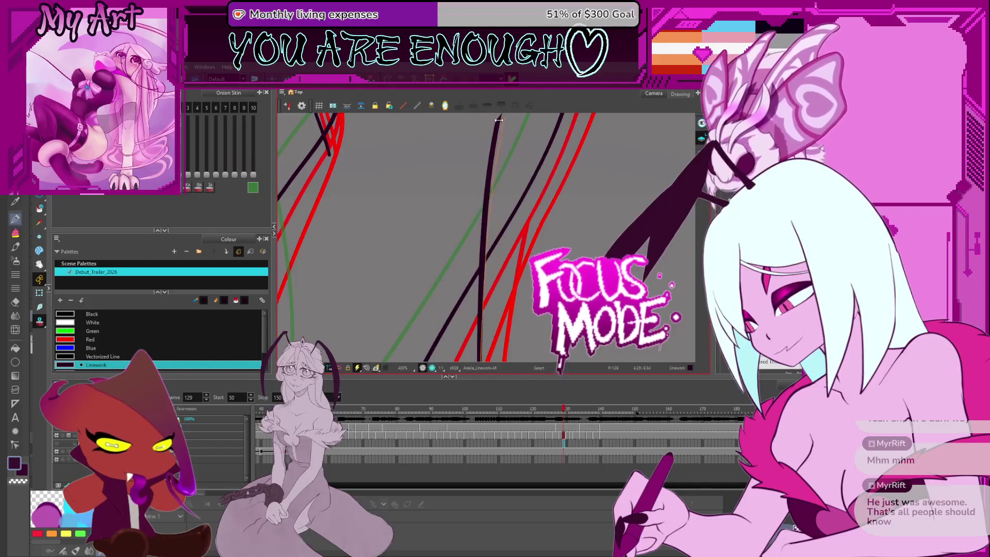
# - Paste the strand stroke onto frame 130 and shift it slightly into place
pyautogui.press('.')
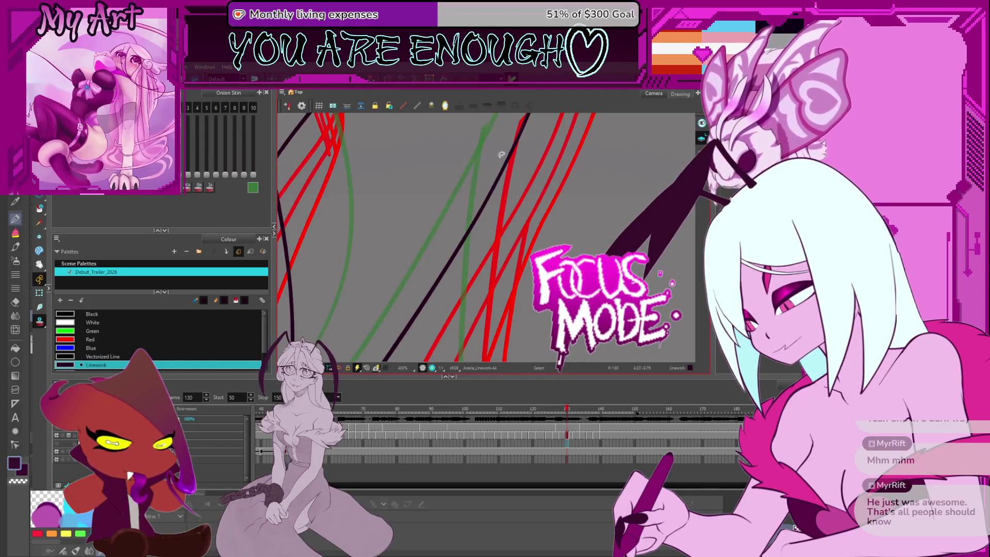
pyautogui.hotkey('ctrl', 'v')
pyautogui.click(479, 184)
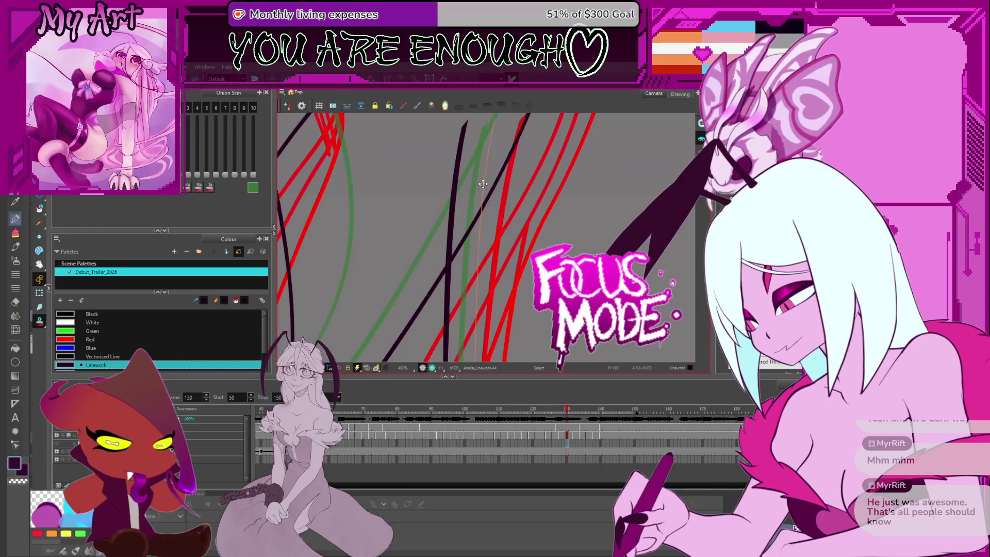
pyautogui.moveTo(482, 185); pyautogui.dragTo(489, 123)
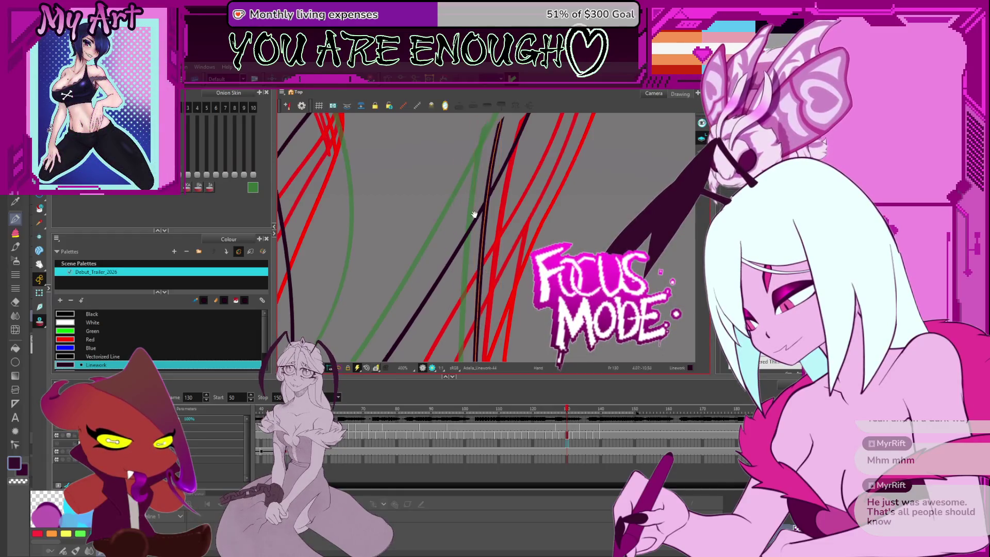
pyautogui.moveTo(487, 194); pyautogui.dragTo(478, 295)
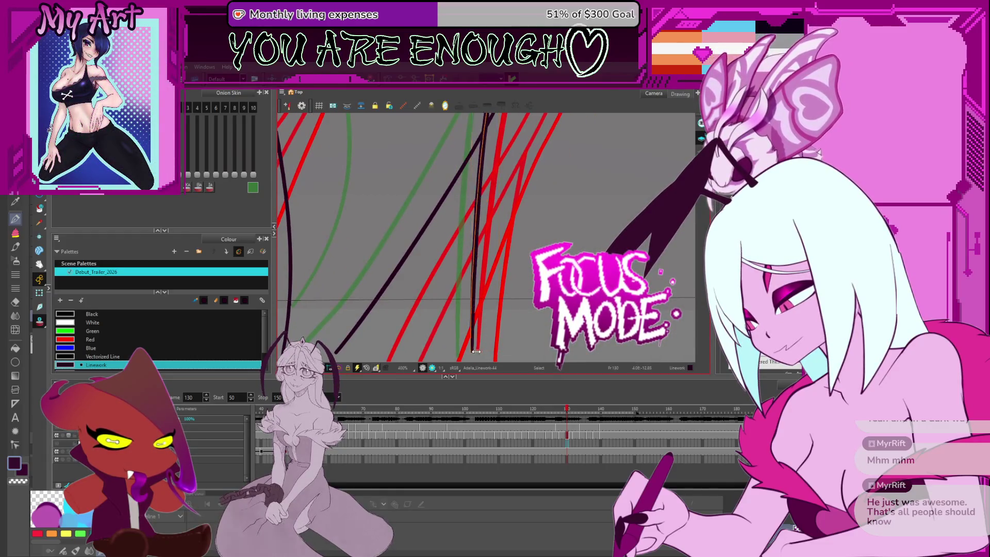
pyautogui.scroll(-1, 476, 350)
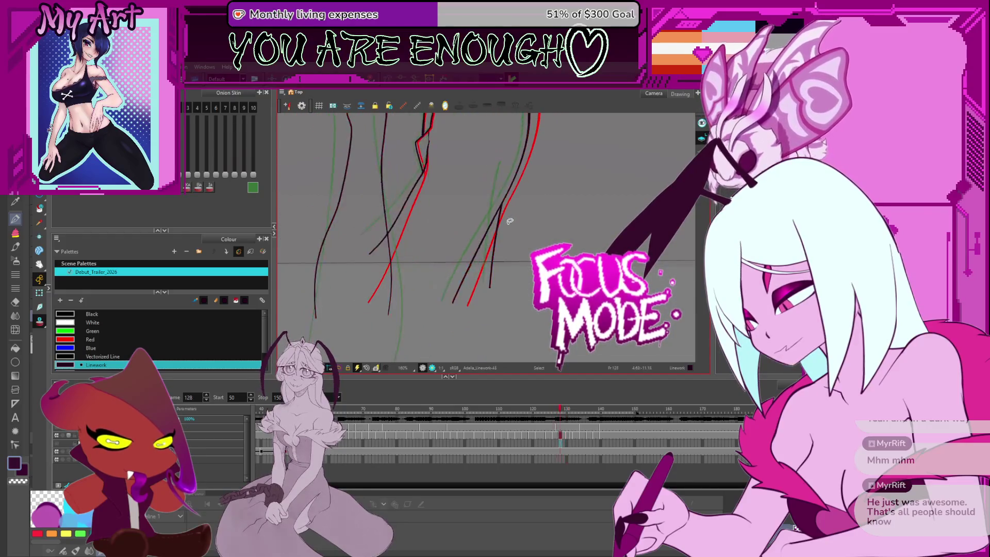
pyautogui.press('.')
pyautogui.press('.')
pyautogui.press('.')
pyautogui.moveTo(512, 195); pyautogui.dragTo(541, 256)
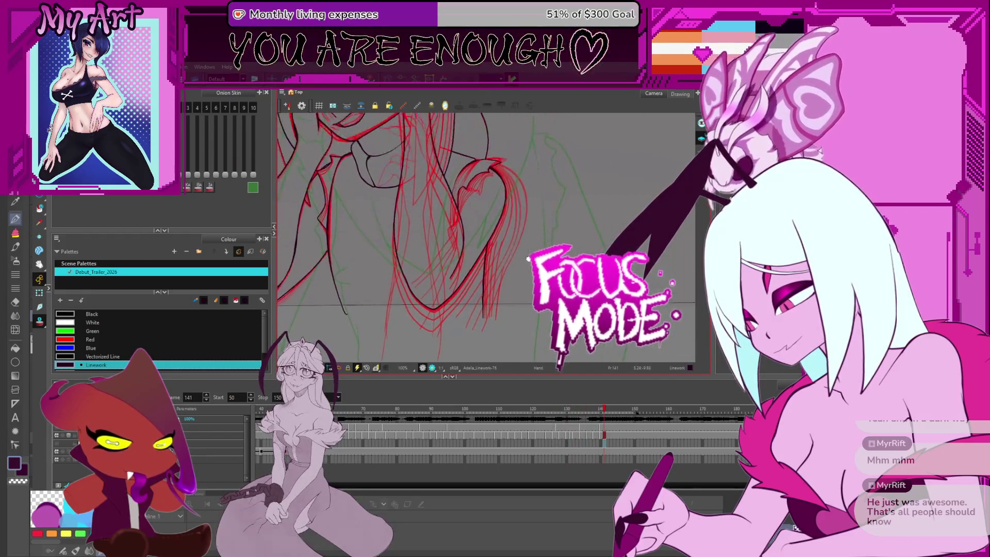
pyautogui.press('Return')
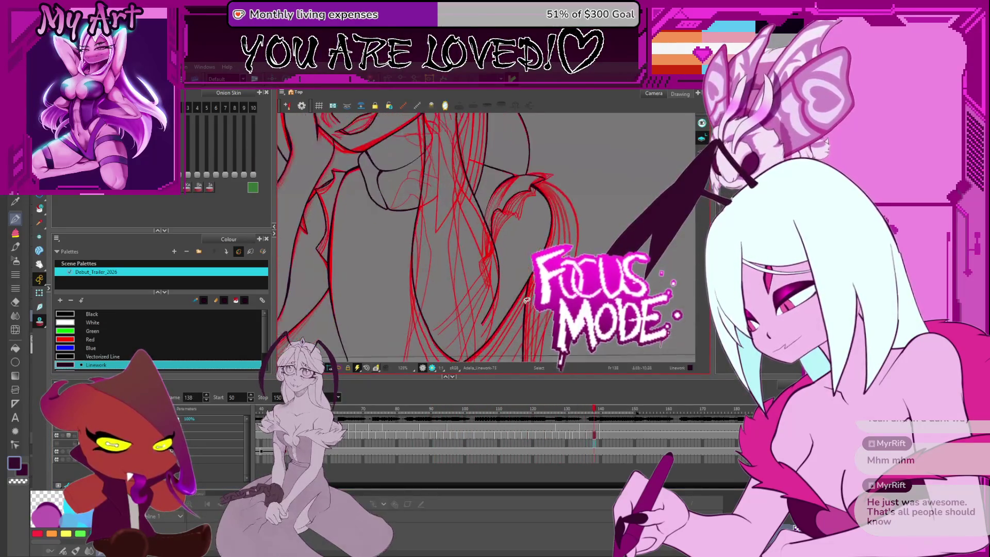
pyautogui.scroll(2, 525, 301)
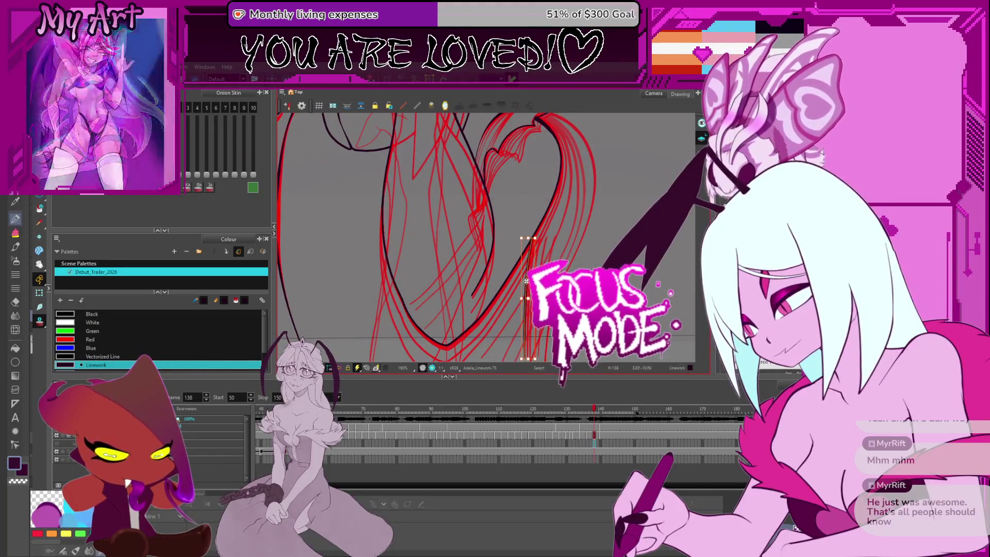
pyautogui.press('.')
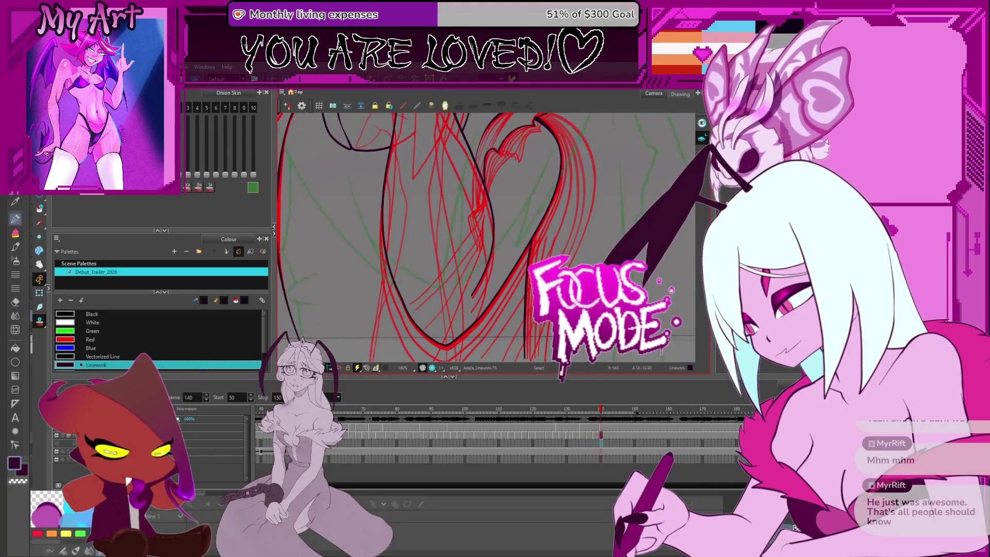
pyautogui.press('.')
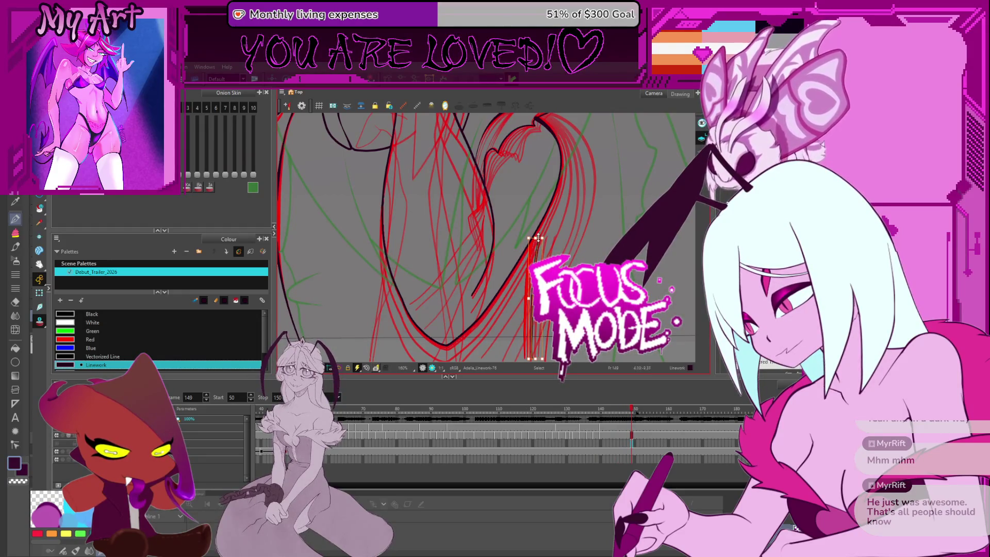
pyautogui.moveTo(535, 222); pyautogui.dragTo(464, 177)
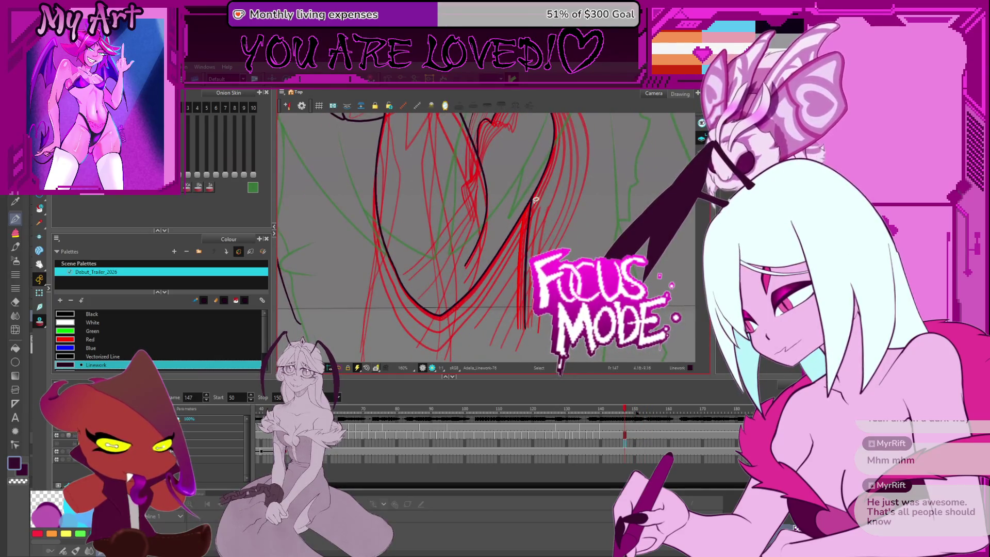
pyautogui.press(',')
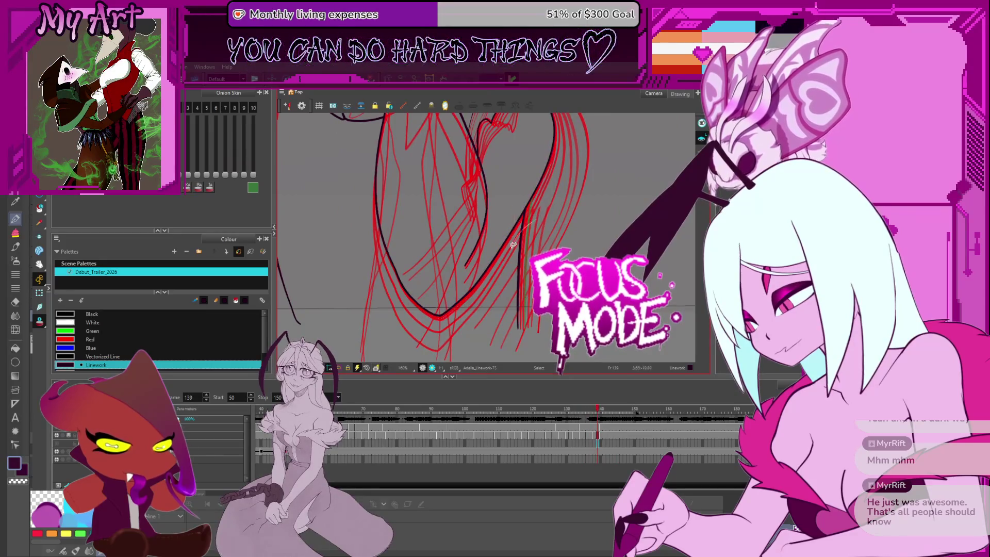
pyautogui.scroll(4, 513, 244)
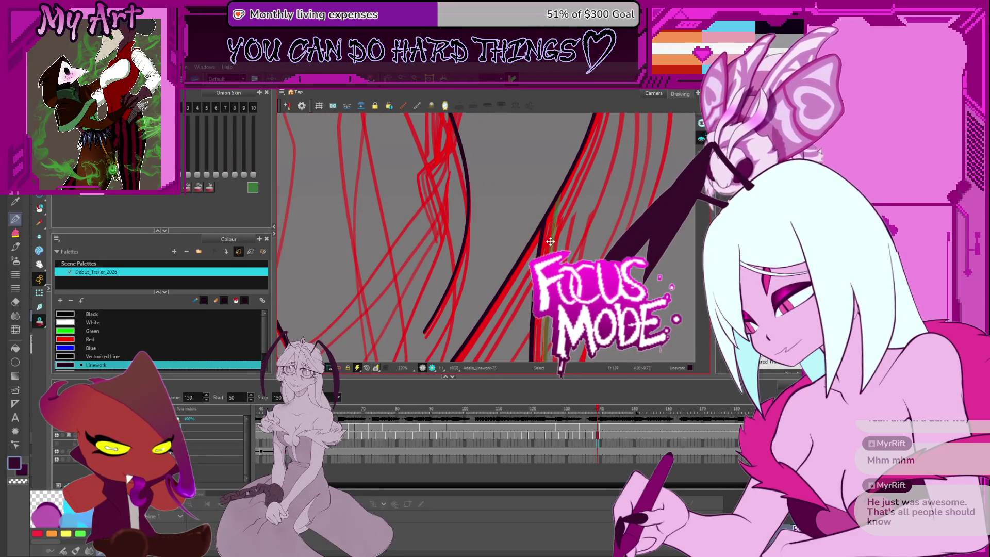
# - Trace clean dark lines over the red diagonal edge on frames 136 and 135
pyautogui.press('Escape')
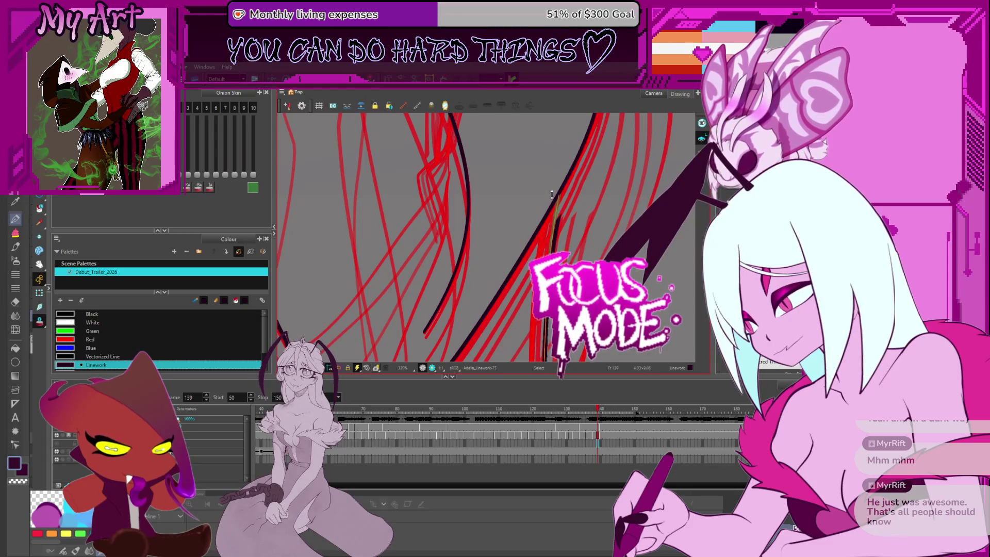
pyautogui.moveTo(553, 207); pyautogui.dragTo(537, 230)
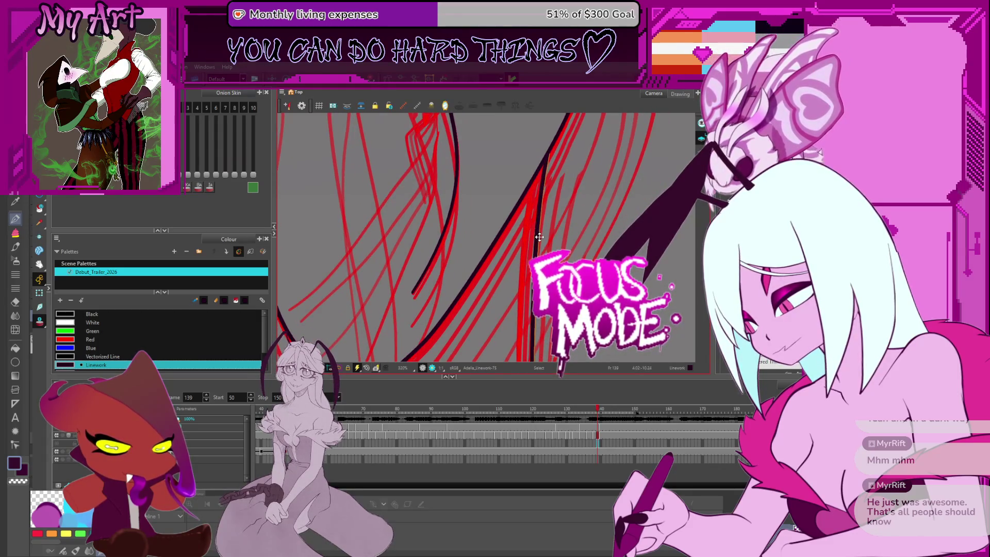
pyautogui.press(',')
pyautogui.moveTo(546, 175); pyautogui.dragTo(549, 236)
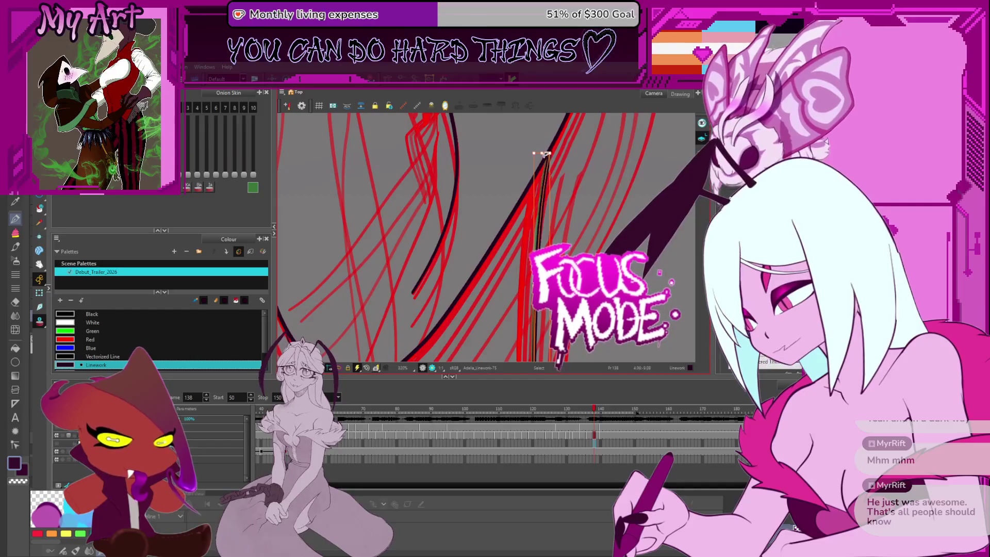
pyautogui.press(',')
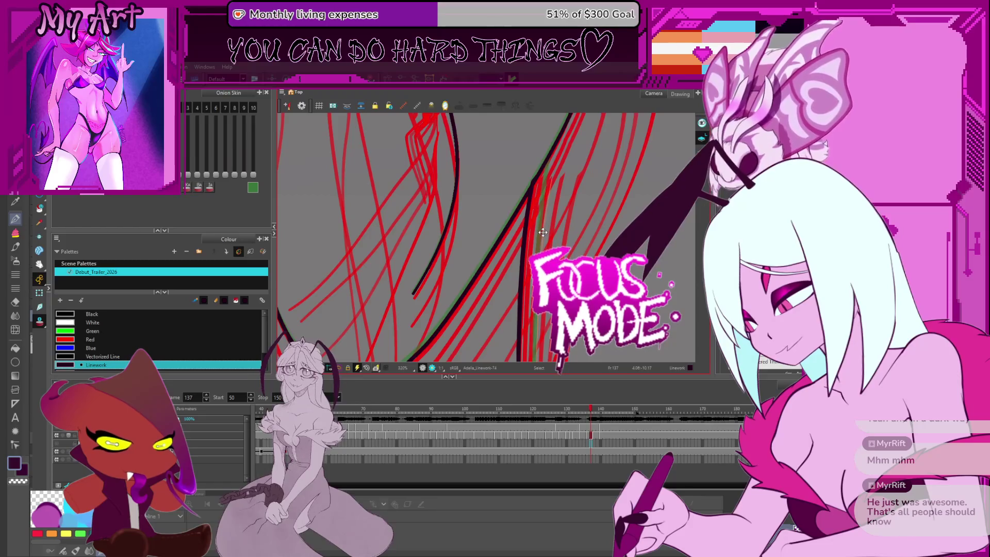
pyautogui.moveTo(543, 232); pyautogui.dragTo(547, 176)
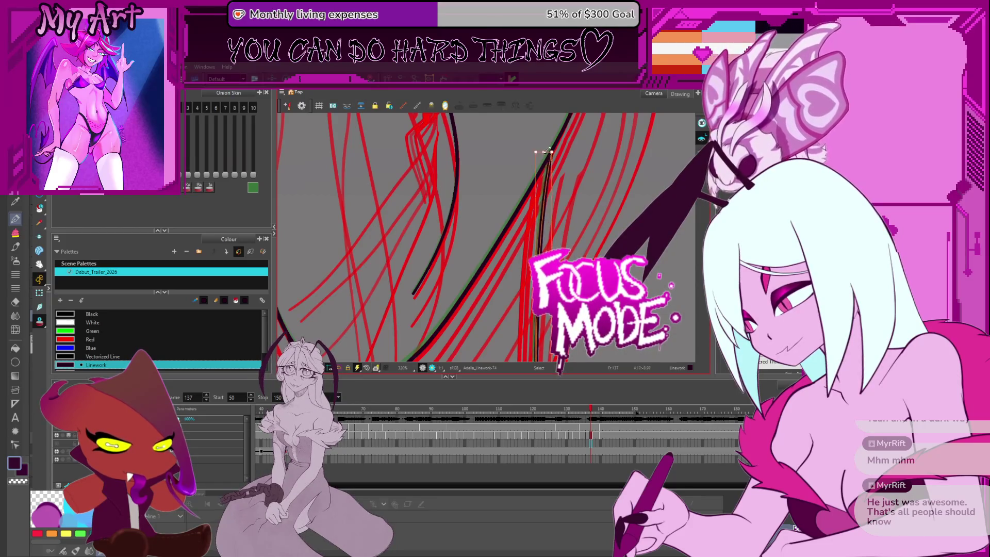
# - Trace the red edge on frame 134, redoing the rejected line, then on frame 133
pyautogui.press(',')
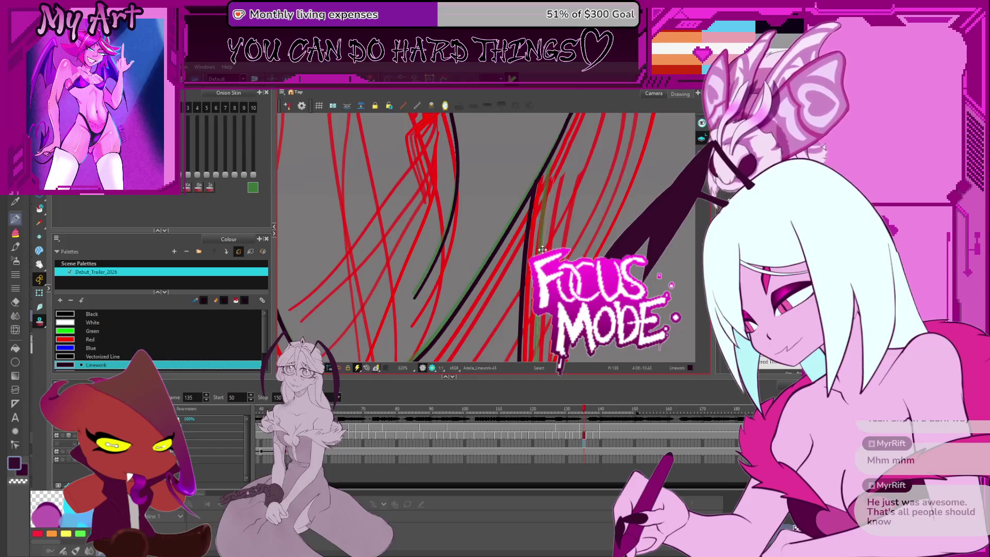
pyautogui.moveTo(544, 250); pyautogui.dragTo(549, 164)
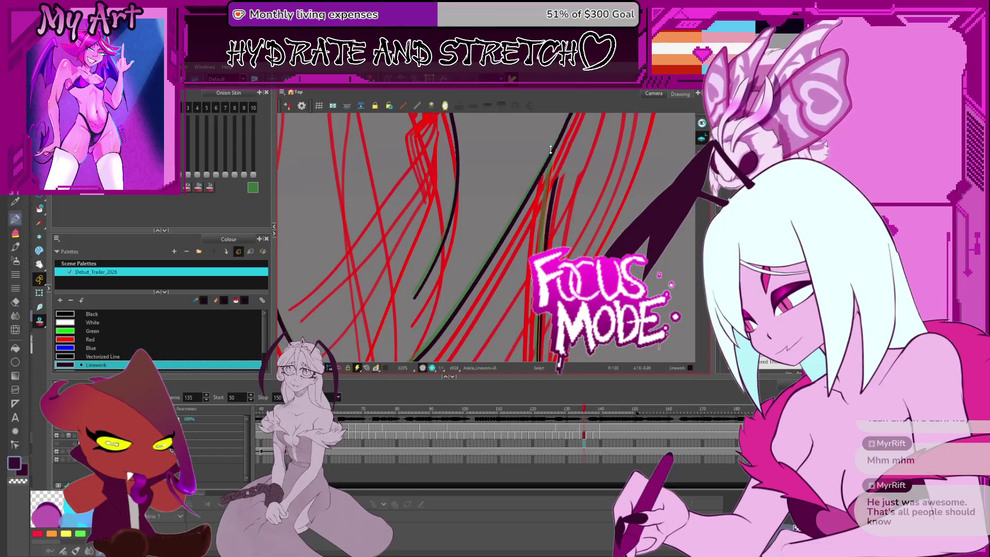
pyautogui.hotkey('ctrl', 'z')
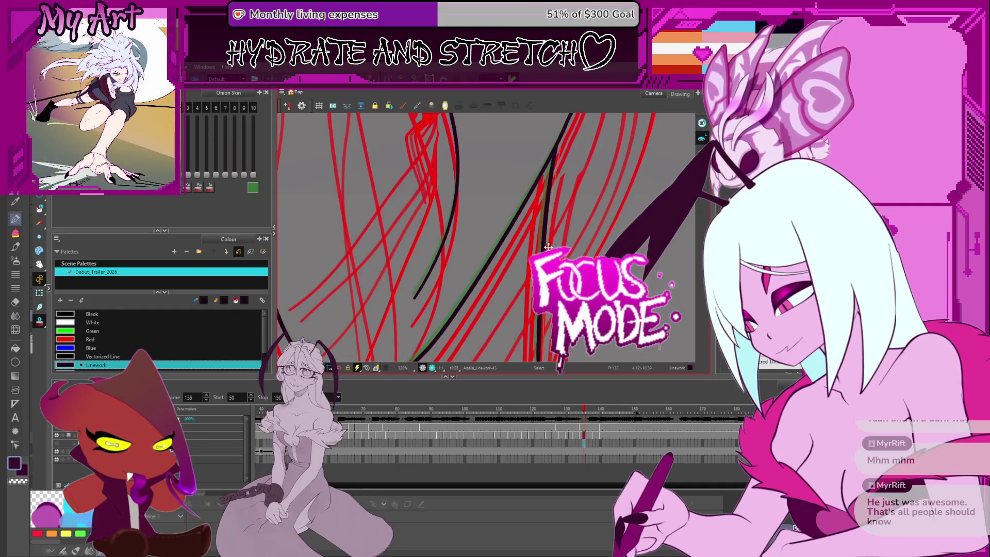
pyautogui.moveTo(548, 246); pyautogui.dragTo(553, 137)
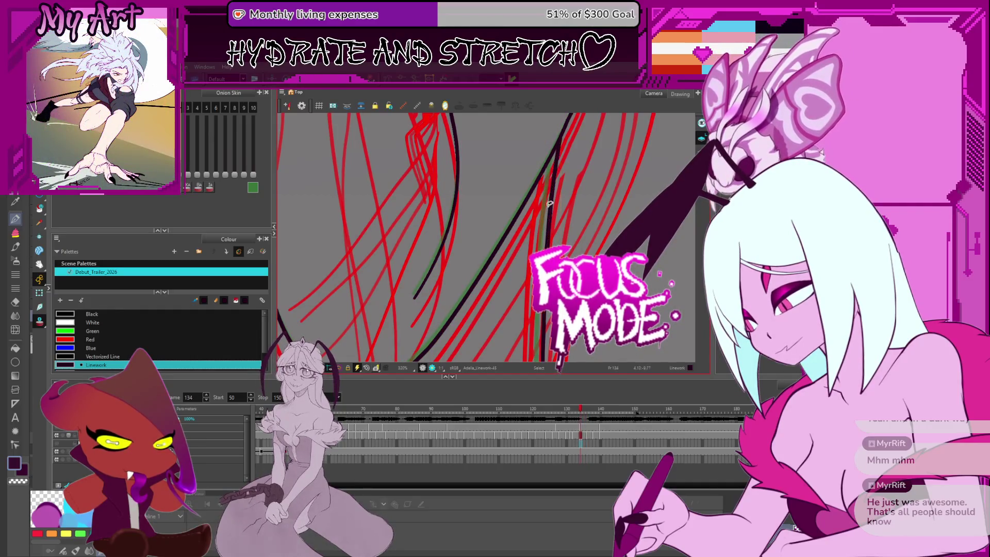
pyautogui.press(',')
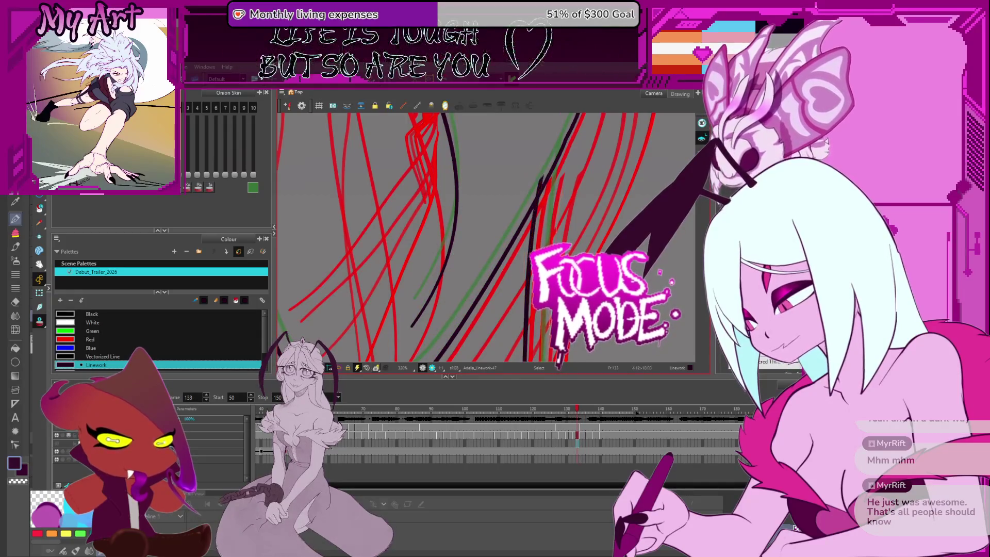
pyautogui.moveTo(551, 247); pyautogui.dragTo(557, 155)
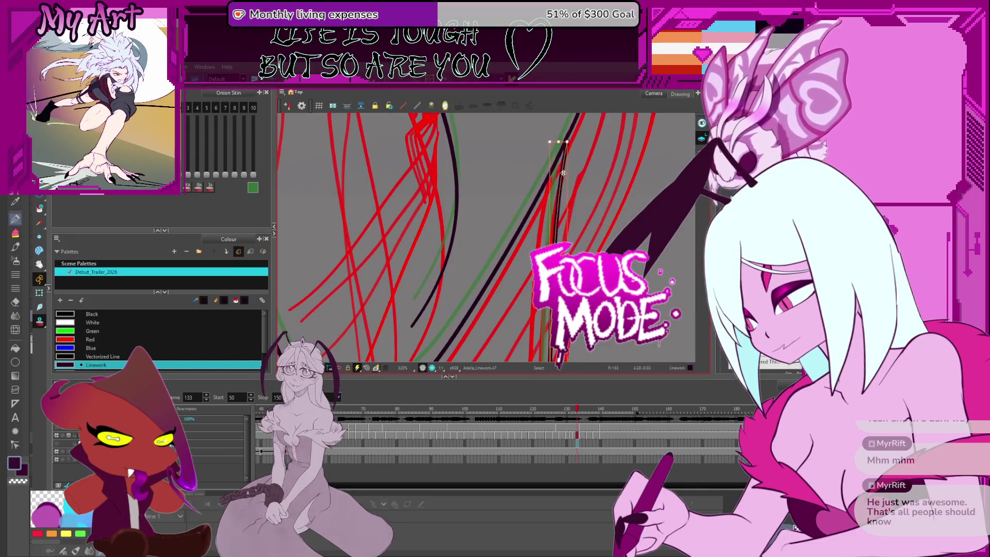
# - Step back through frames 131–129 checking the dark stroke on 130, then jump to frame 141
pyautogui.press(',')
pyautogui.press(',')
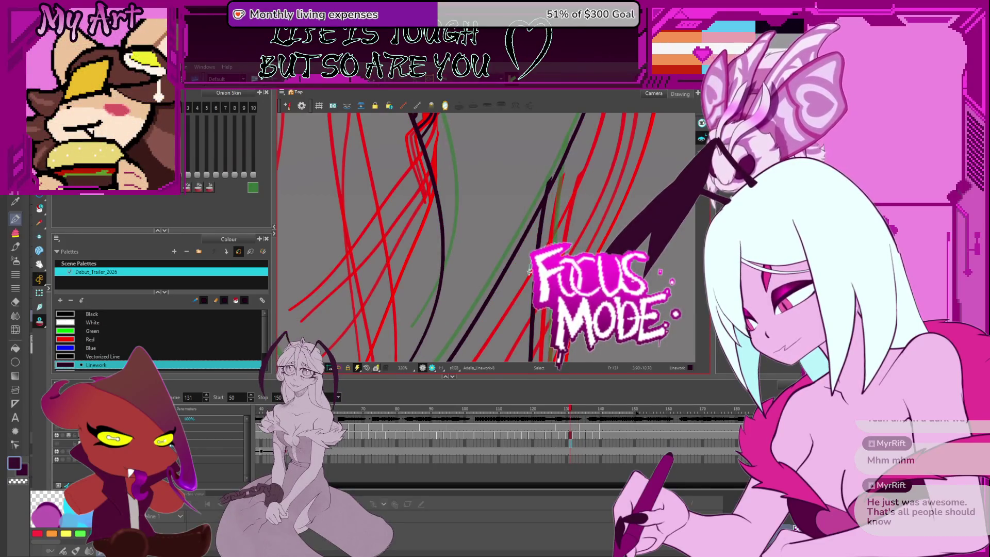
pyautogui.press('Escape')
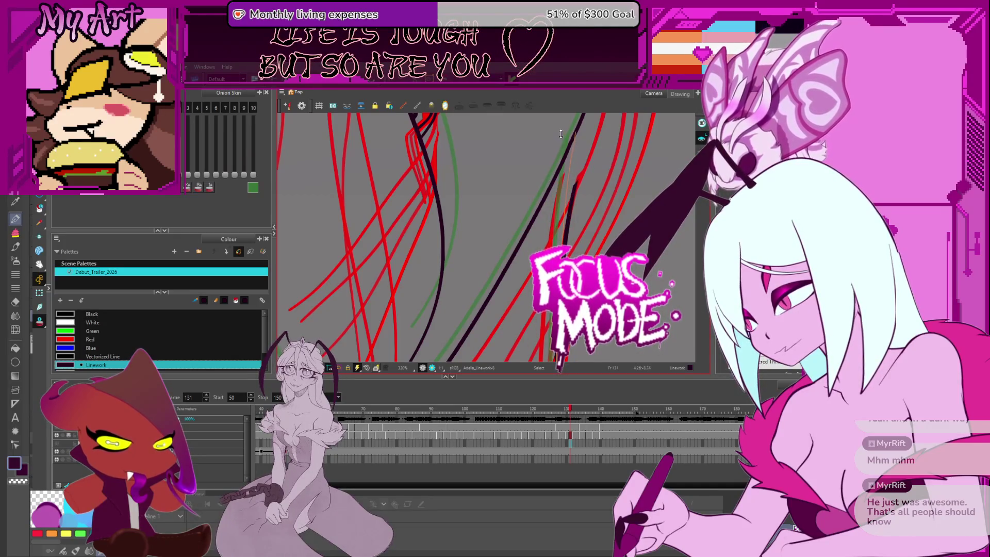
pyautogui.press(',')
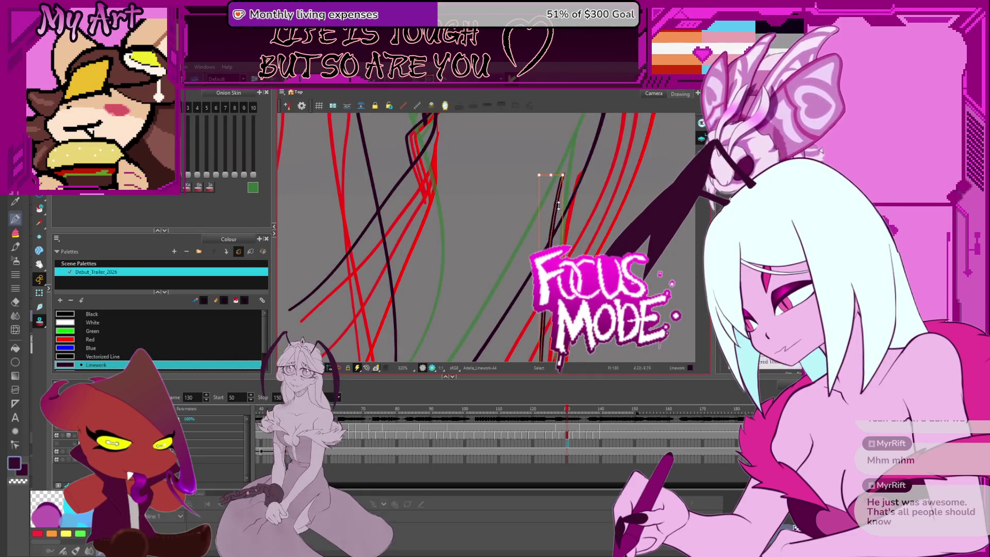
pyautogui.click(574, 207)
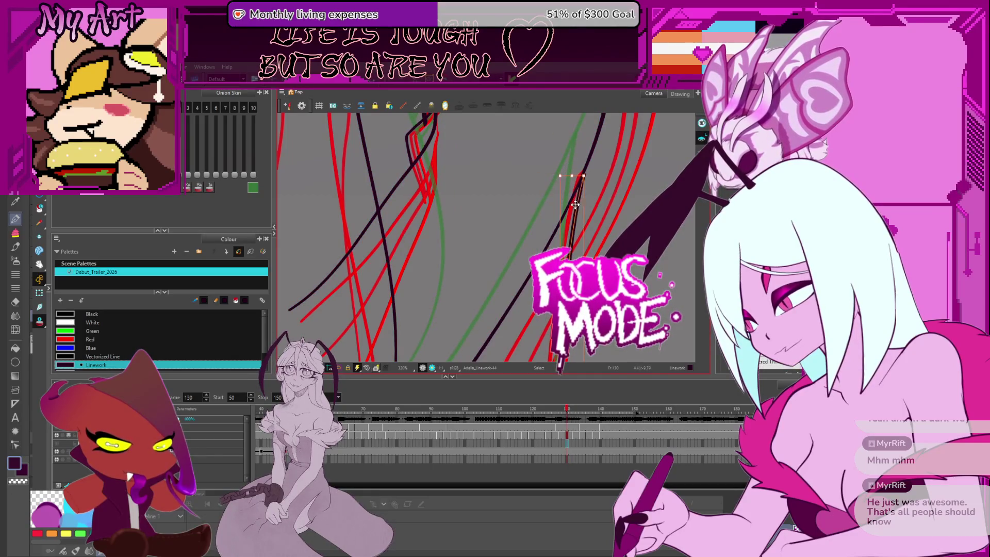
pyautogui.press(',')
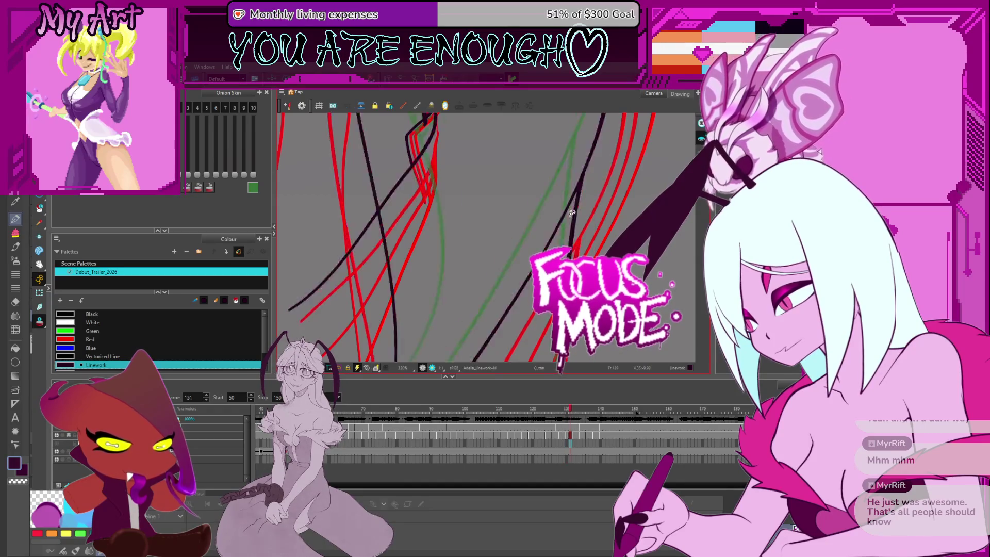
pyautogui.scroll(-3, 580, 193)
pyautogui.press('.')
pyautogui.press('.')
pyautogui.press('.')
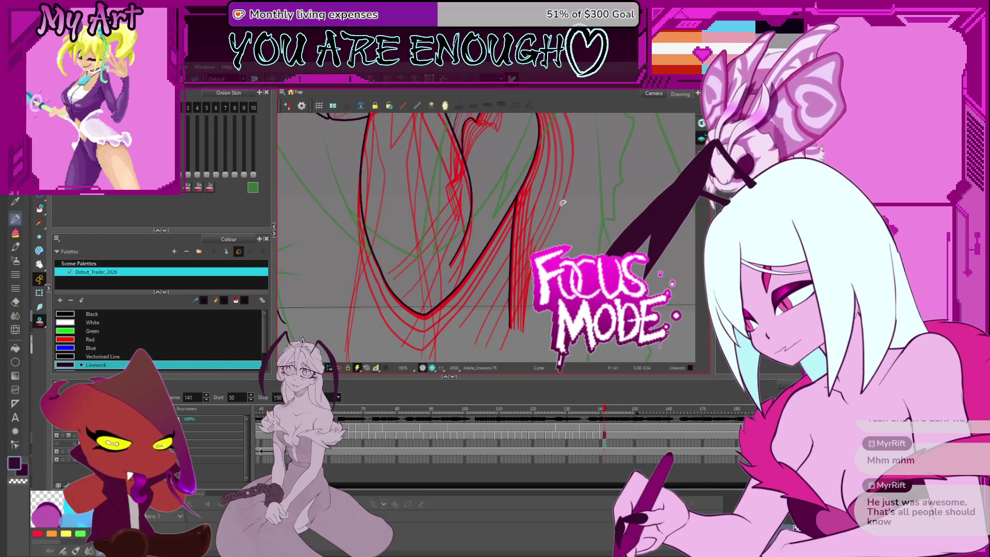
pyautogui.scroll(-2, 464, 232)
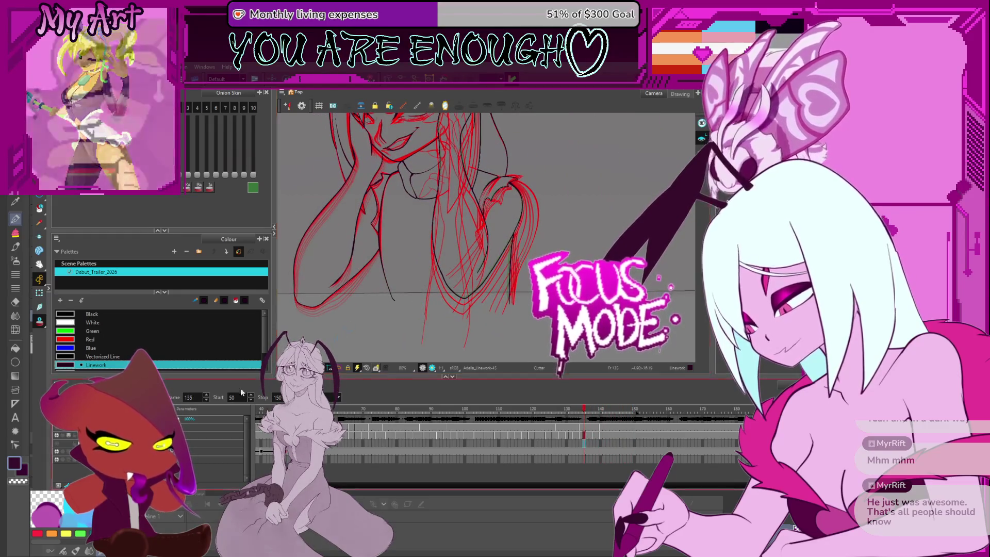
pyautogui.click(347, 437)
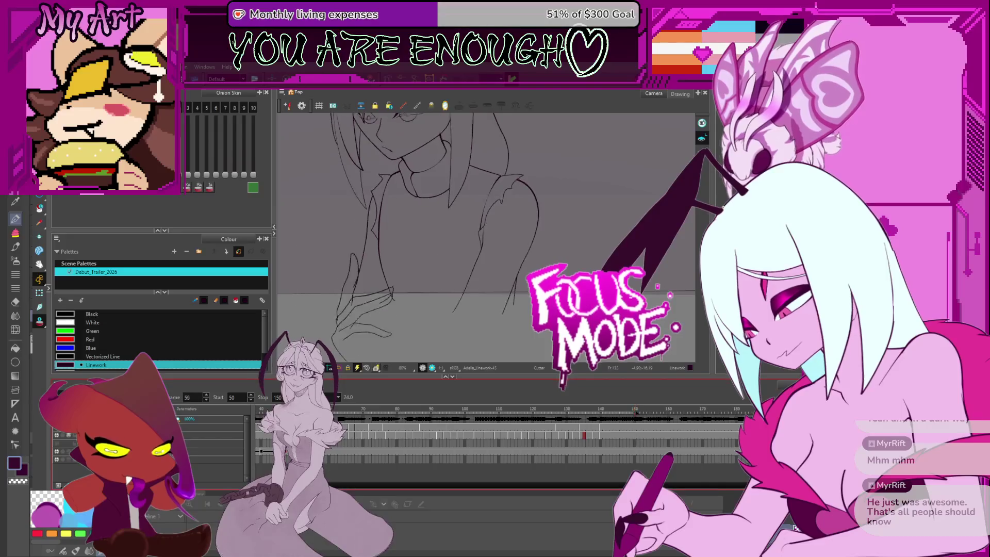
pyautogui.moveTo(529, 277); pyautogui.dragTo(564, 310)
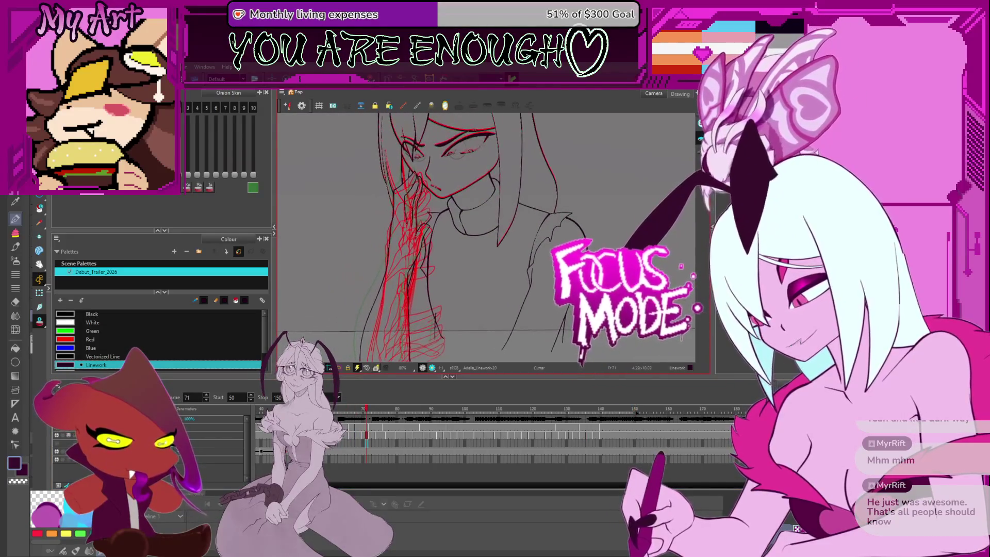
pyautogui.scroll(2, 464, 233)
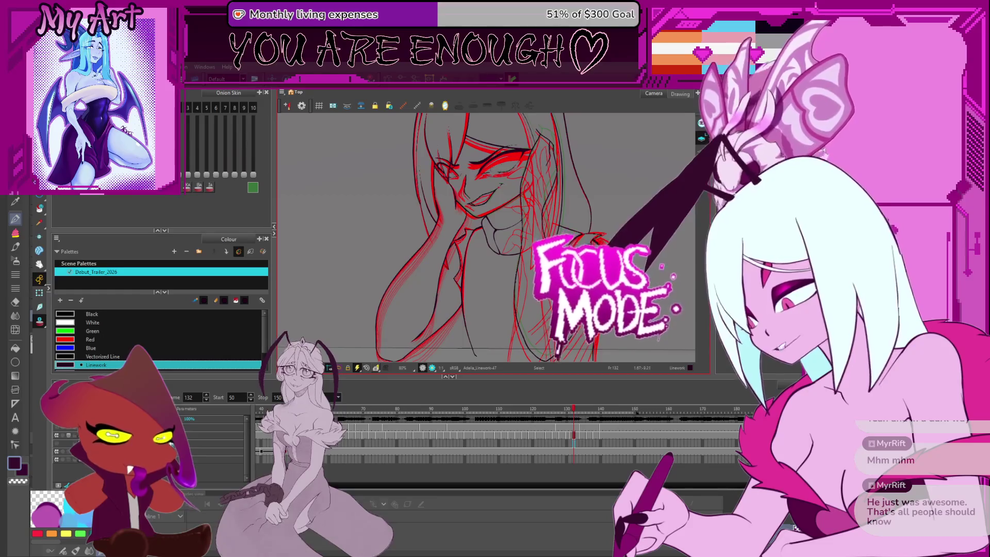
pyautogui.moveTo(665, 178); pyautogui.dragTo(662, 164)
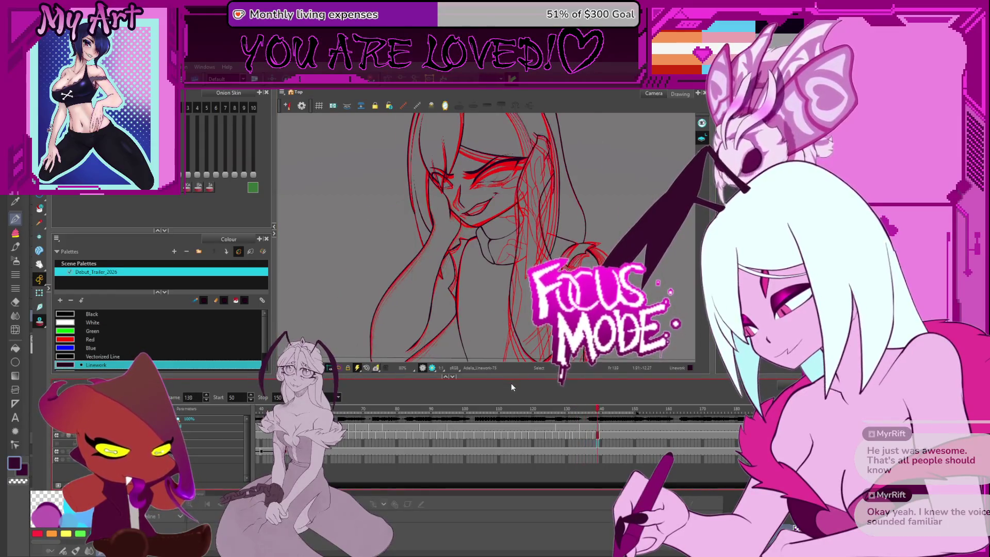
pyautogui.press('.')
pyautogui.press('.')
pyautogui.press('.')
pyautogui.hotkey('ctrl', 'a')
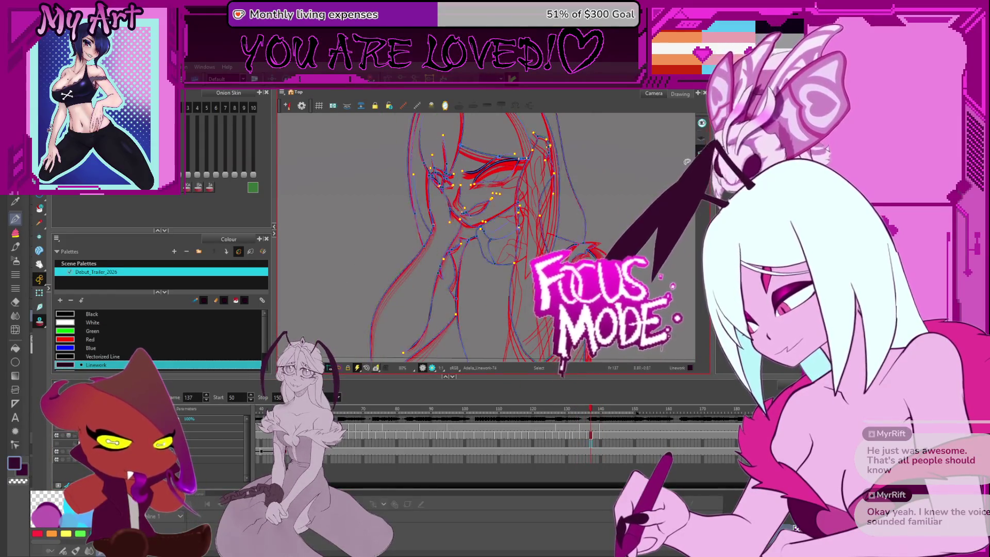
pyautogui.scroll(-3, 479, 232)
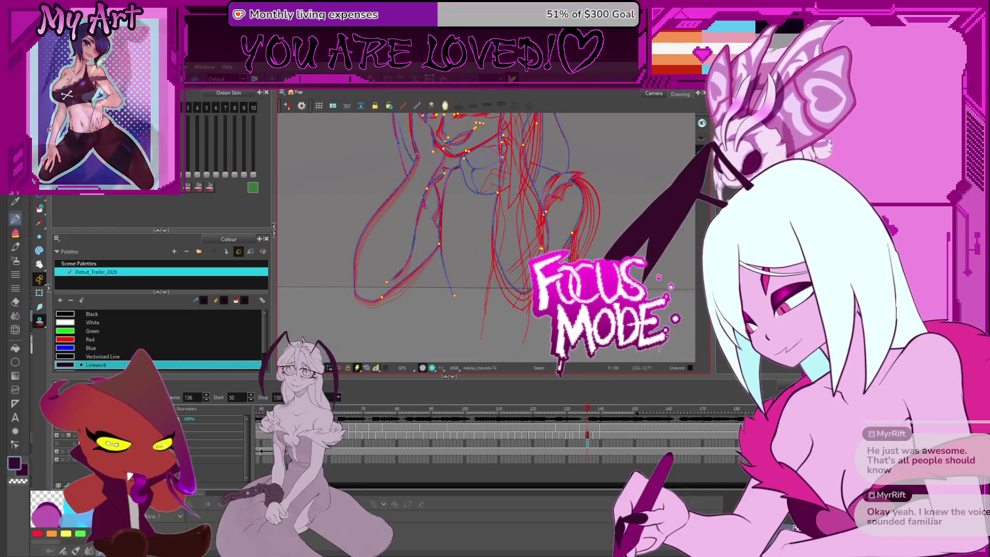
pyautogui.scroll(3, 480, 232)
pyautogui.scroll(4, 527, 269)
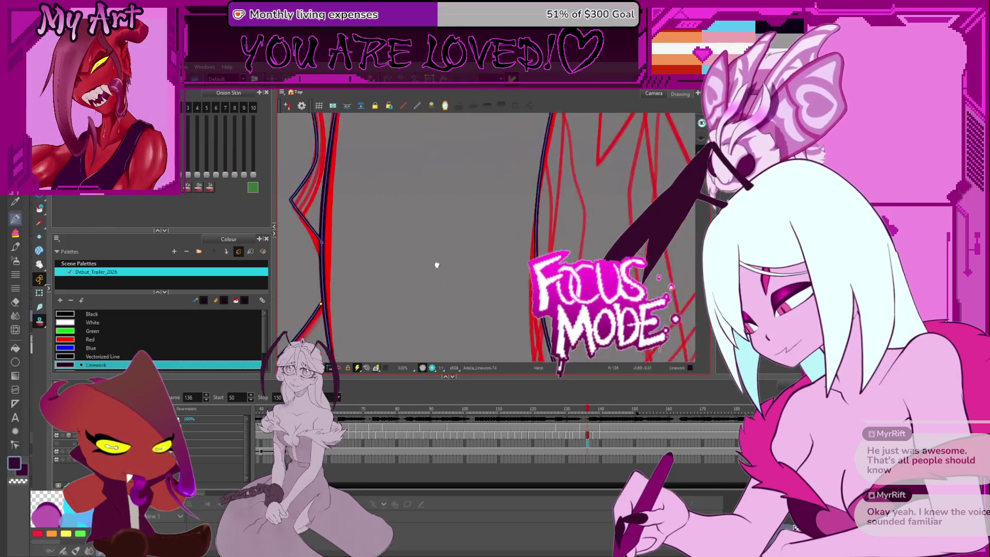
pyautogui.scroll(4, 526, 270)
# - Pan across the zoomed lineart to inspect the face, eyes, shoulders and torso
pyautogui.moveTo(496, 247); pyautogui.dragTo(453, 252)
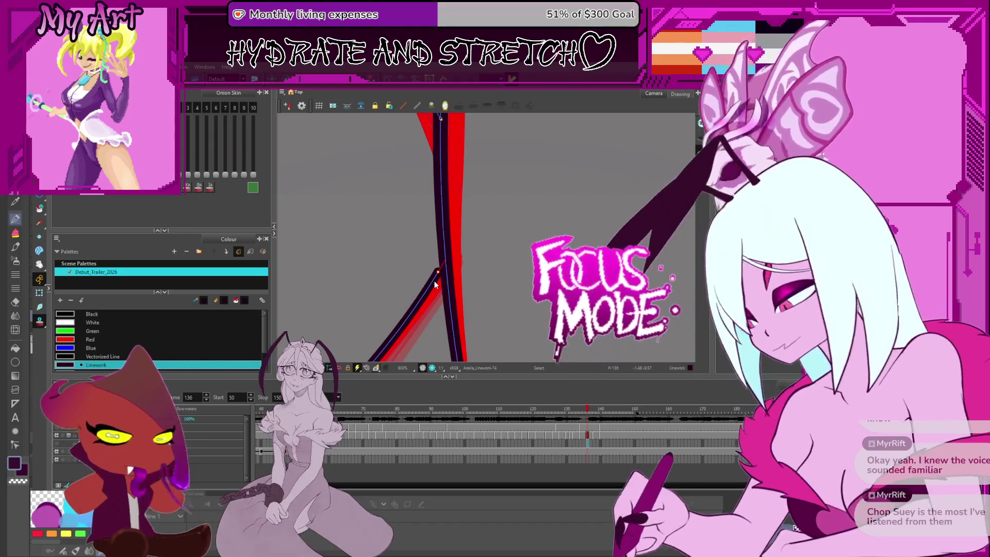
pyautogui.scroll(-4, 439, 118)
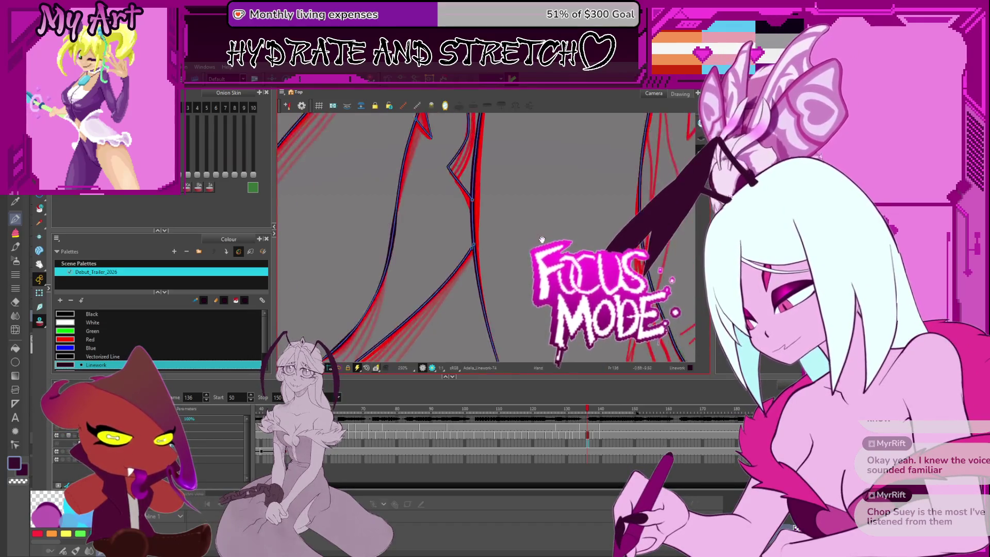
pyautogui.moveTo(464, 232)
pyautogui.mouseDown()
pyautogui.moveTo(535, 306)
pyautogui.moveTo(542, 333)
pyautogui.mouseUp()
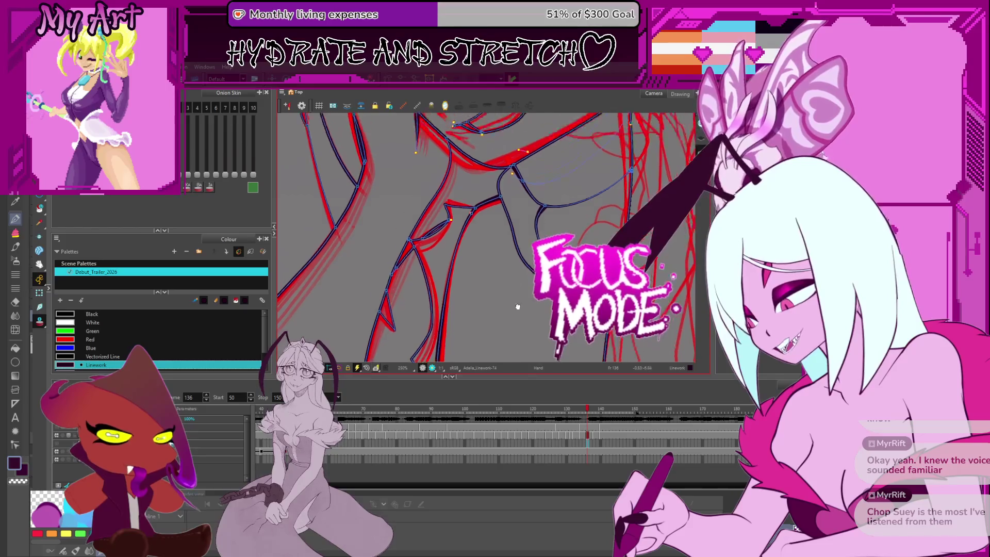
pyautogui.moveTo(541, 255)
pyautogui.mouseDown()
pyautogui.moveTo(550, 210)
pyautogui.moveTo(503, 255)
pyautogui.moveTo(510, 278)
pyautogui.mouseUp()
pyautogui.moveTo(541, 232)
pyautogui.mouseDown()
pyautogui.moveTo(517, 263)
pyautogui.moveTo(511, 255)
pyautogui.mouseUp()
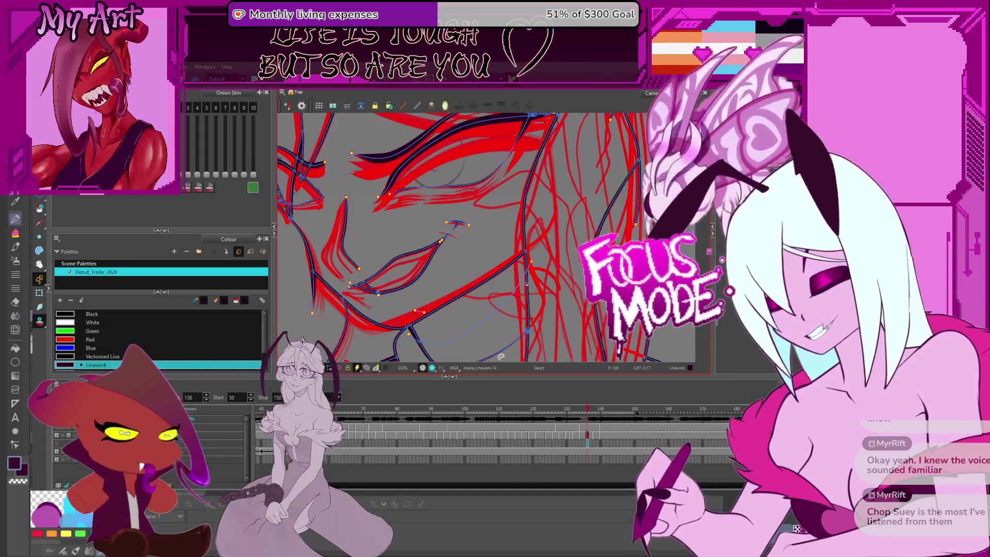
pyautogui.scroll(-3, 463, 232)
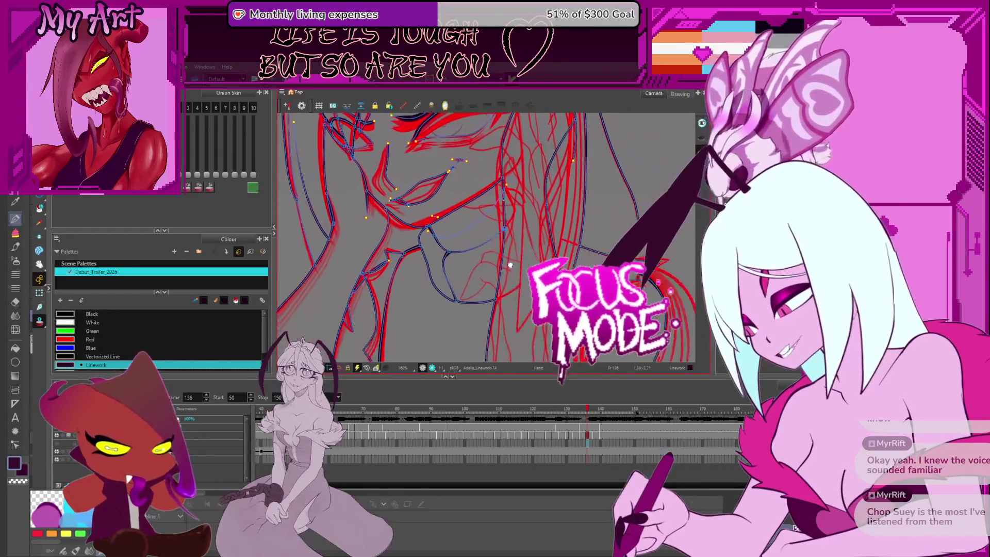
pyautogui.scroll(-3, 464, 232)
pyautogui.moveTo(465, 233); pyautogui.dragTo(434, 201)
pyautogui.scroll(3, 464, 232)
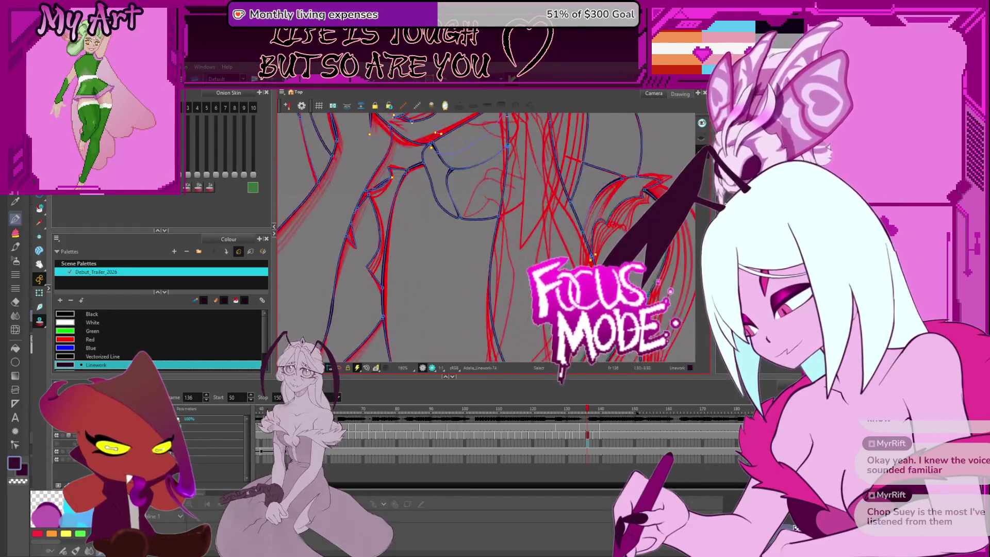
pyautogui.moveTo(464, 233)
pyautogui.mouseDown()
pyautogui.moveTo(508, 320)
pyautogui.moveTo(464, 193)
pyautogui.mouseUp()
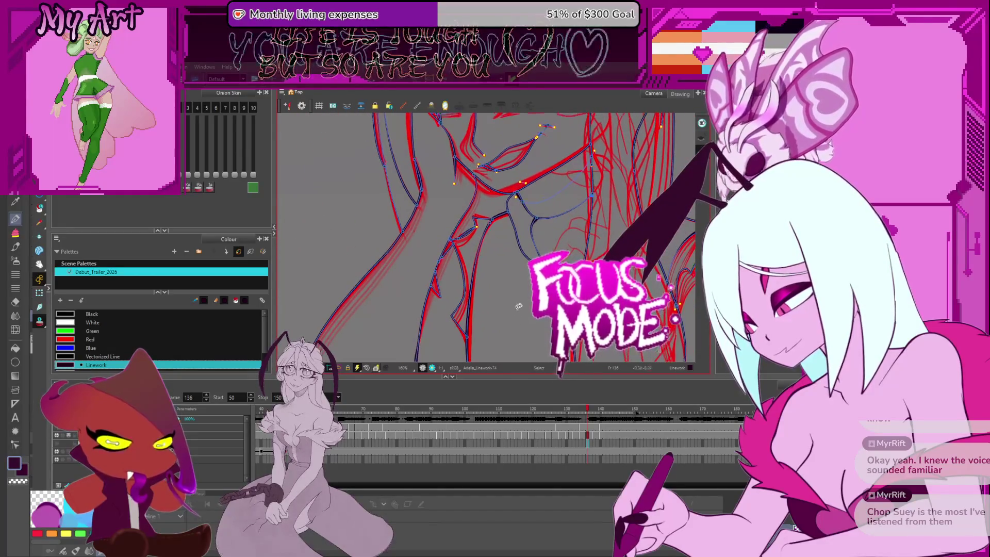
pyautogui.moveTo(480, 294); pyautogui.dragTo(518, 204)
pyautogui.moveTo(585, 206); pyautogui.dragTo(500, 263)
pyautogui.scroll(2, 526, 232)
pyautogui.scroll(-2, 543, 203)
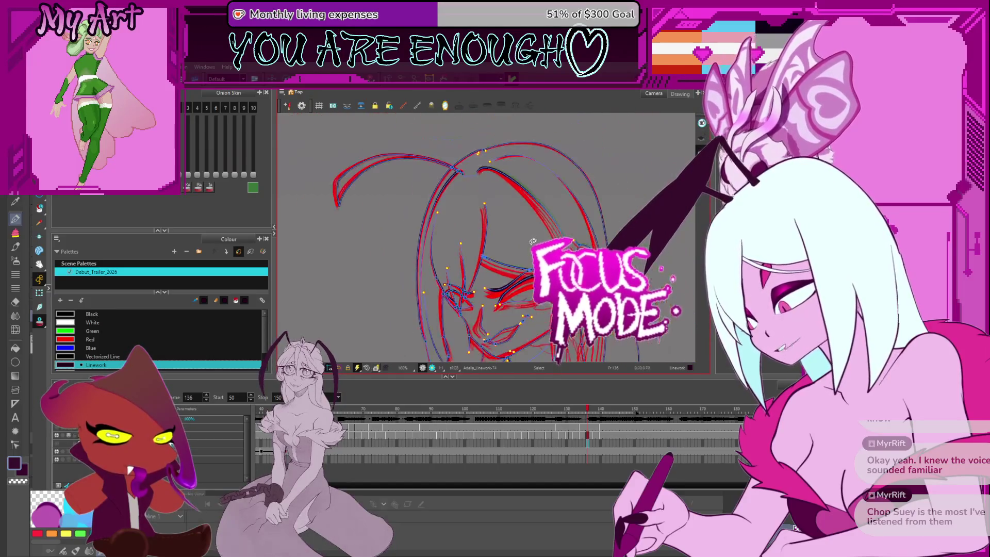
pyautogui.scroll(-1, 526, 221)
pyautogui.moveTo(511, 325); pyautogui.dragTo(495, 233)
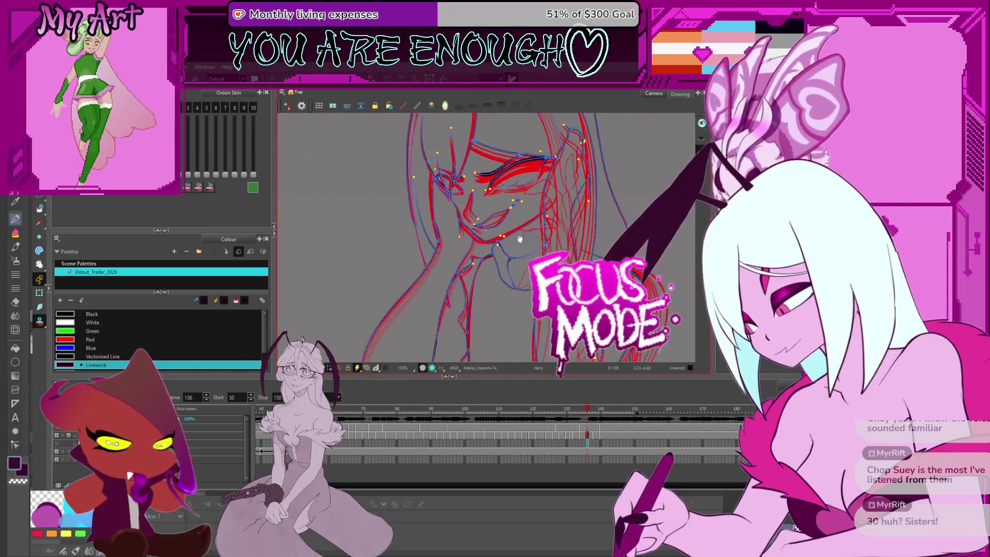
pyautogui.moveTo(541, 356); pyautogui.dragTo(538, 304)
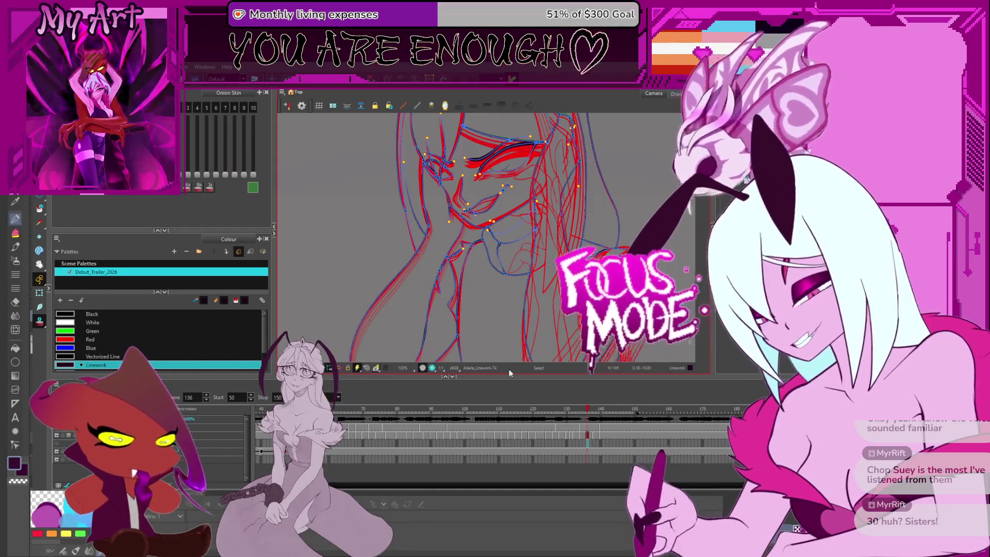
pyautogui.scroll(-2, 467, 297)
pyautogui.scroll(2, 467, 297)
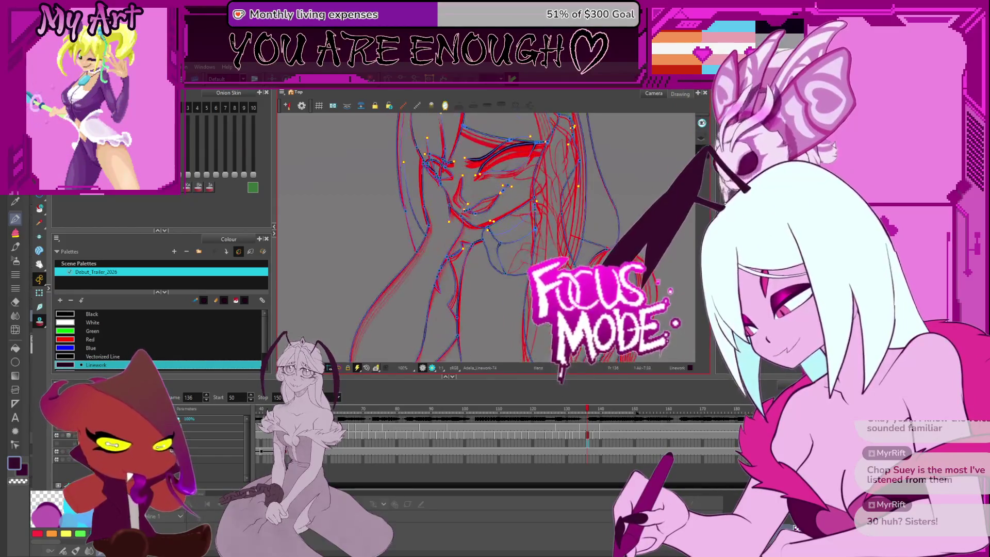
pyautogui.moveTo(487, 264); pyautogui.dragTo(468, 297)
# - Step back and forth through neighbouring frames of the face, then start playback
pyautogui.press('.')
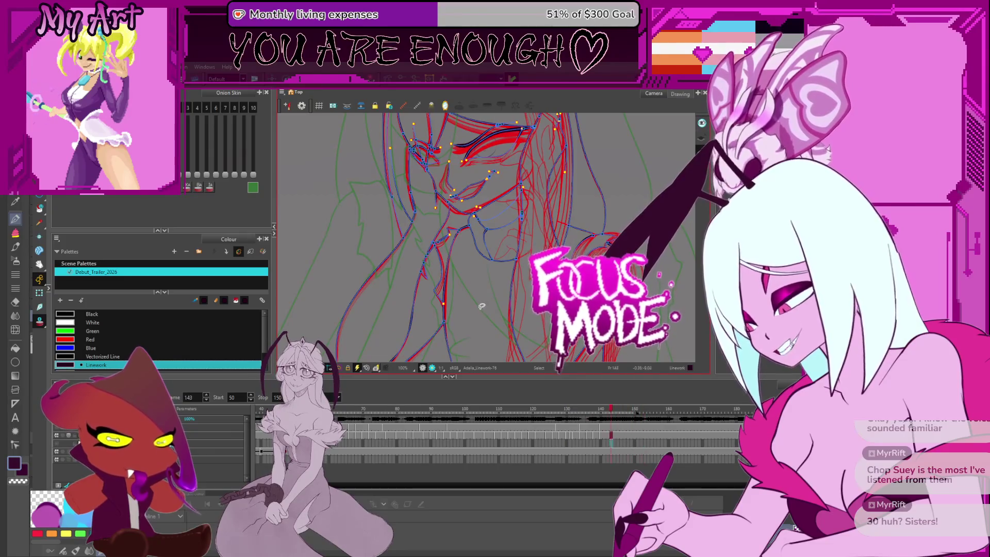
pyautogui.press(',')
pyautogui.press(',')
pyautogui.press(',')
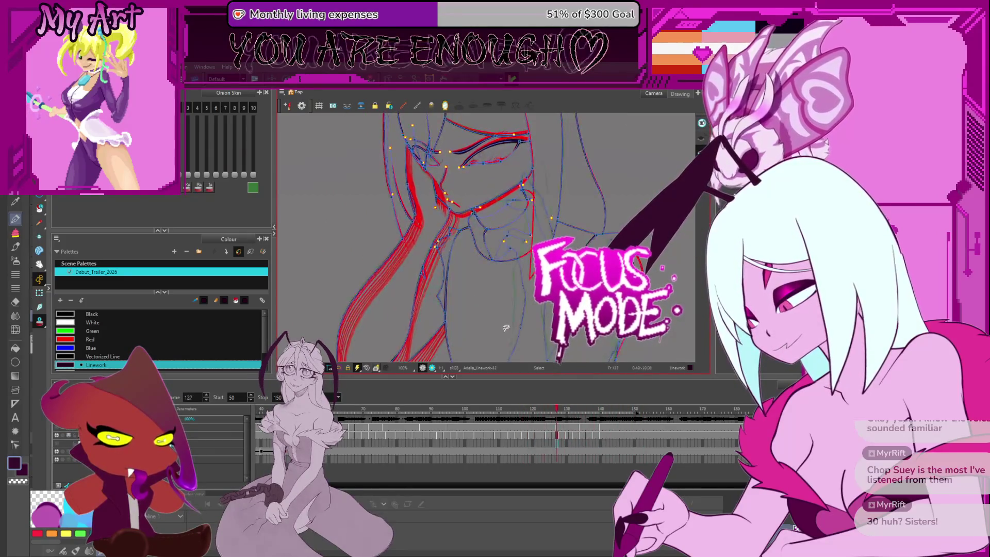
pyautogui.press('.')
pyautogui.press('.')
pyautogui.press('.')
pyautogui.press('.')
pyautogui.press('.')
pyautogui.press('.')
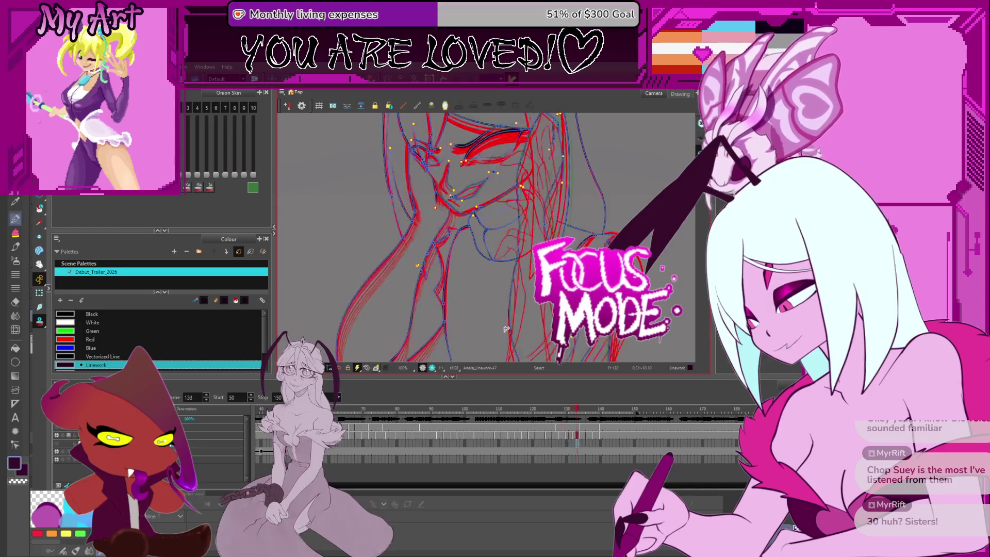
pyautogui.press(',')
pyautogui.press(',')
pyautogui.press(',')
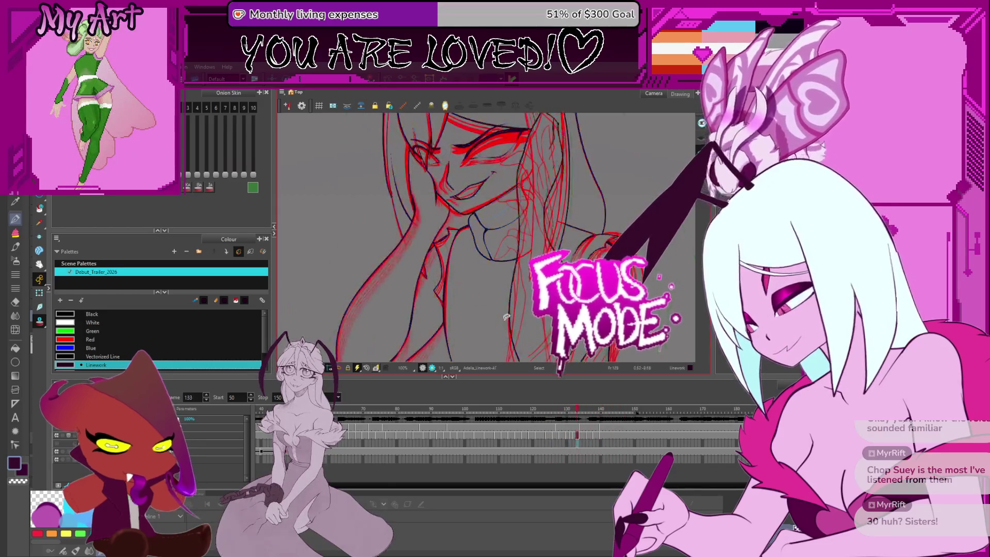
pyautogui.press(',')
pyautogui.press(',')
pyautogui.press(',')
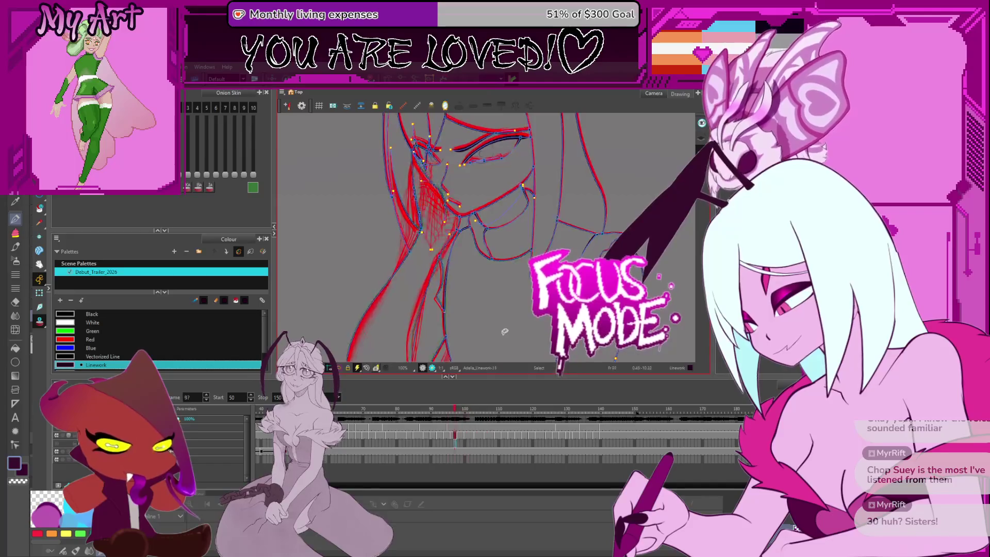
pyautogui.moveTo(473, 322)
pyautogui.mouseDown()
pyautogui.moveTo(487, 329)
pyautogui.moveTo(466, 289)
pyautogui.moveTo(454, 298)
pyautogui.mouseUp()
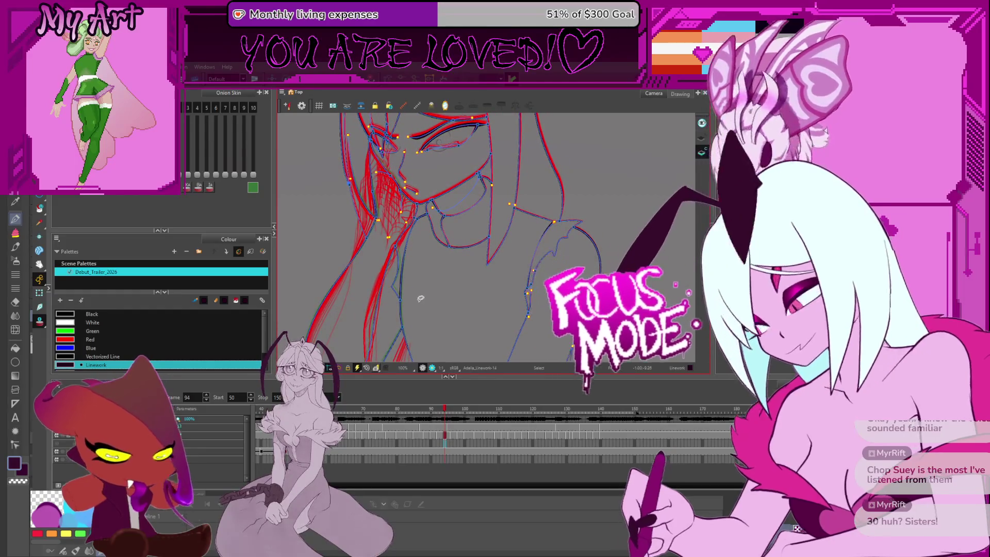
pyautogui.press('space')
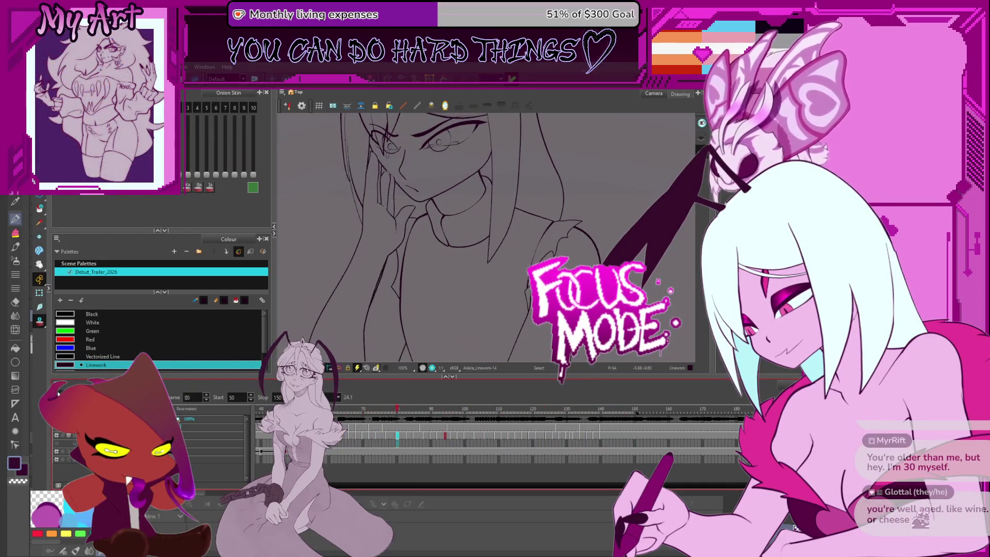
# - Stop playback and step back a few frames to view the arm strokes up close
pyautogui.press('space')
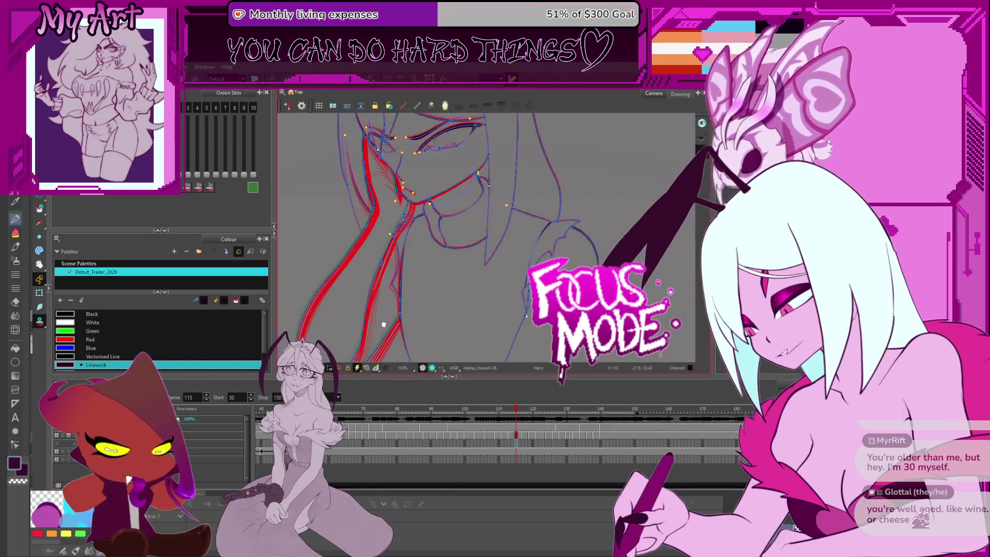
pyautogui.moveTo(384, 325); pyautogui.dragTo(460, 293)
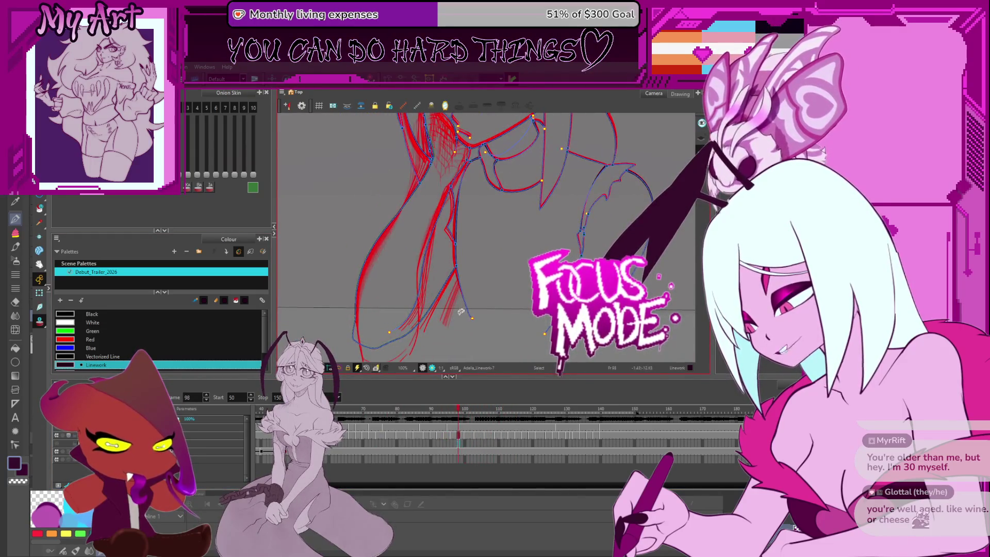
pyautogui.press(',')
pyautogui.press(',')
pyautogui.press(',')
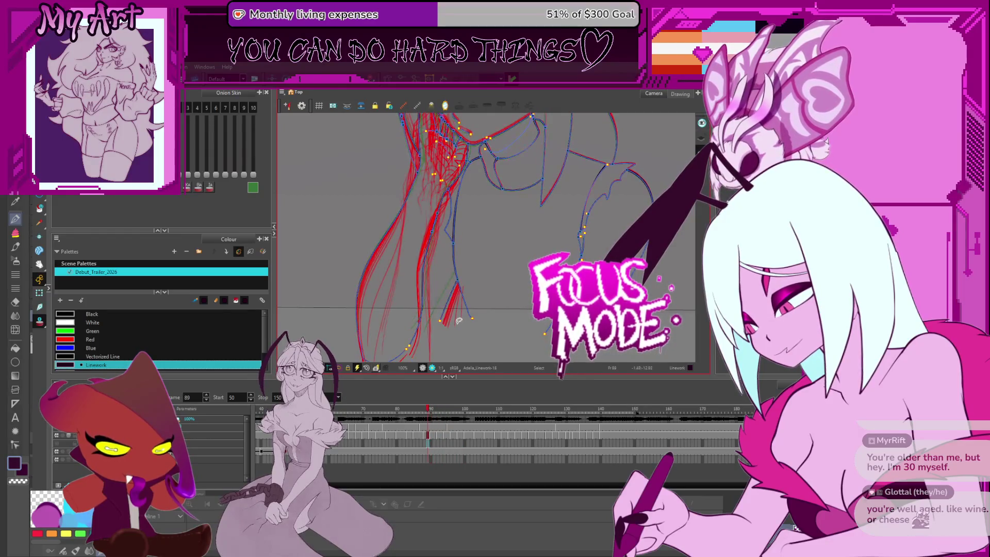
pyautogui.scroll(3, 457, 318)
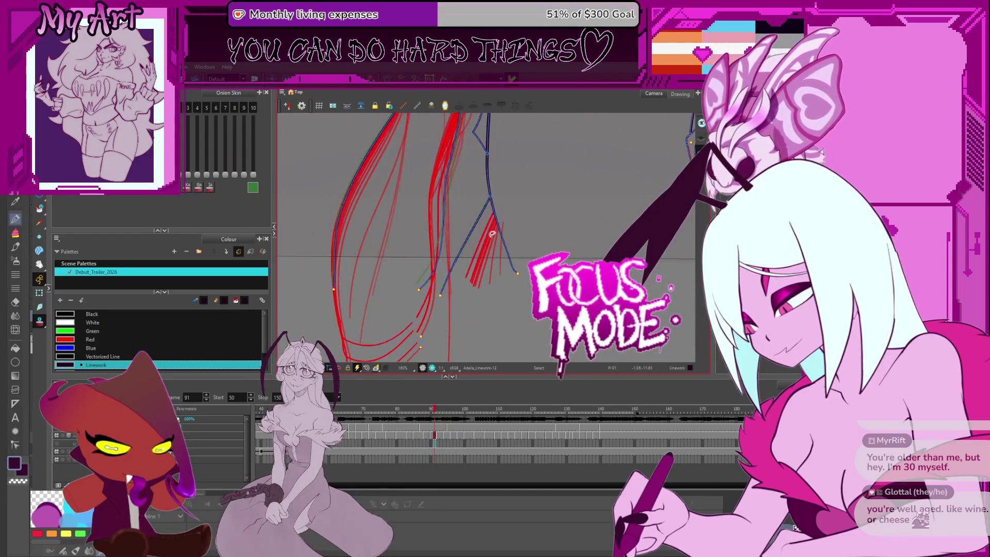
pyautogui.press(',')
pyautogui.press(',')
pyautogui.press(',')
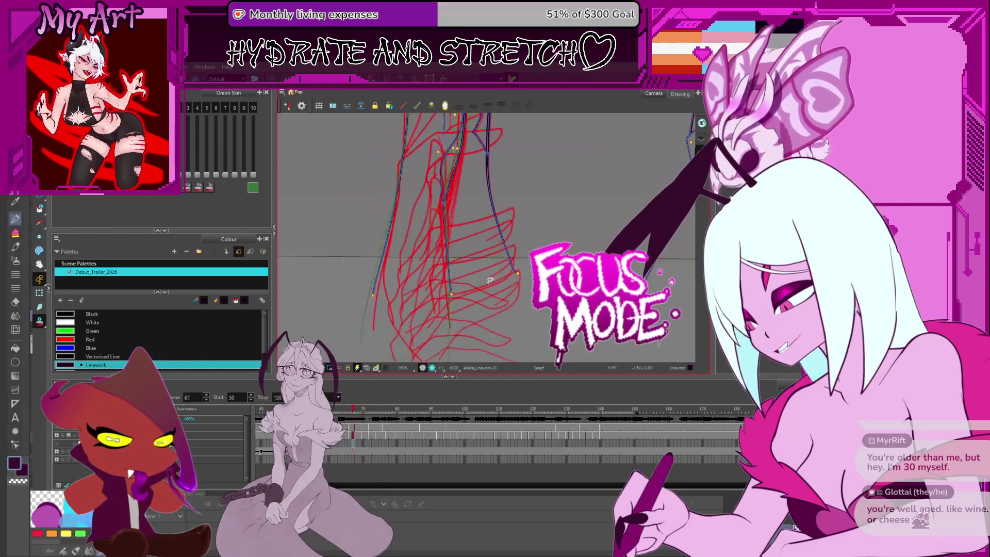
pyautogui.press('.')
pyautogui.press('.')
pyautogui.press('.')
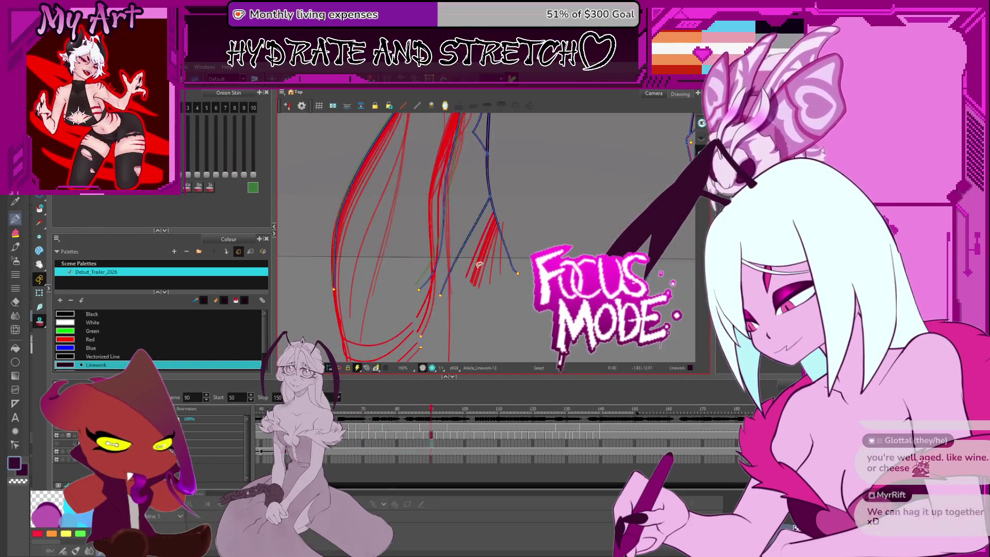
pyautogui.moveTo(474, 226); pyautogui.dragTo(483, 240)
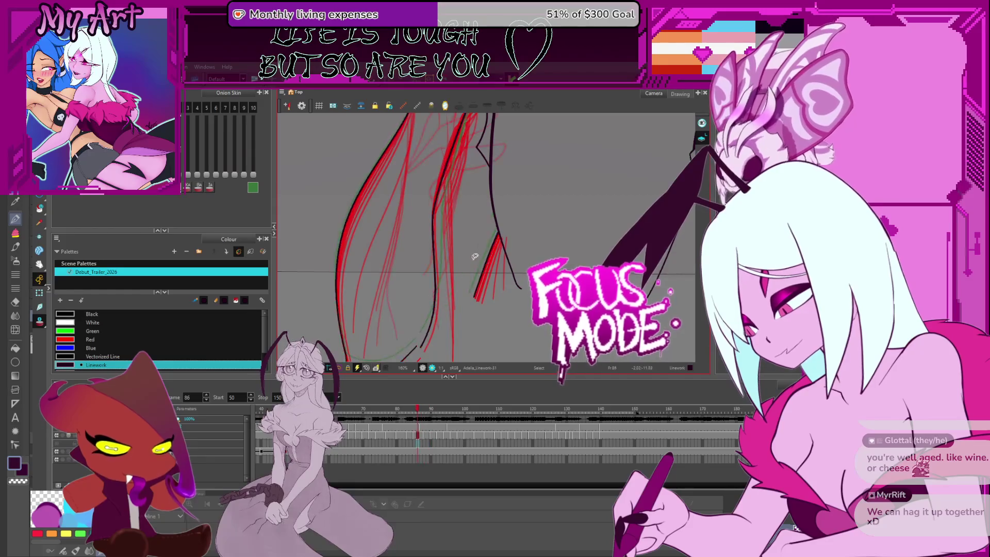
# - Select the red sketch strokes on the arm, check earlier frames, and clear the selection
pyautogui.press('.')
pyautogui.press('.')
pyautogui.press('.')
pyautogui.press(',')
pyautogui.press(',')
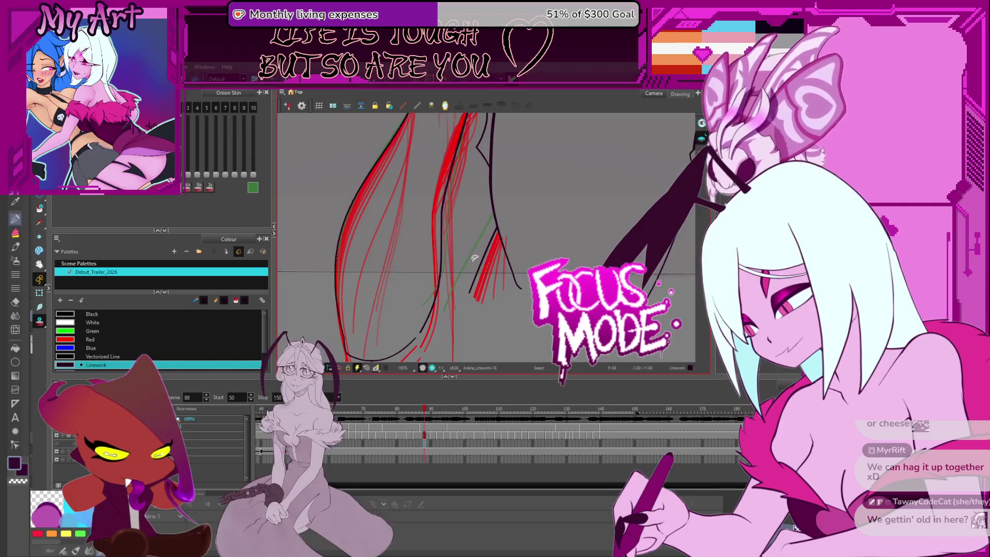
pyautogui.click(474, 258)
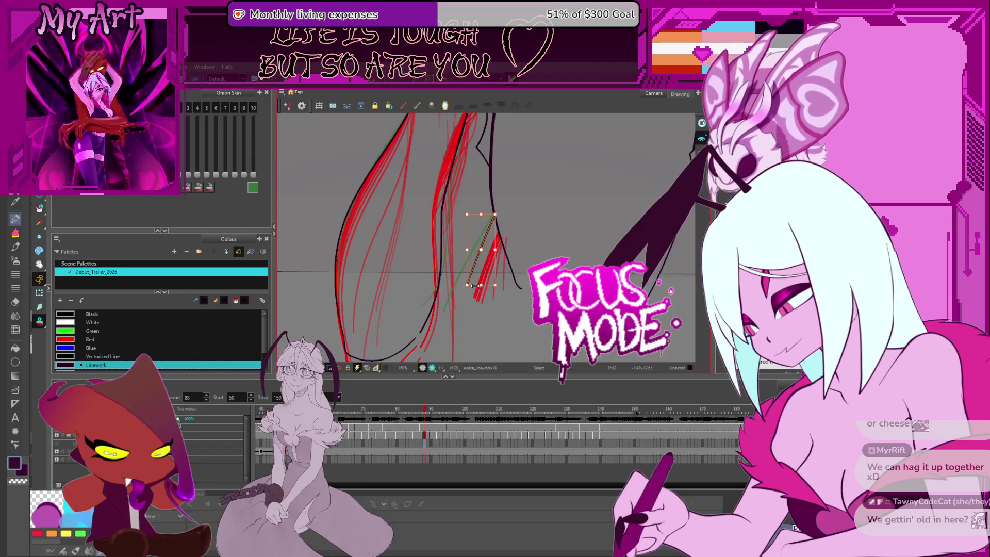
pyautogui.press(',')
pyautogui.press(',')
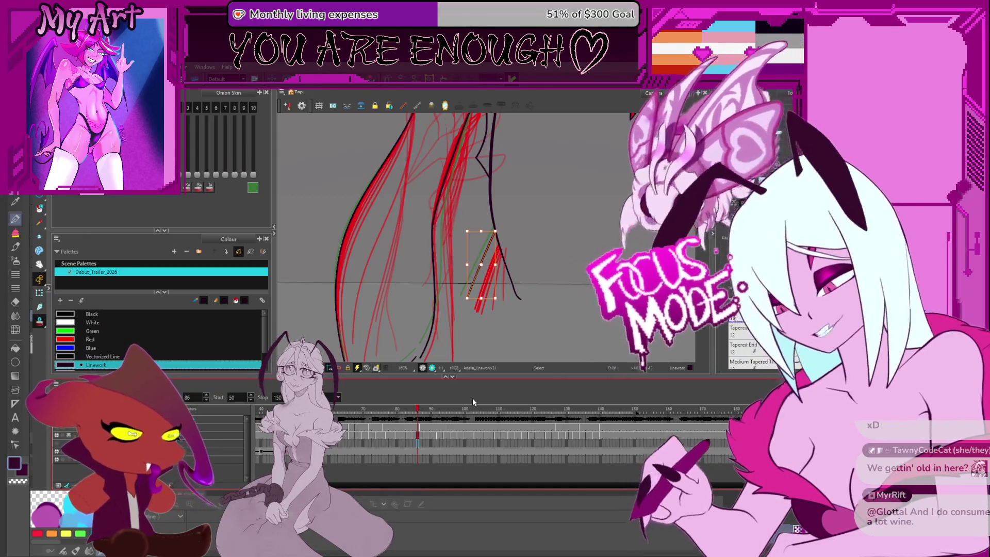
pyautogui.click(481, 328)
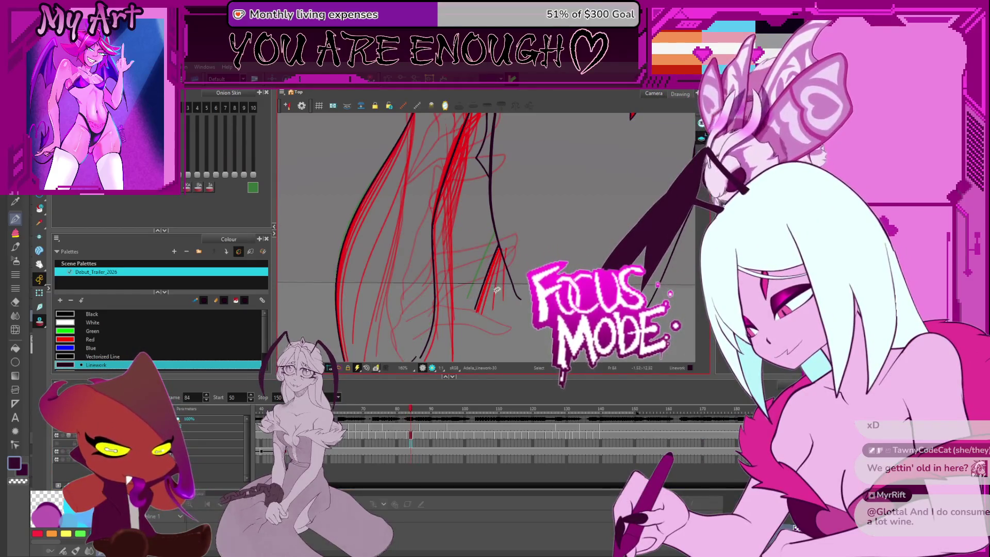
pyautogui.scroll(3, 496, 287)
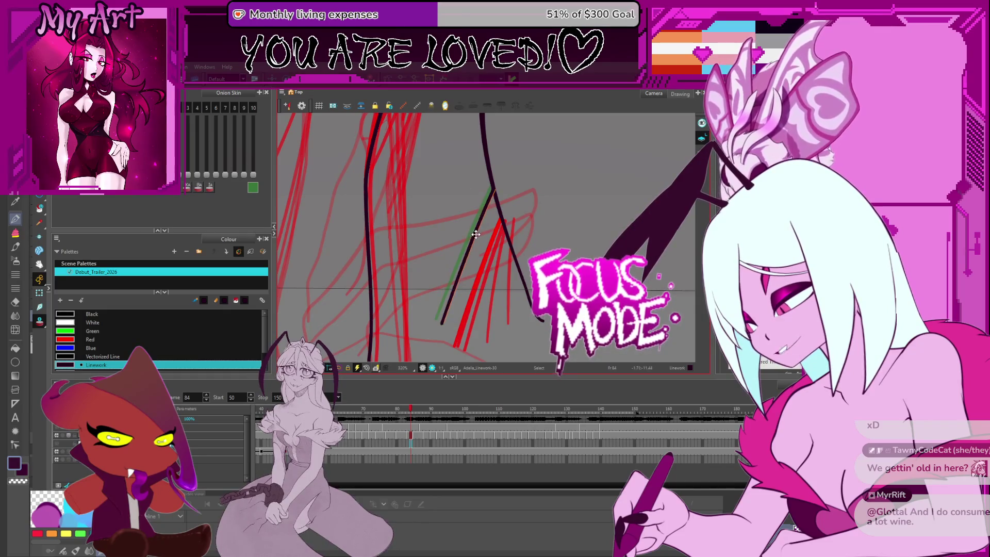
pyautogui.press(',')
pyautogui.press(',')
pyautogui.press(',')
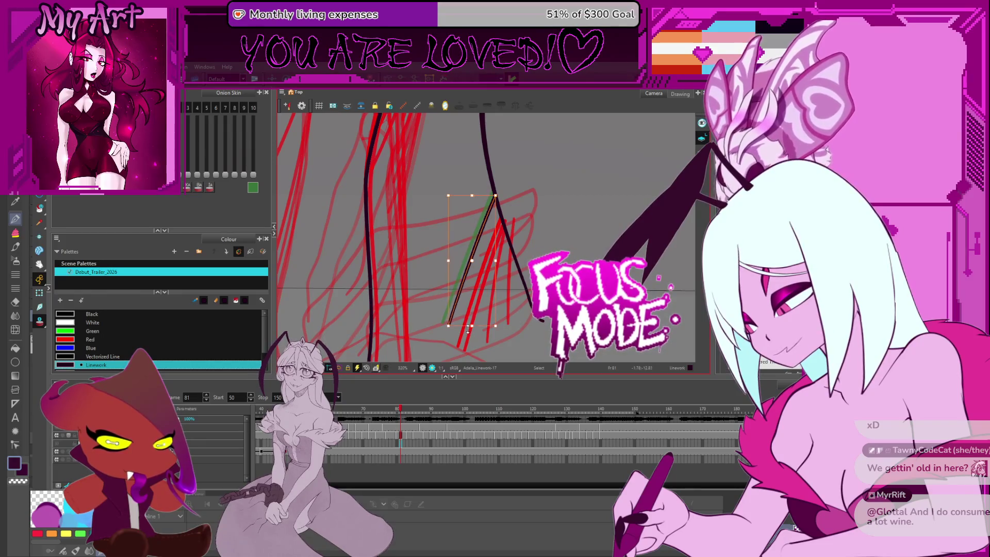
# - Adjust a black arm stroke over the red sketch on neighbouring frames and deselect it
pyautogui.press('.')
pyautogui.press('.')
pyautogui.press('.')
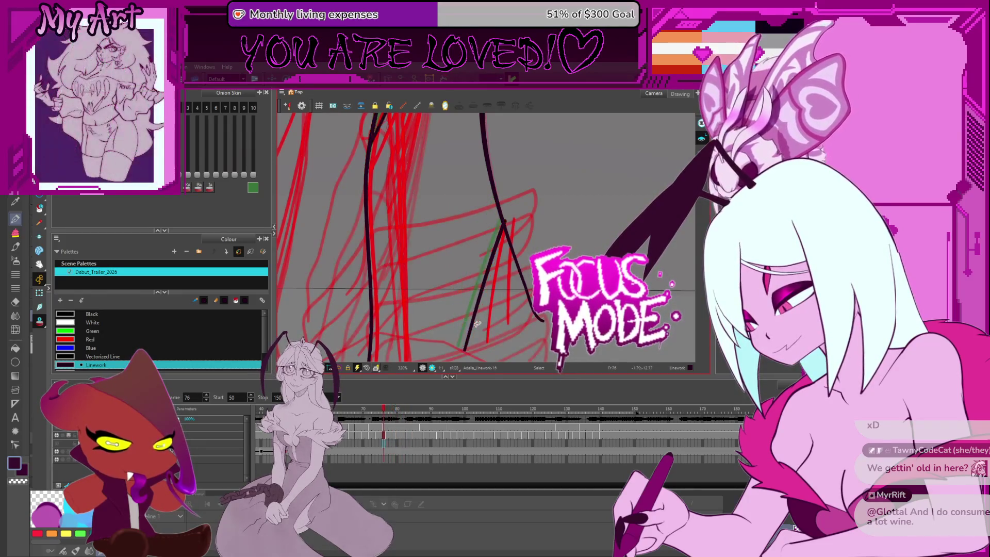
pyautogui.scroll(-3, 476, 315)
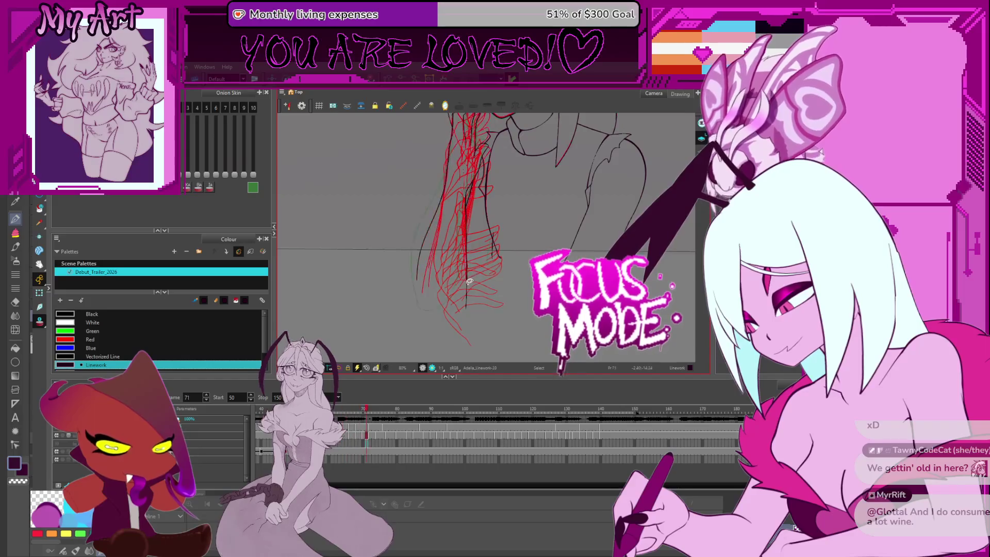
pyautogui.scroll(4, 493, 255)
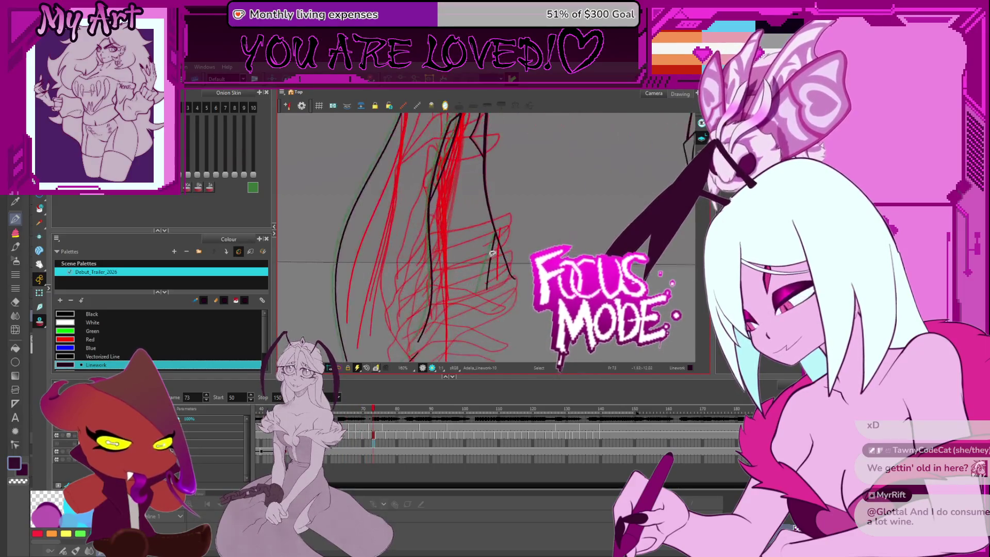
pyautogui.press(',')
pyautogui.press(',')
pyautogui.press(',')
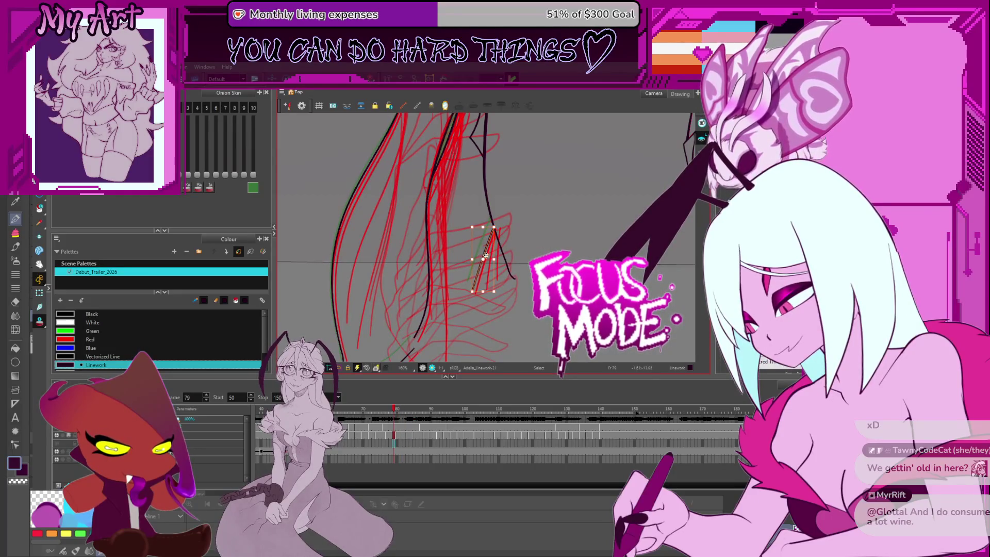
pyautogui.scroll(4, 486, 255)
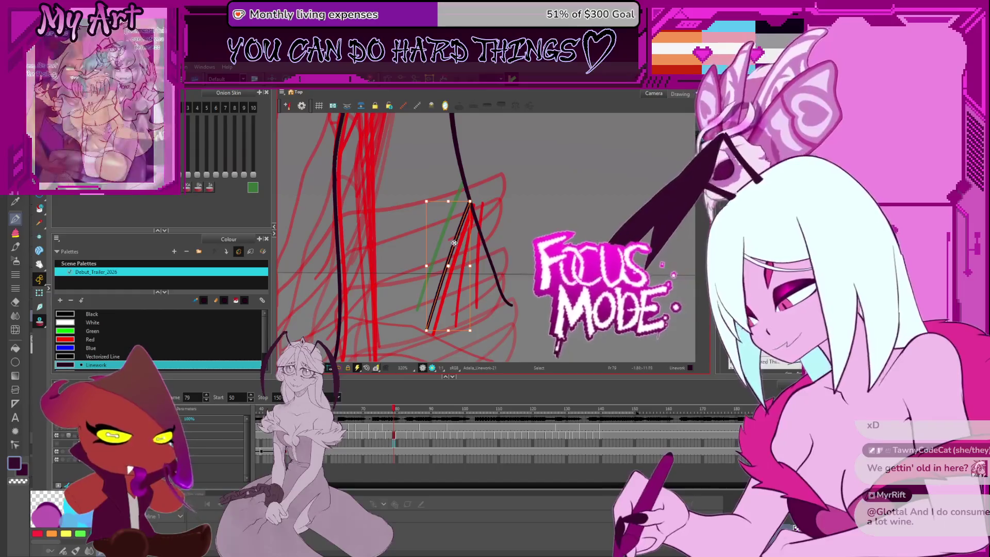
pyautogui.press('Escape')
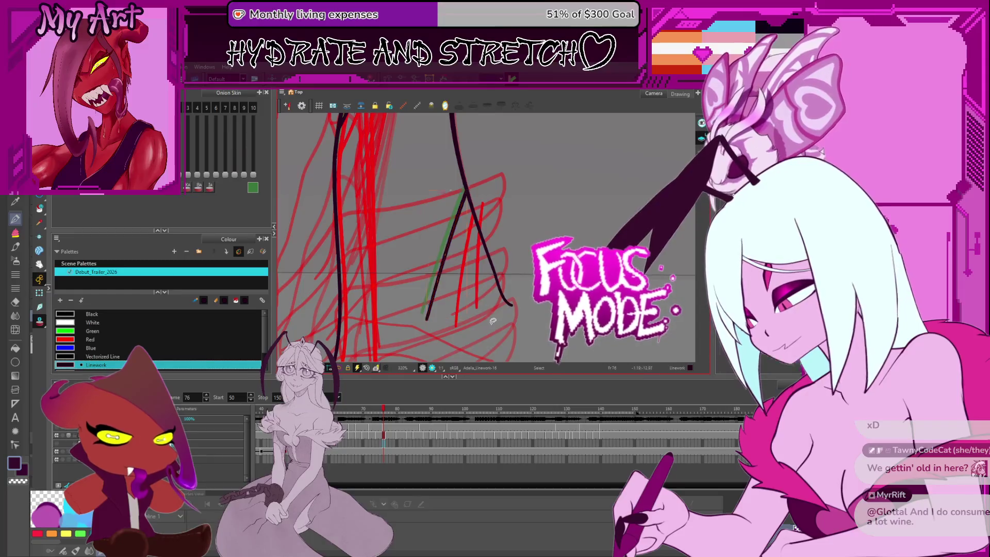
pyautogui.press(',')
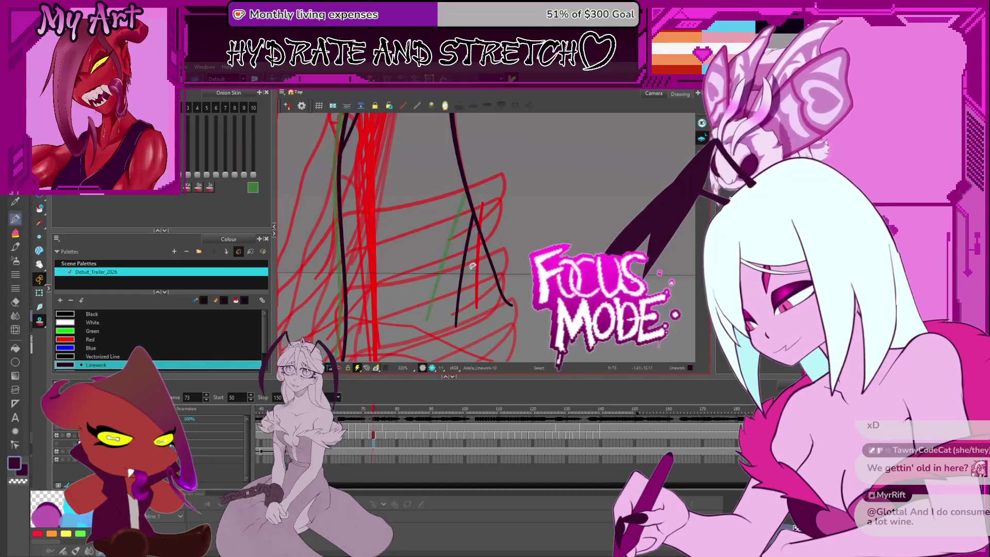
pyautogui.click(461, 292)
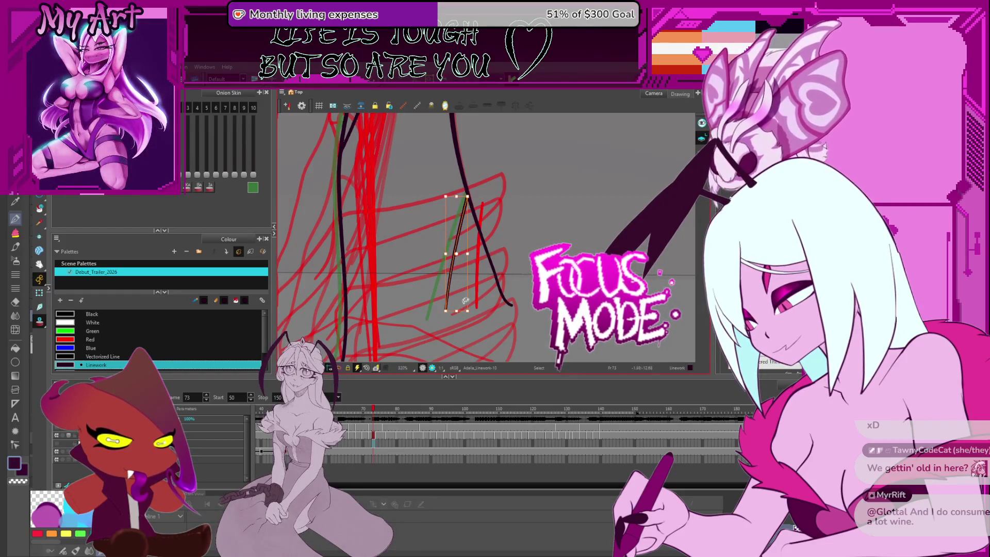
pyautogui.scroll(-3, 472, 294)
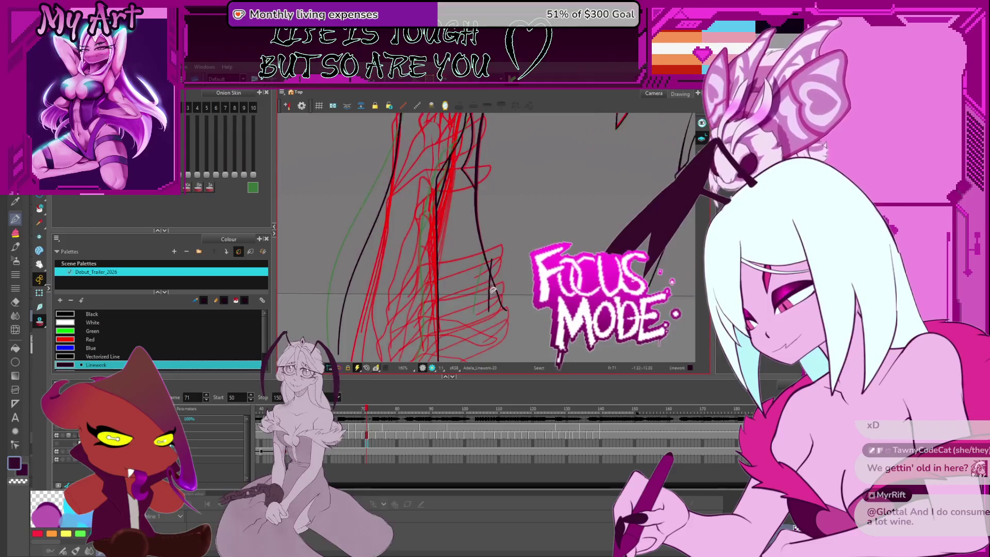
pyautogui.scroll(1, 493, 290)
pyautogui.scroll(1, 488, 291)
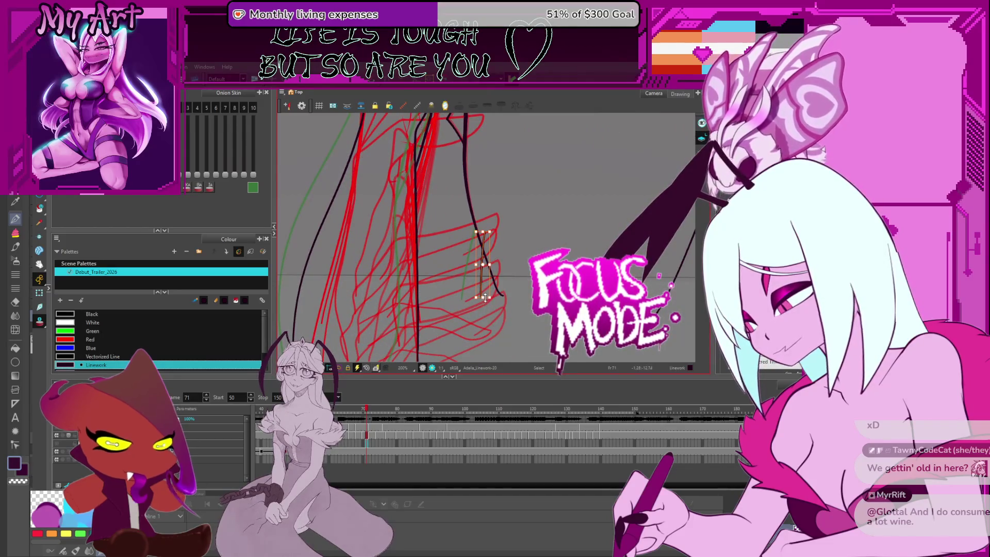
pyautogui.scroll(2, 482, 279)
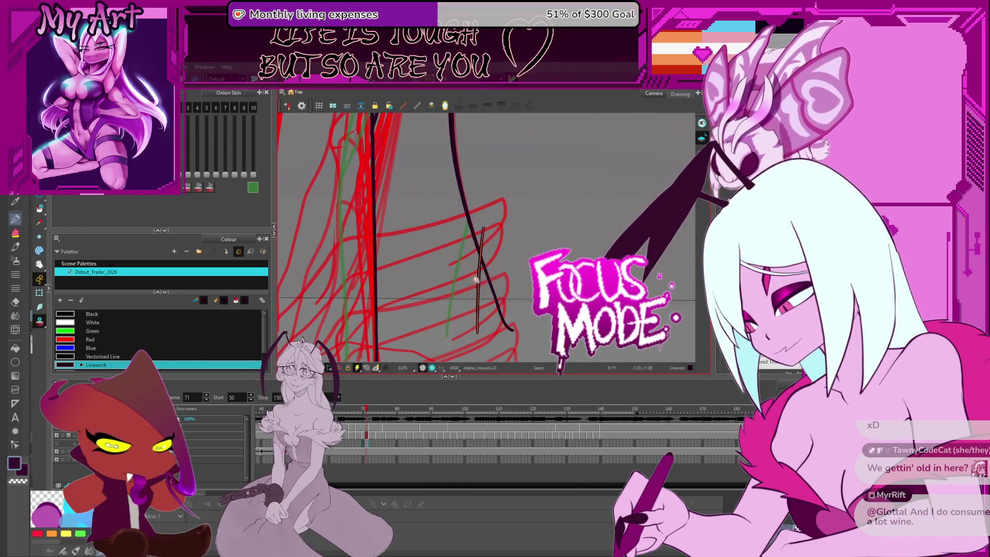
pyautogui.press('Escape')
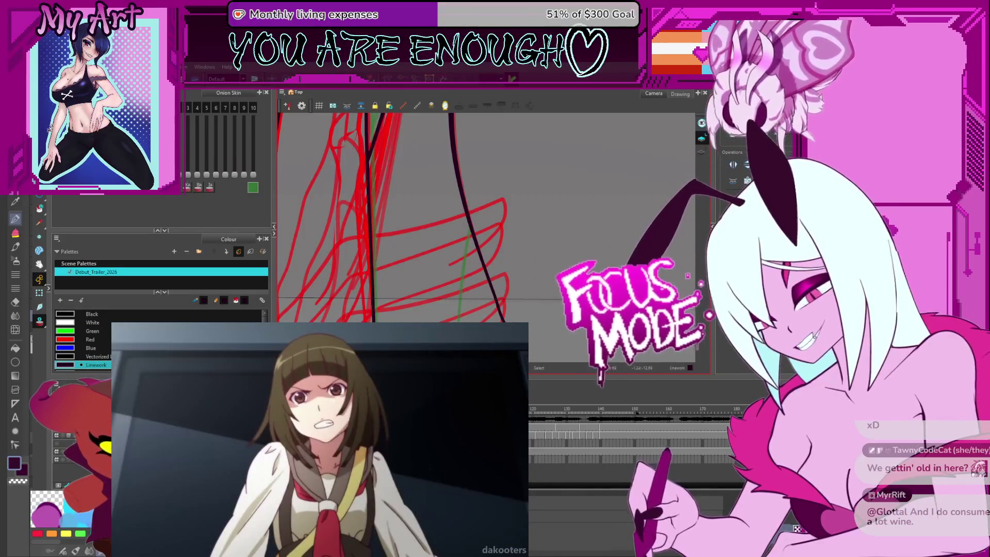
pyautogui.scroll(-3, 433, 216)
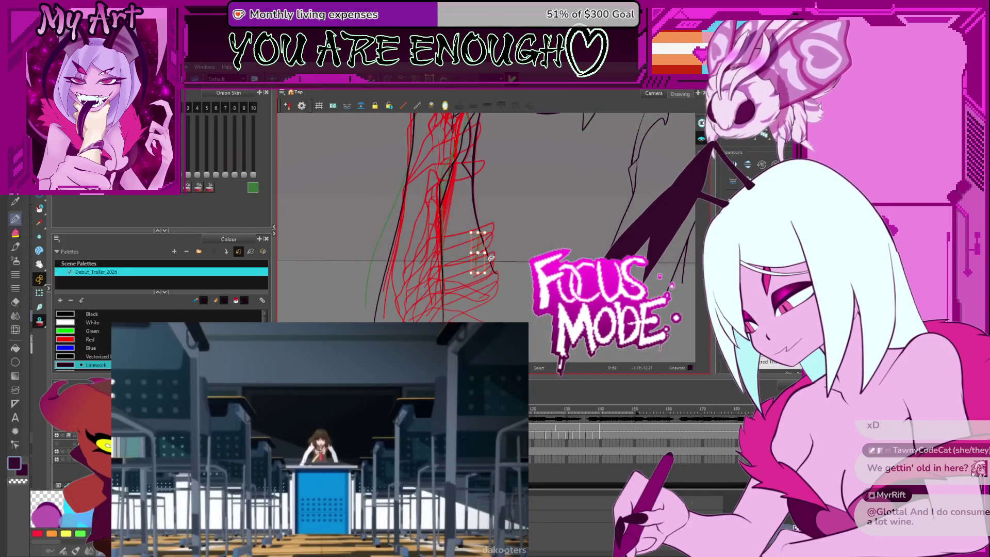
pyautogui.scroll(2, 491, 257)
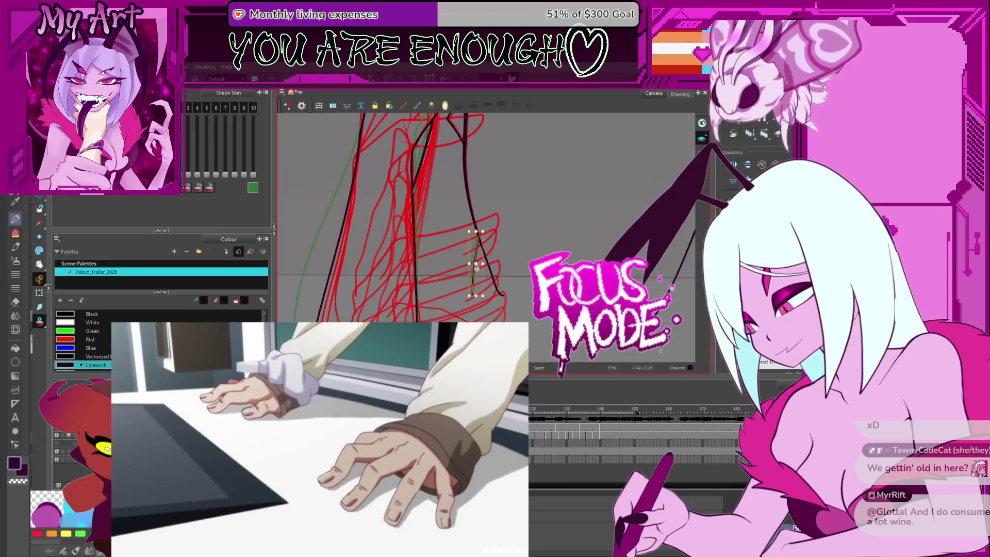
pyautogui.scroll(2, 476, 266)
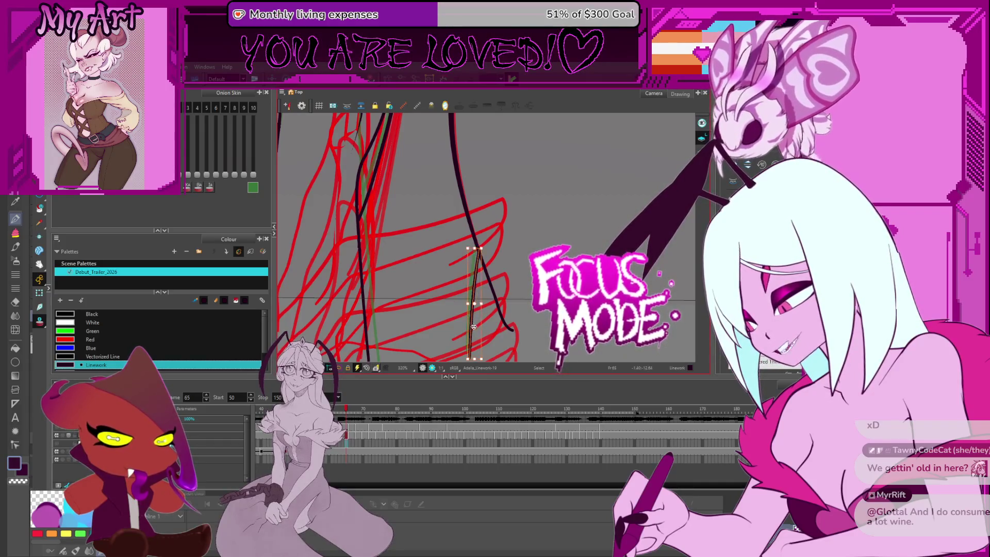
pyautogui.scroll(-2, 473, 327)
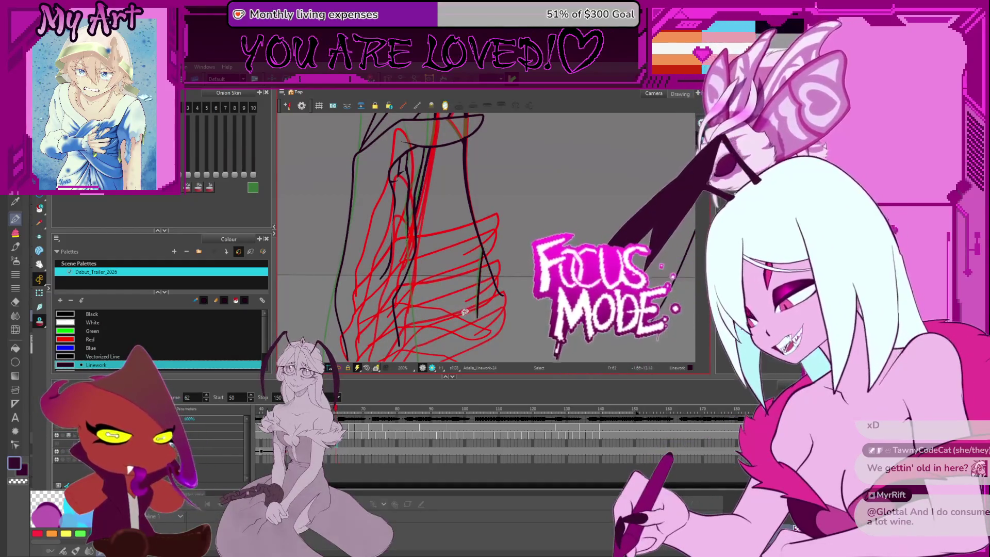
# - Check the arm on adjacent frames, deselect, and pan out to the whole character sketch
pyautogui.press(',')
pyautogui.press(',')
pyautogui.press('Escape')
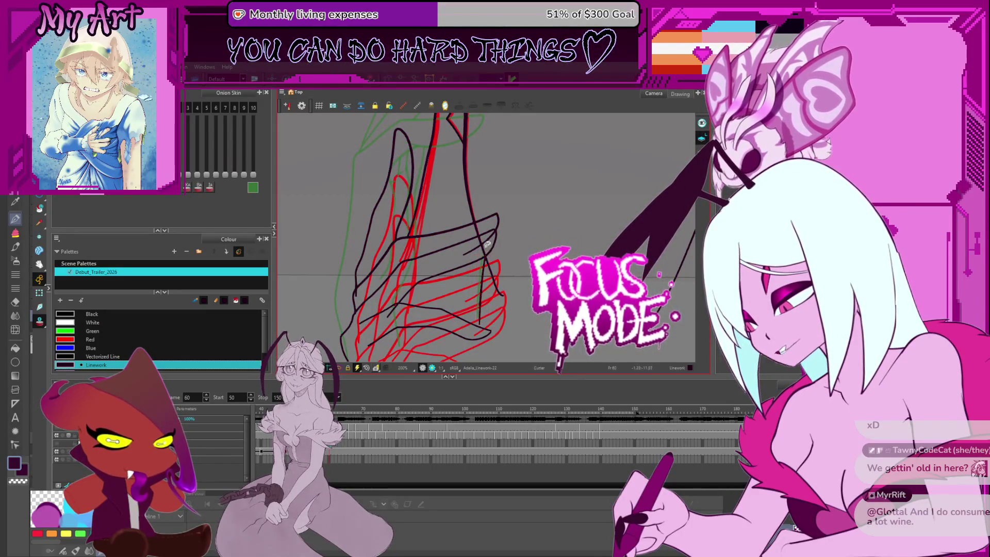
pyautogui.scroll(1, 488, 243)
pyautogui.scroll(1, 487, 247)
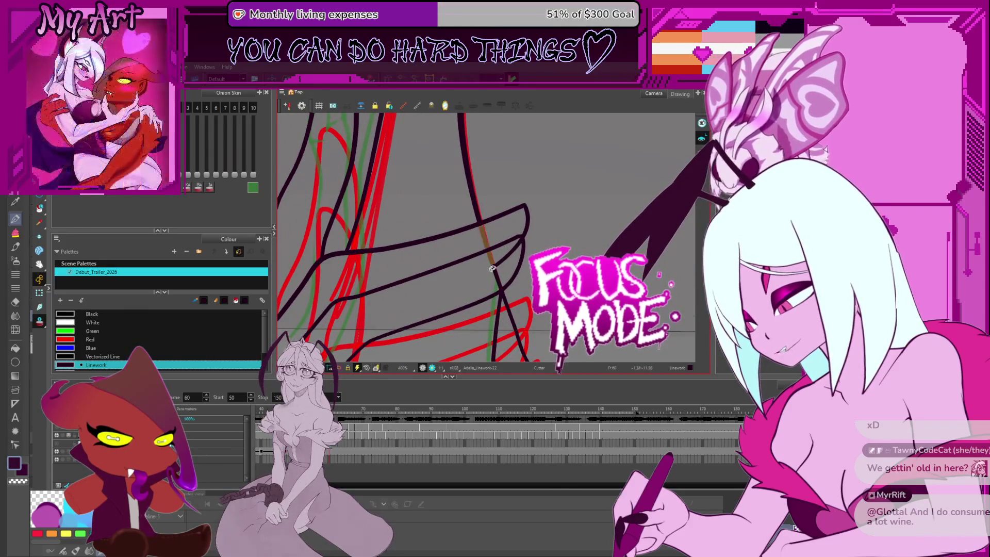
pyautogui.scroll(-1, 488, 256)
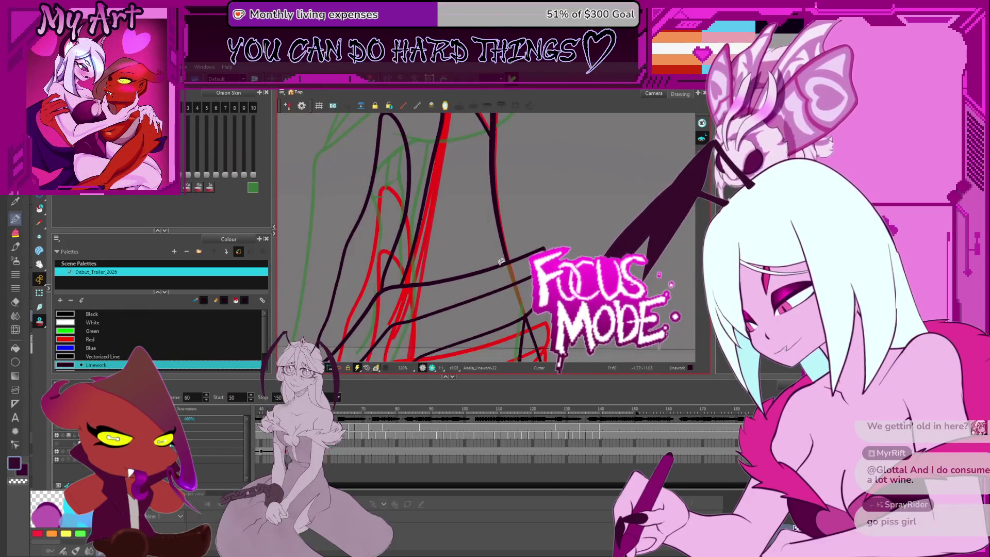
pyautogui.press('.')
pyautogui.scroll(-2, 512, 220)
pyautogui.scroll(-1, 503, 200)
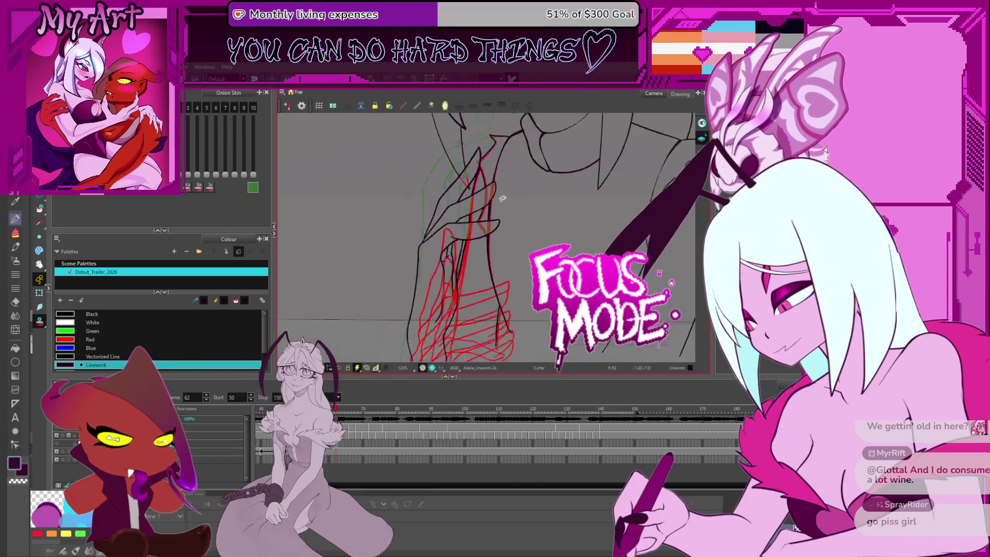
pyautogui.moveTo(542, 263); pyautogui.dragTo(518, 240)
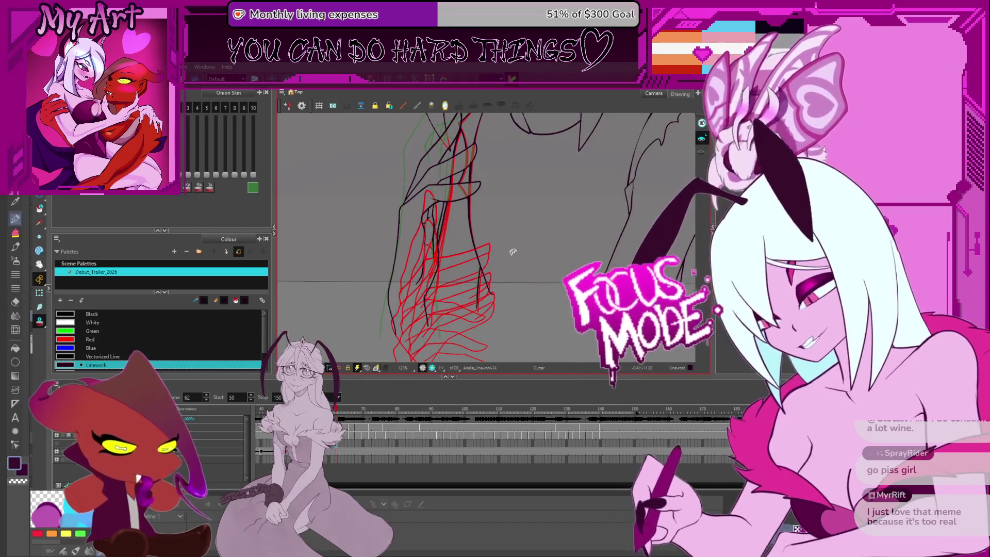
pyautogui.scroll(-3, 511, 252)
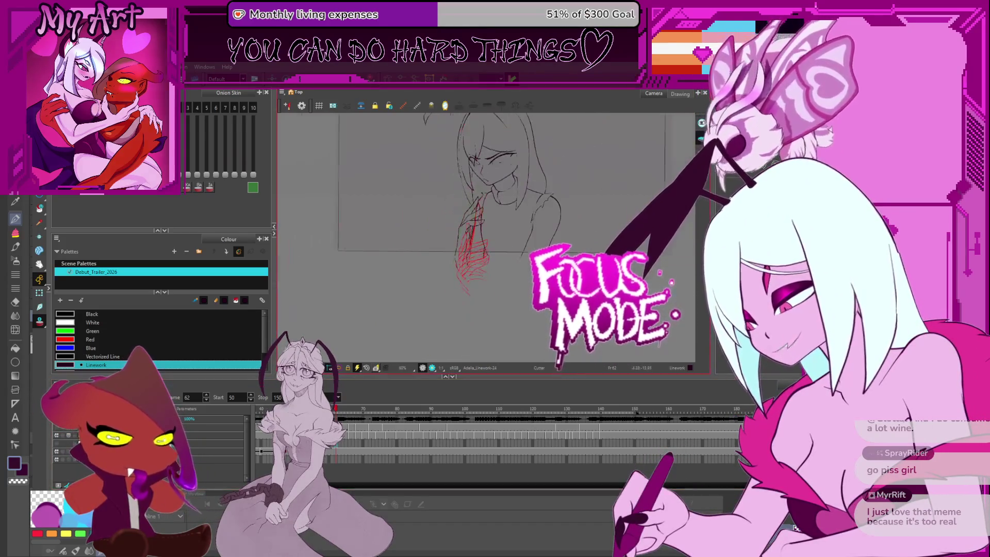
pyautogui.moveTo(465, 232)
pyautogui.mouseDown()
pyautogui.moveTo(506, 258)
pyautogui.moveTo(464, 255)
pyautogui.mouseUp()
pyautogui.scroll(3, 506, 258)
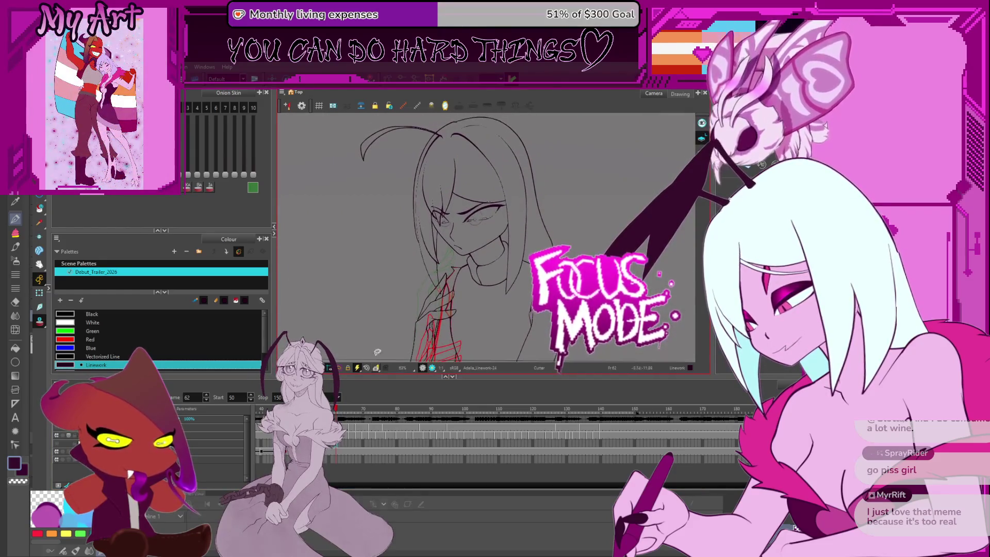
pyautogui.press('.')
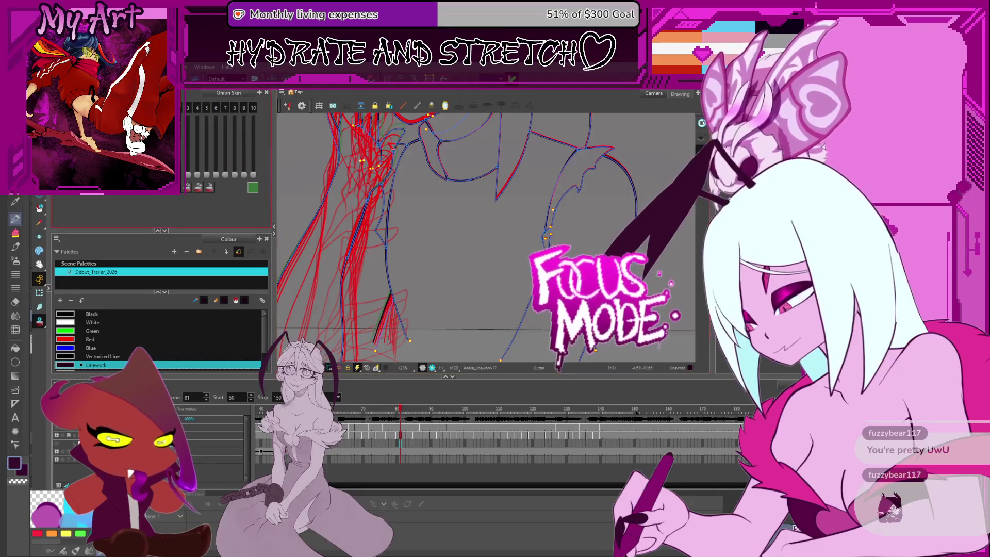
# - Add clean dark lines along the figure's side, then move to the next lineart frame
pyautogui.press('space')
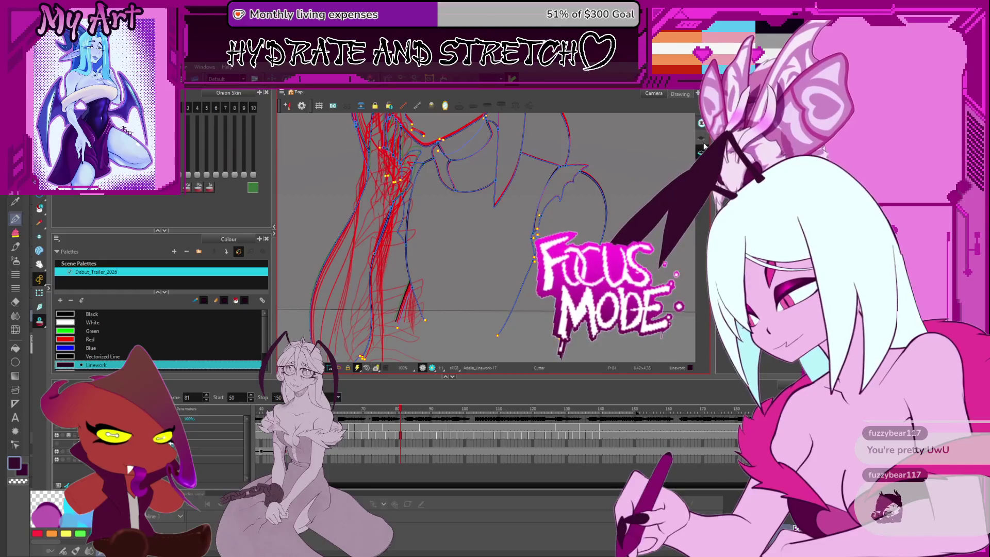
pyautogui.press('Escape')
pyautogui.moveTo(541, 198); pyautogui.dragTo(557, 340)
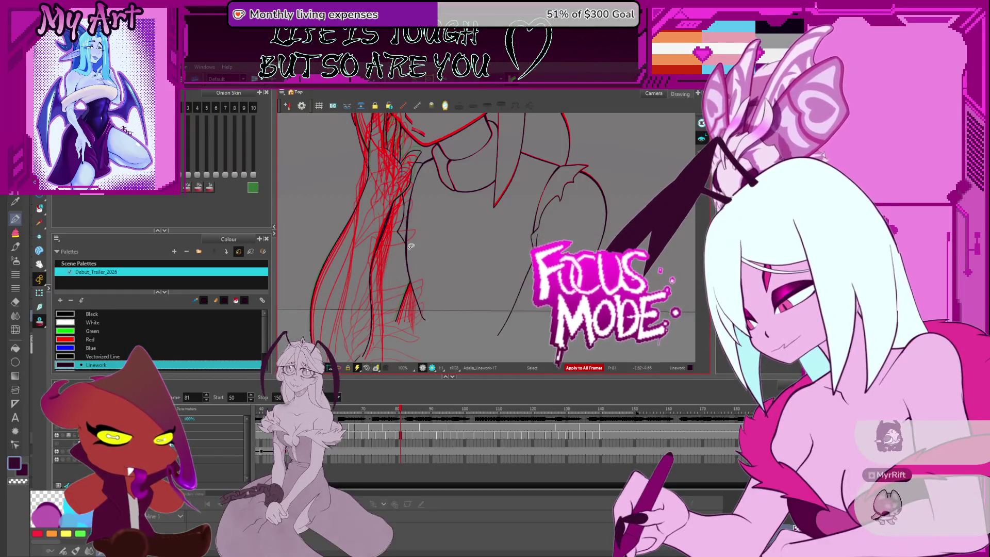
pyautogui.moveTo(411, 246); pyautogui.dragTo(418, 236)
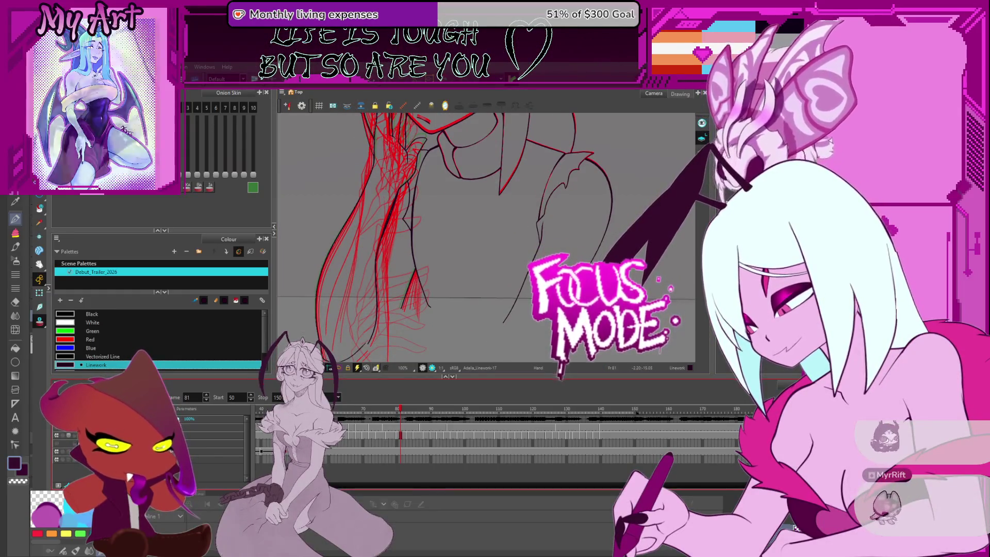
pyautogui.press('.')
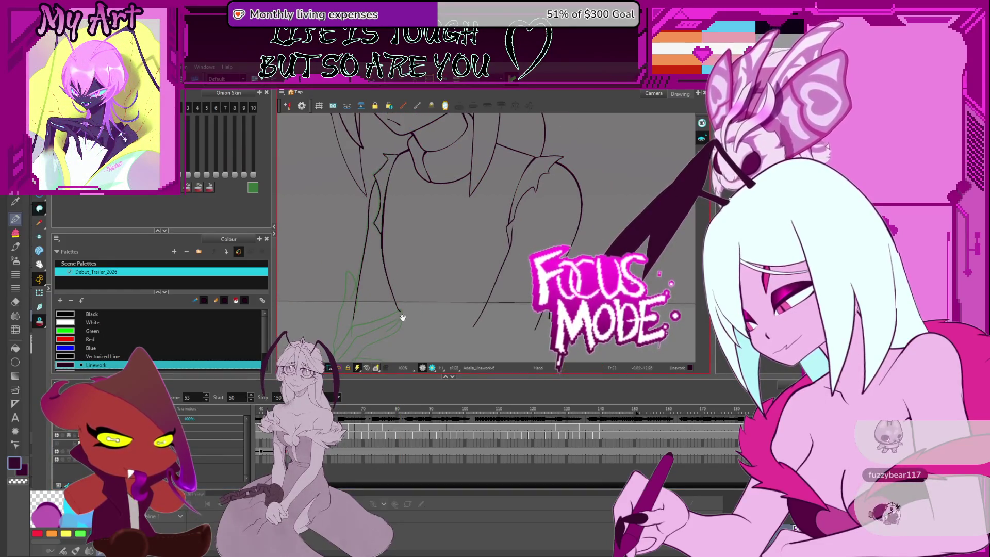
# - Select all lineart strokes, add a stroke at the torso's bottom, and pan over the character
pyautogui.moveTo(402, 318); pyautogui.dragTo(418, 310)
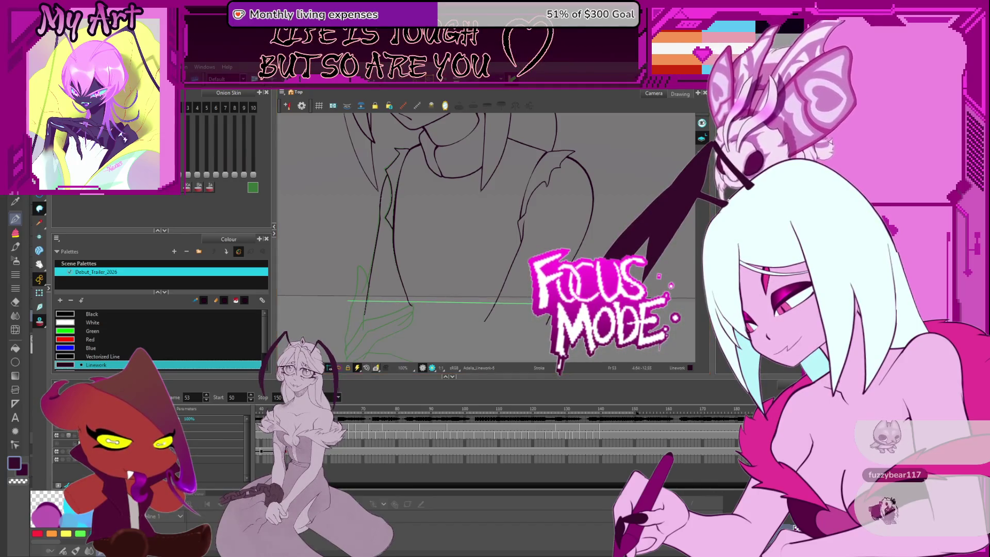
pyautogui.hotkey('ctrl', 'a')
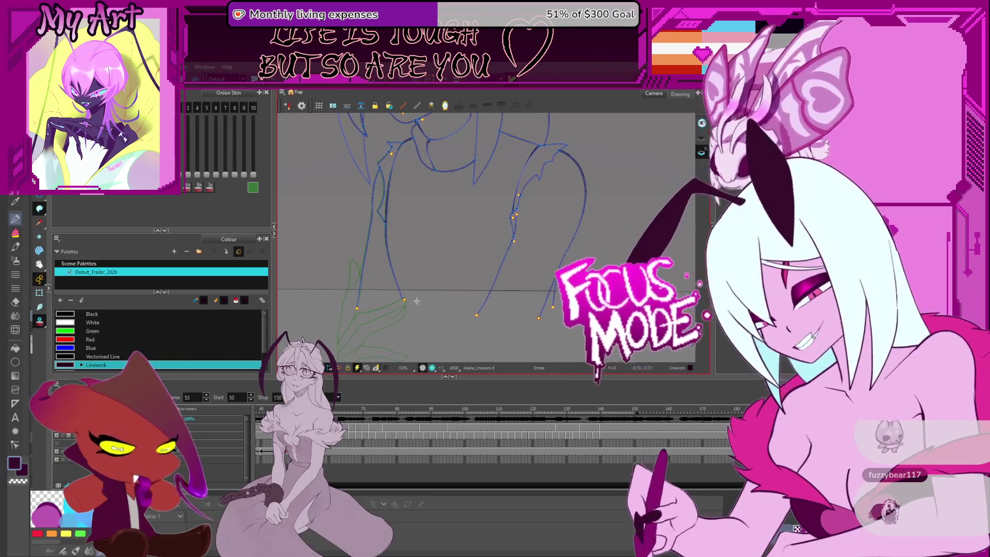
pyautogui.moveTo(353, 291); pyautogui.dragTo(462, 288)
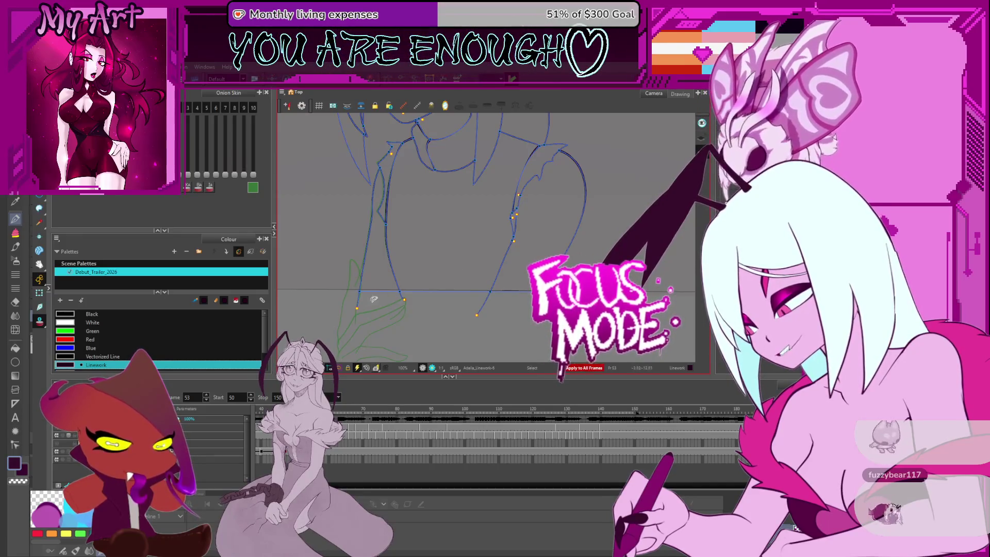
pyautogui.scroll(-2, 414, 286)
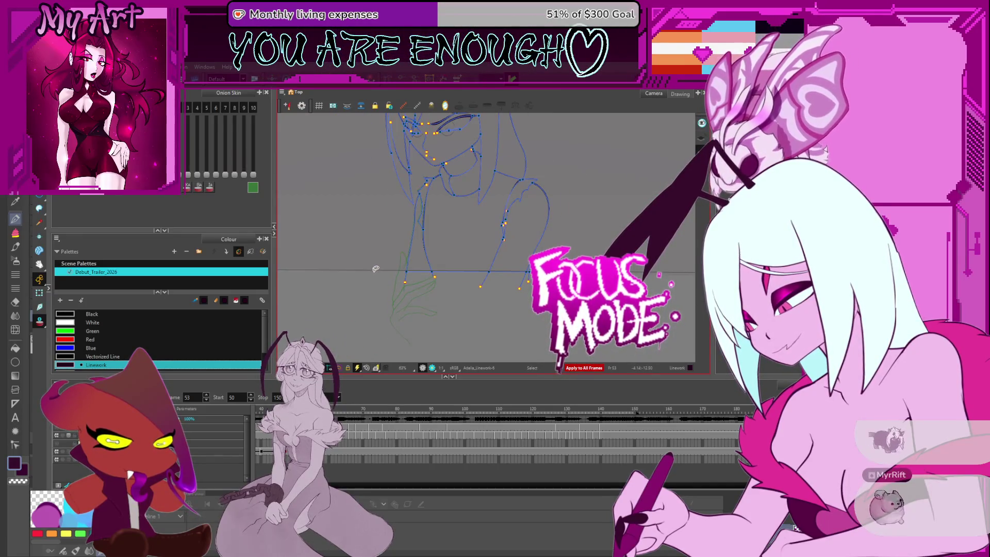
pyautogui.moveTo(375, 269)
pyautogui.mouseDown()
pyautogui.moveTo(352, 270)
pyautogui.moveTo(371, 298)
pyautogui.mouseUp()
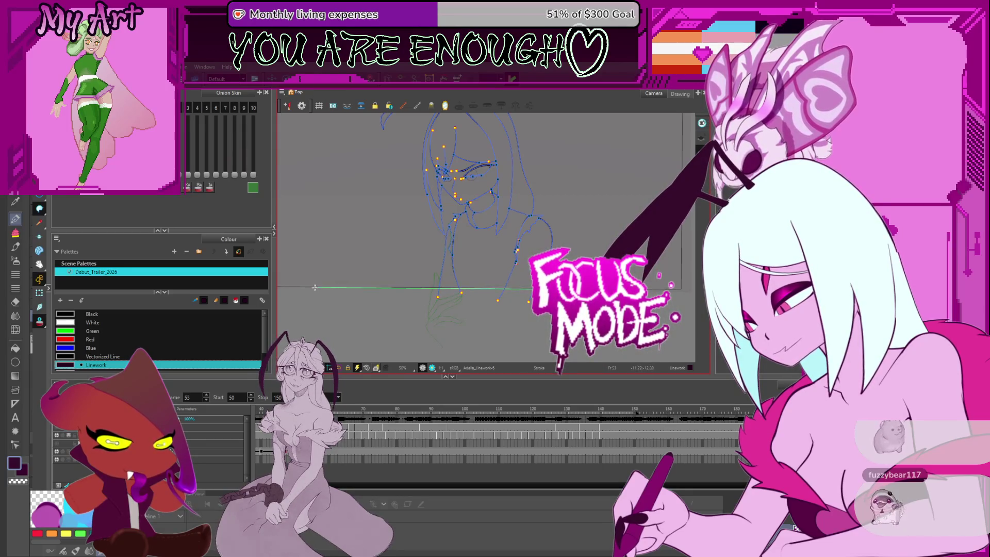
pyautogui.scroll(5, 372, 271)
pyautogui.scroll(3, 425, 271)
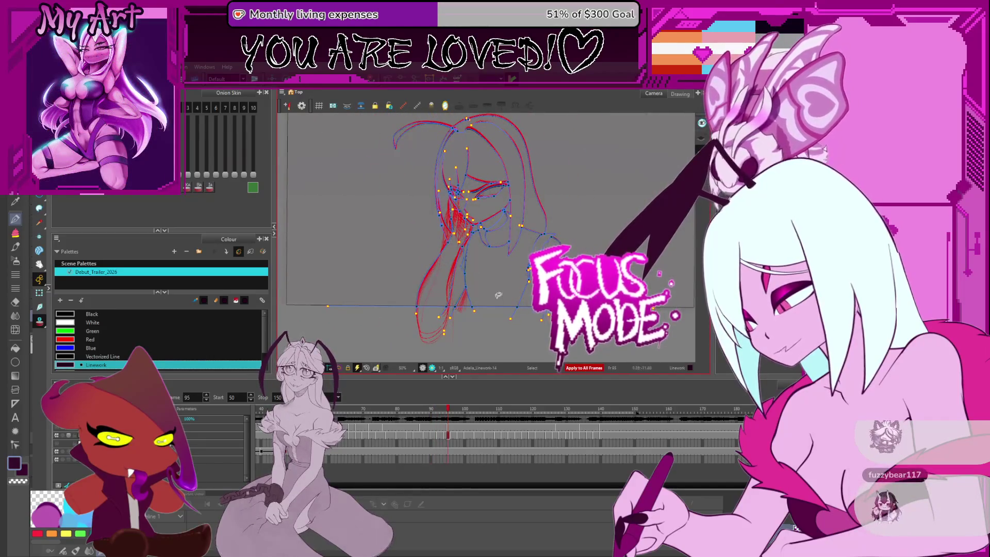
pyautogui.scroll(-2, 143, 324)
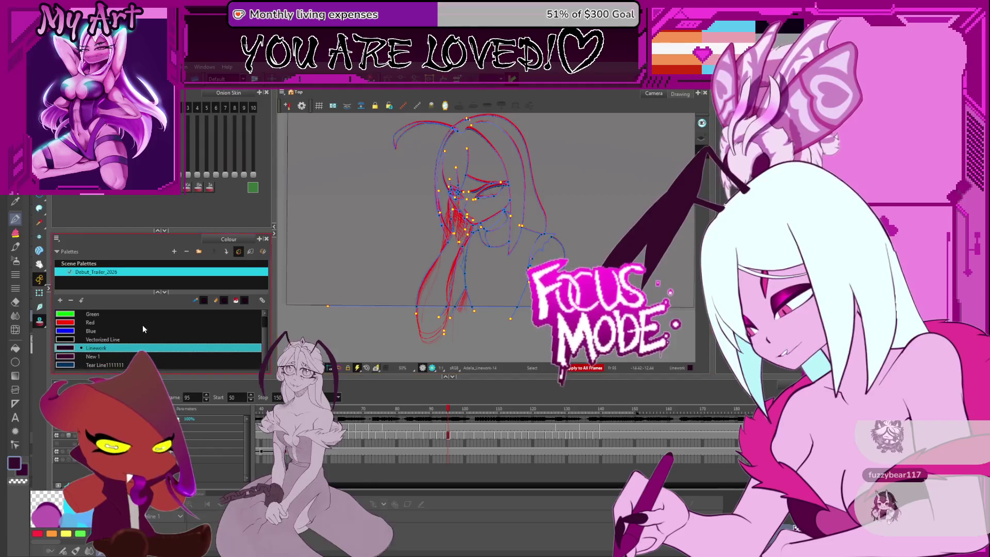
# - Add a new palette swatch and name it Skin
pyautogui.click(155, 365)
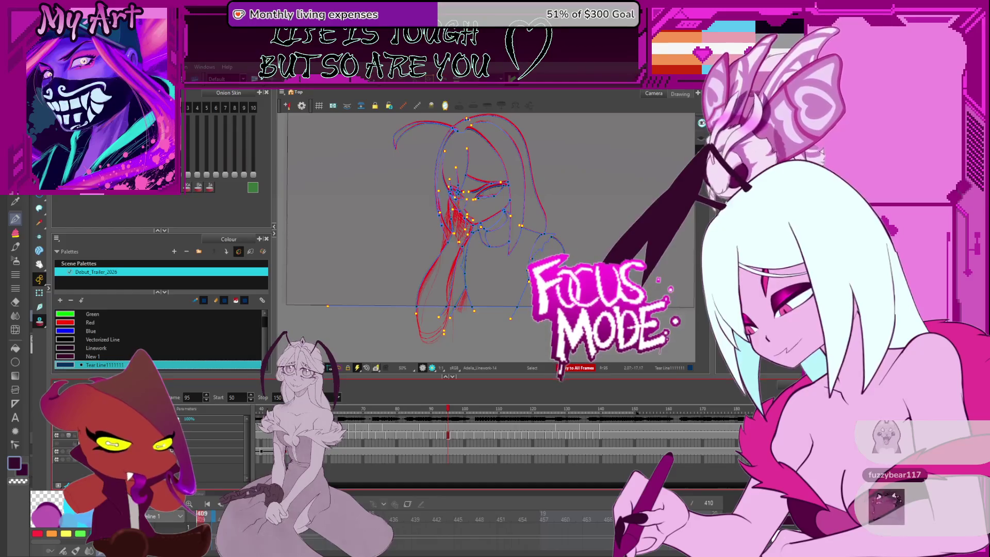
pyautogui.click(60, 303)
pyautogui.write('Skin')
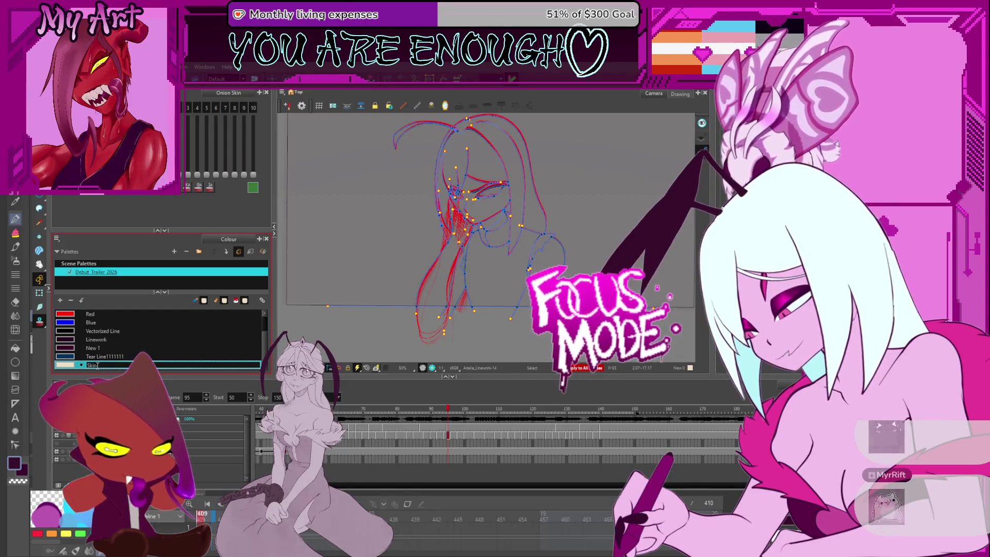
pyautogui.press('Return')
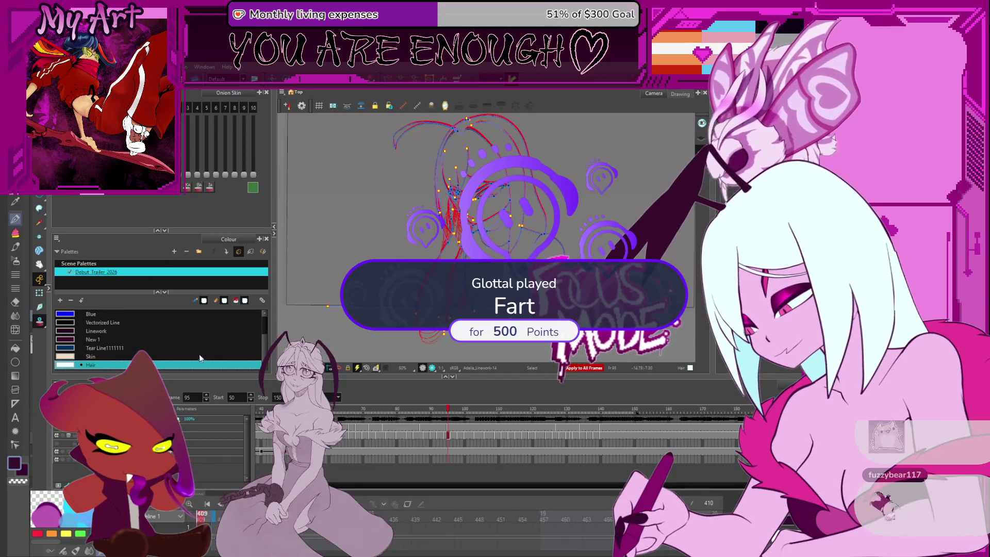
# - Add and name the Eye and Eyelid swatches in the scene palette
pyautogui.click(258, 348)
pyautogui.click(155, 364)
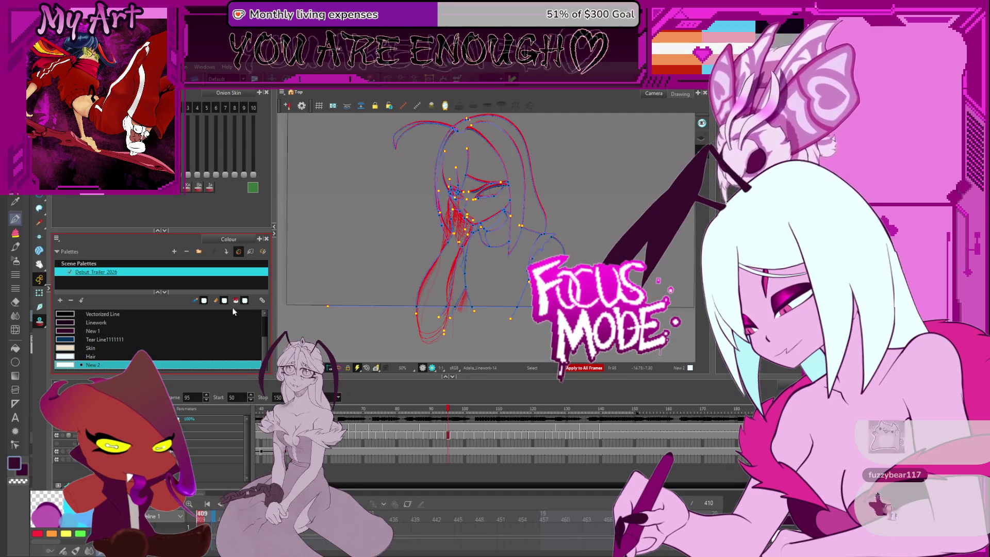
pyautogui.doubleClick(101, 364)
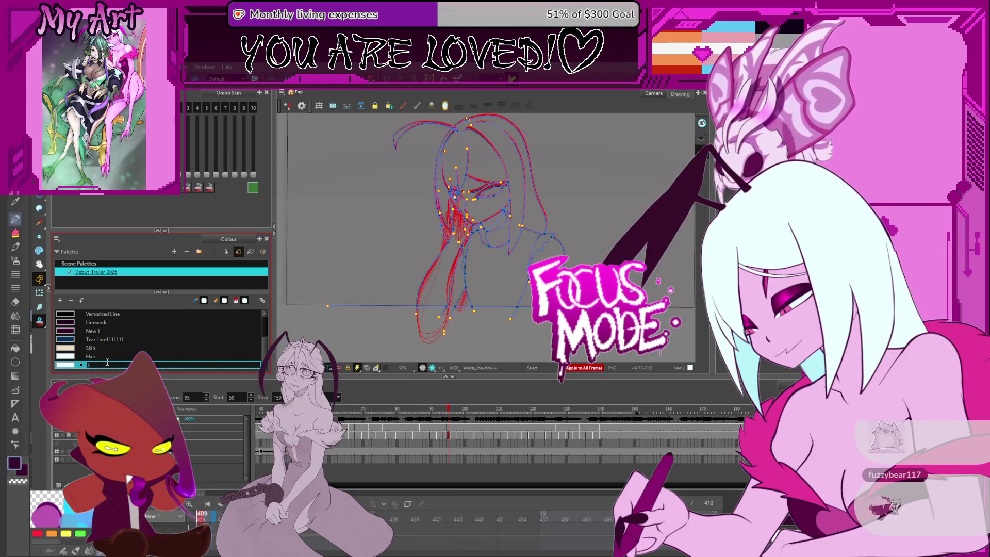
pyautogui.click(66, 309)
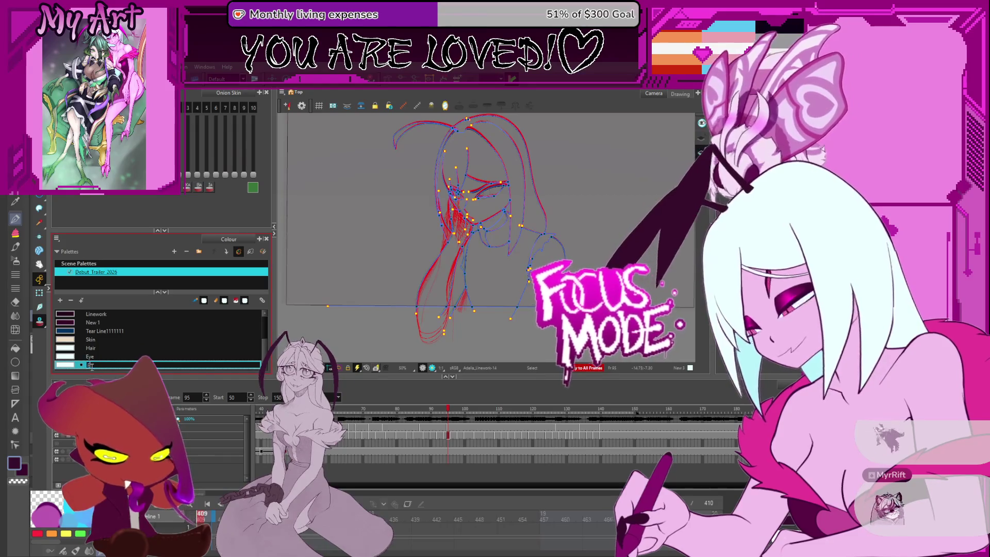
pyautogui.write('yelid')
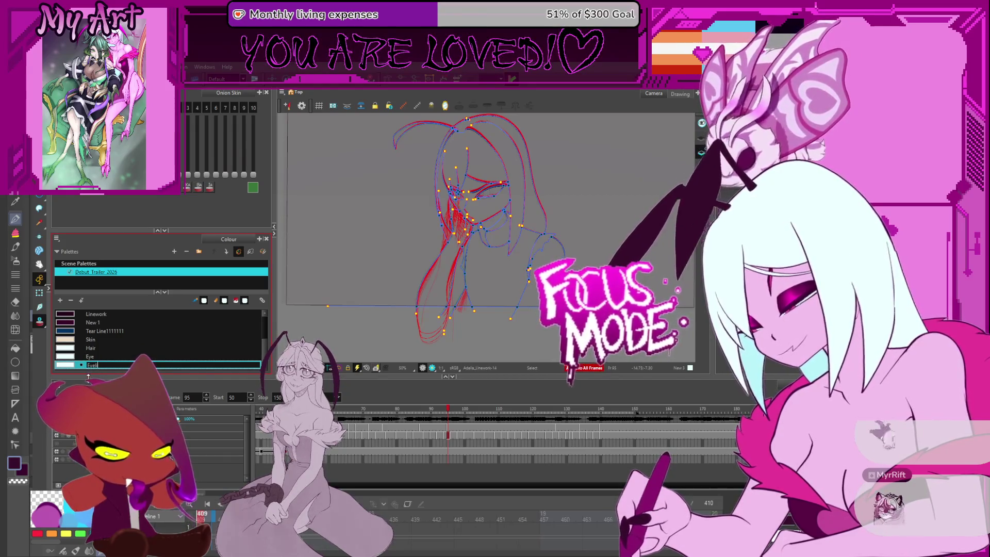
pyautogui.press('Return')
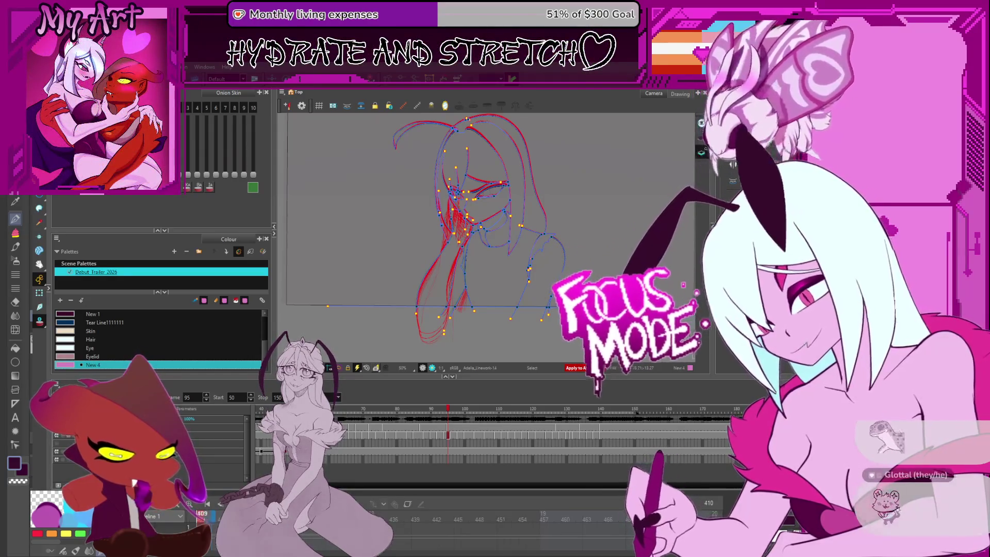
# - Add and name the Iris and Monster Iris swatches, starting the monster inner-eye one
pyautogui.click(71, 303)
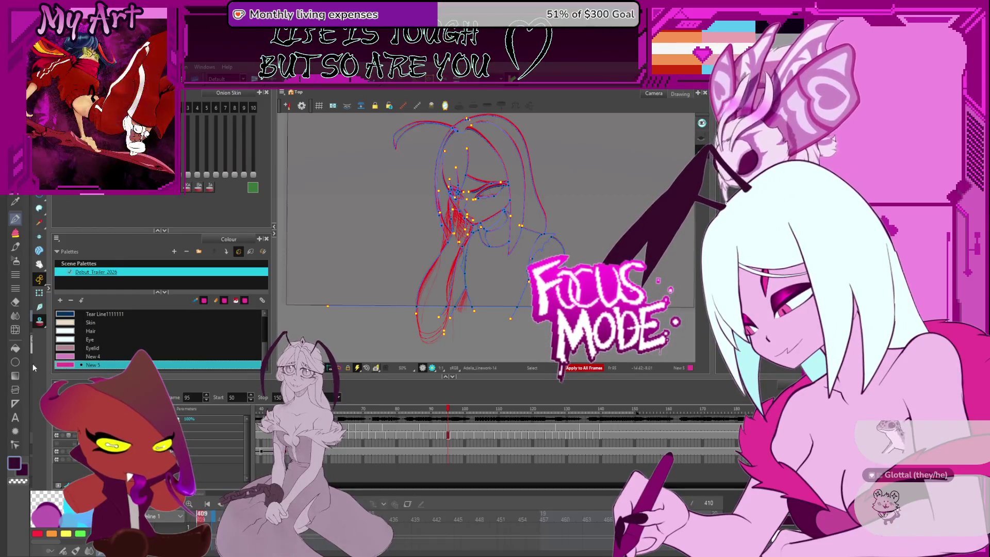
pyautogui.doubleClick(91, 358)
pyautogui.write('Iris')
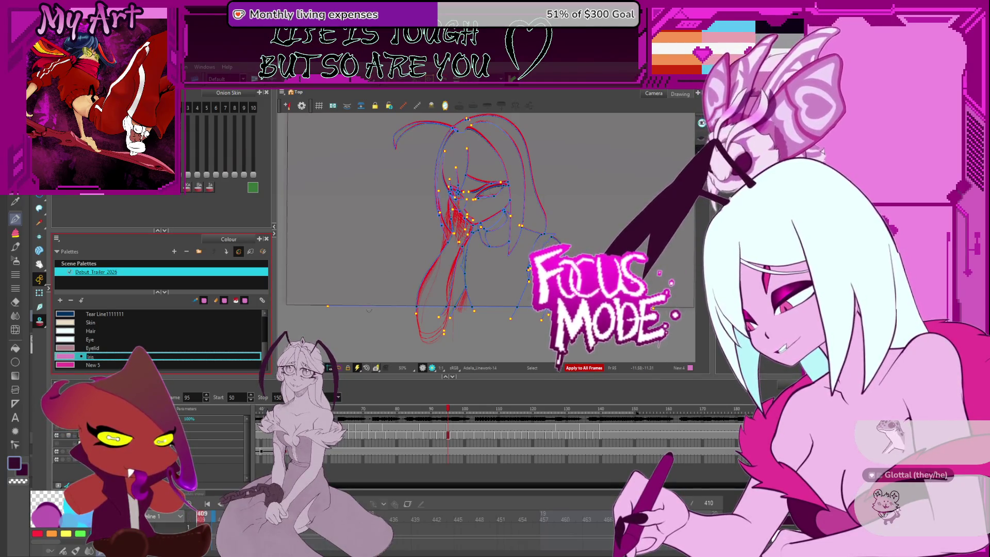
pyautogui.click(95, 365)
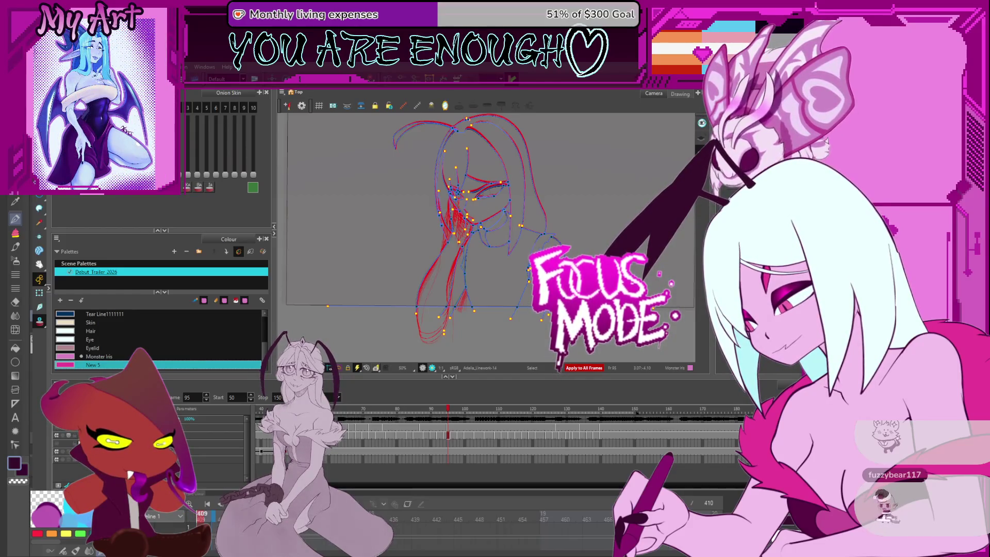
pyautogui.doubleClick(95, 365)
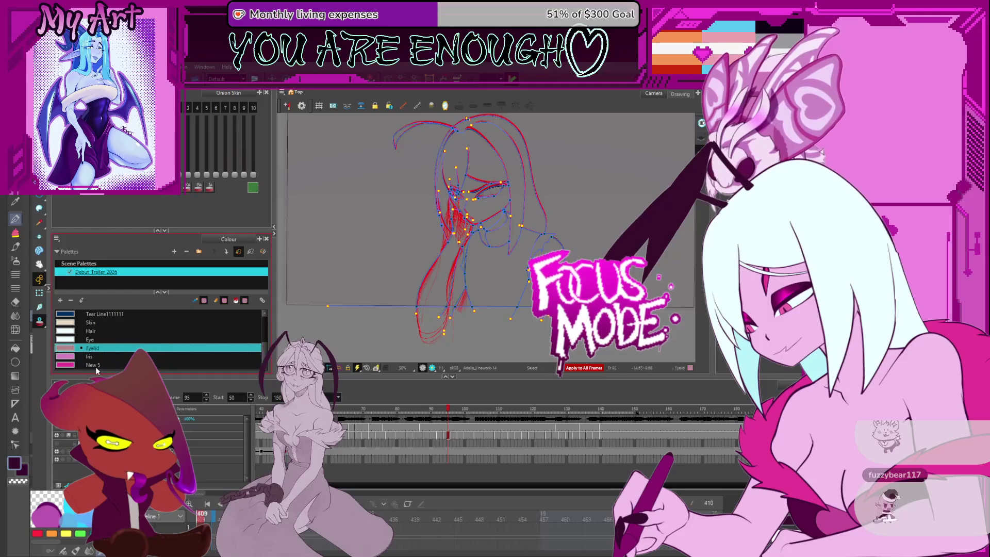
pyautogui.press('Return')
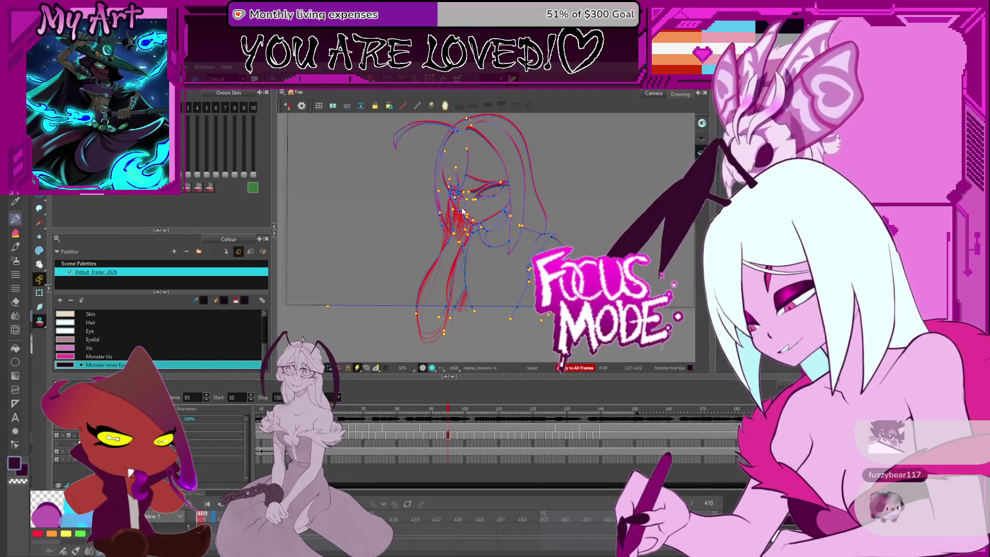
pyautogui.scroll(3, 76, 340)
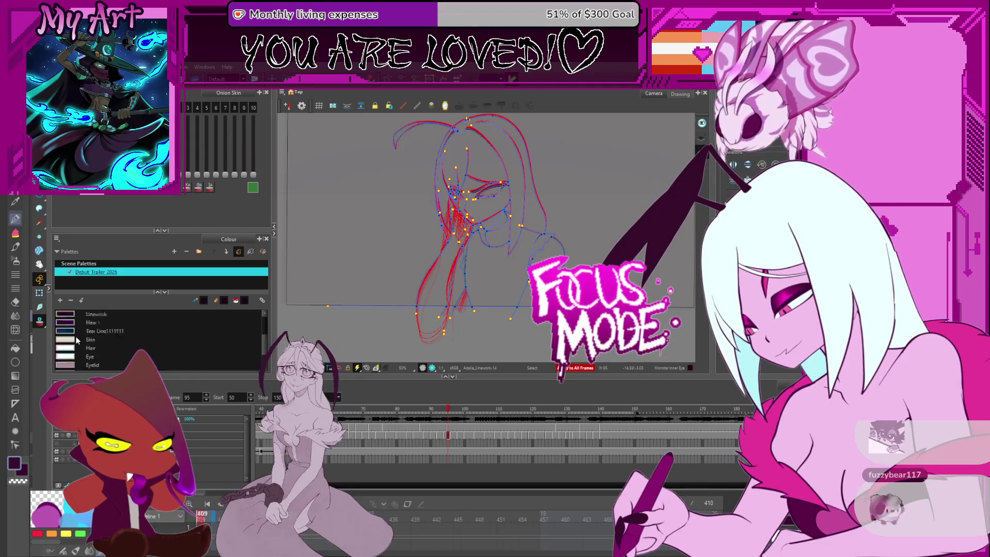
pyautogui.scroll(-3, 77, 340)
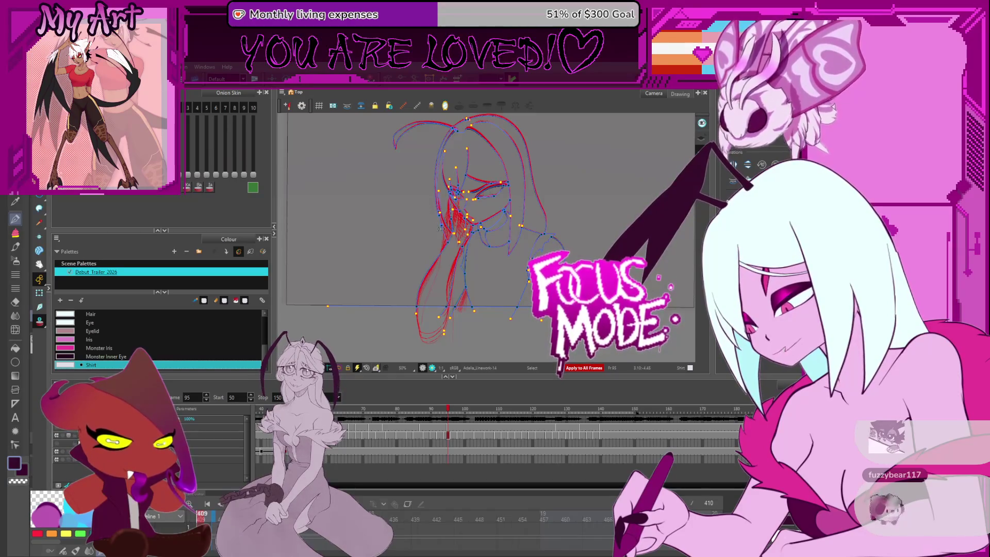
# - Select the Iris and Monster Inner Eye swatches after adding Shirt
pyautogui.click(144, 339)
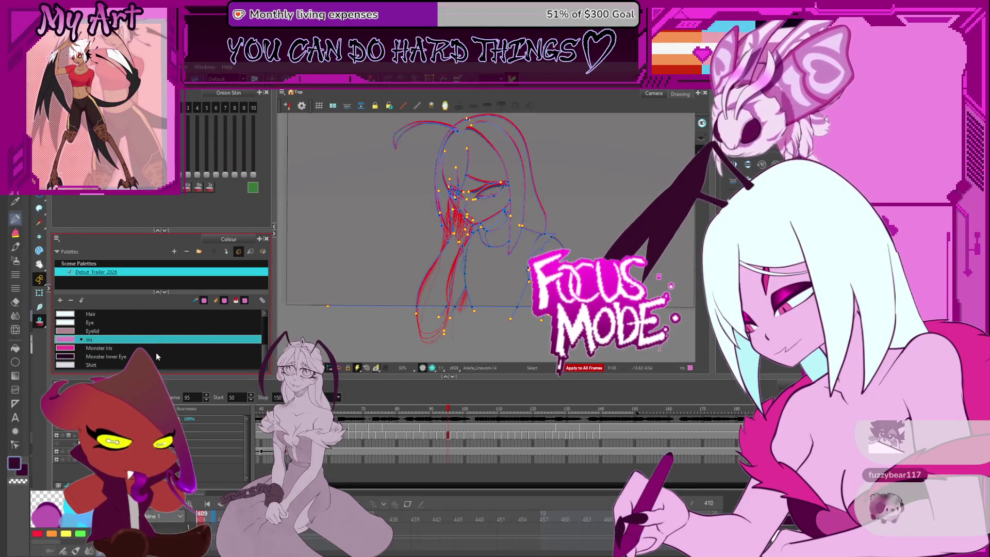
pyautogui.click(156, 356)
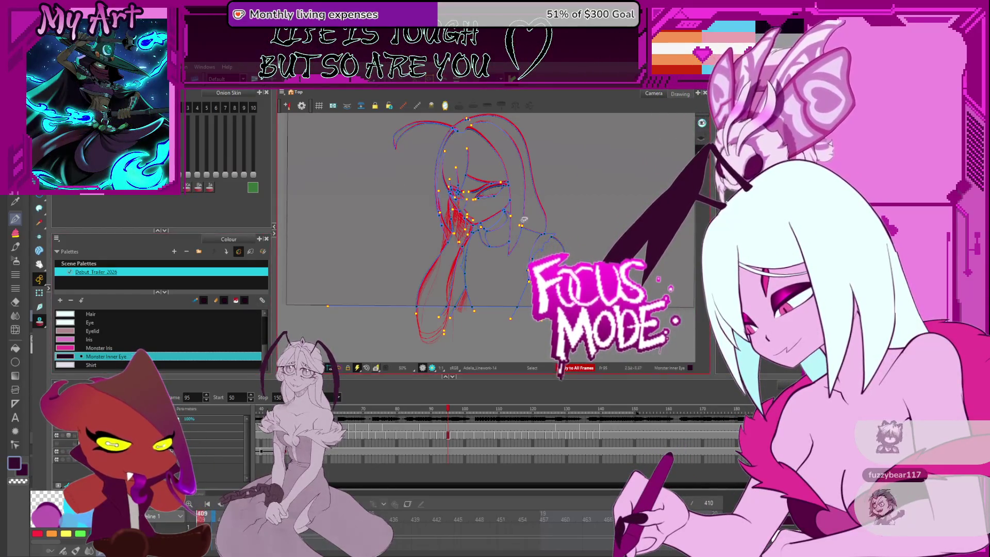
pyautogui.scroll(2, 464, 233)
# - Make Skin the active paint colour, with the view centred on the character's neck
pyautogui.moveTo(449, 279); pyautogui.dragTo(480, 255)
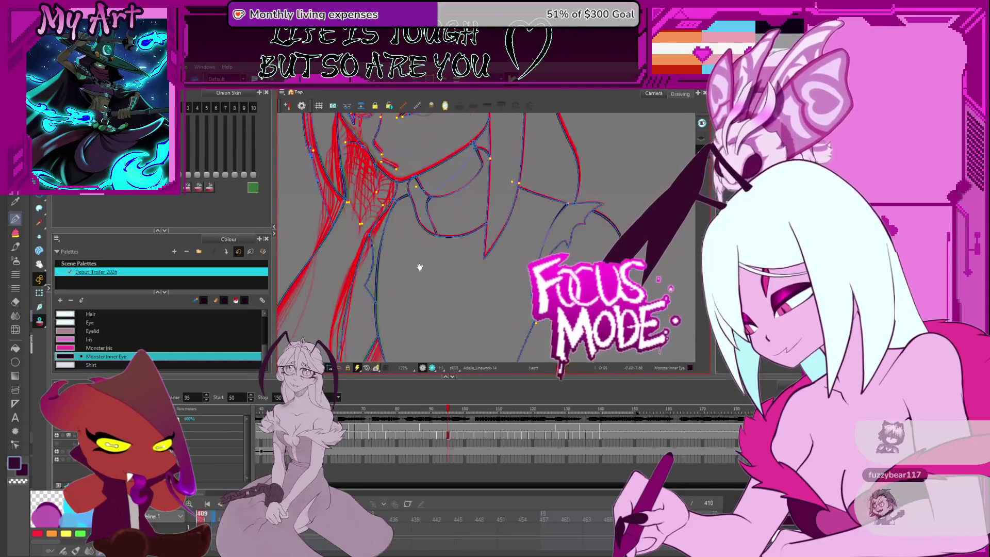
pyautogui.scroll(2, 480, 255)
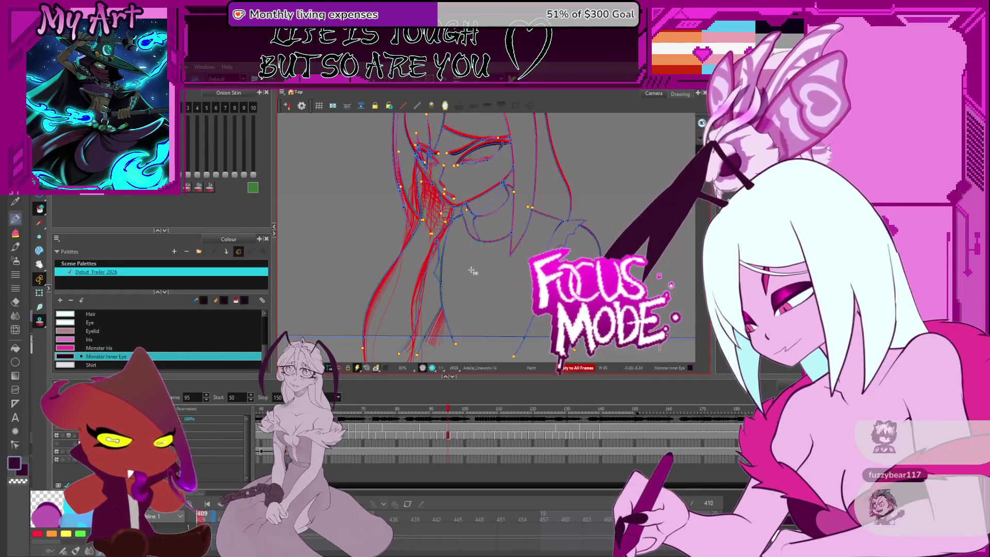
pyautogui.scroll(3, 109, 349)
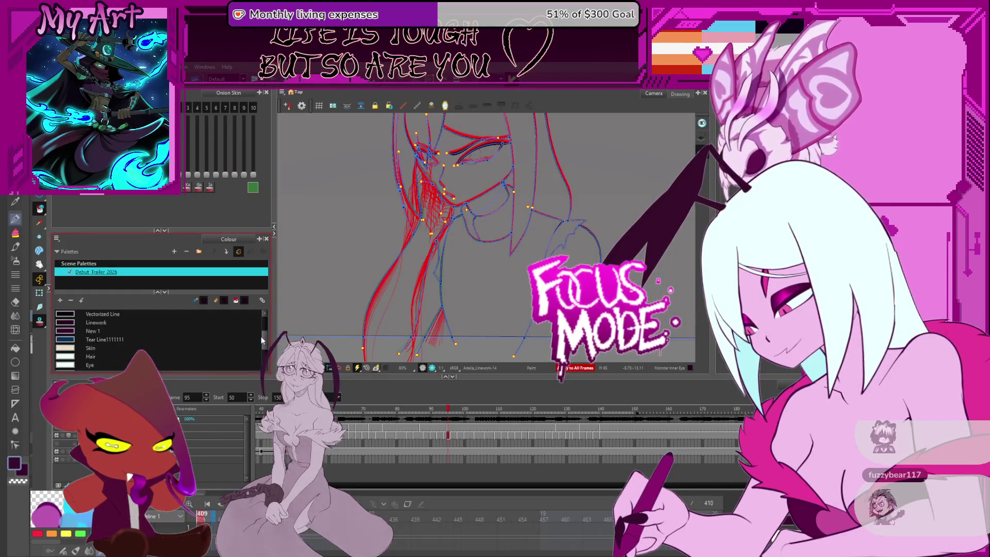
pyautogui.click(108, 349)
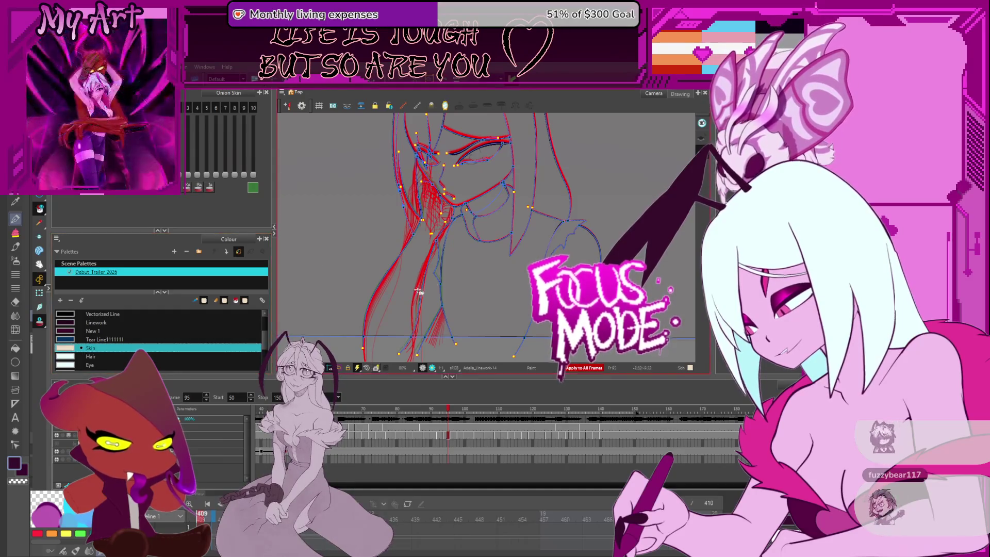